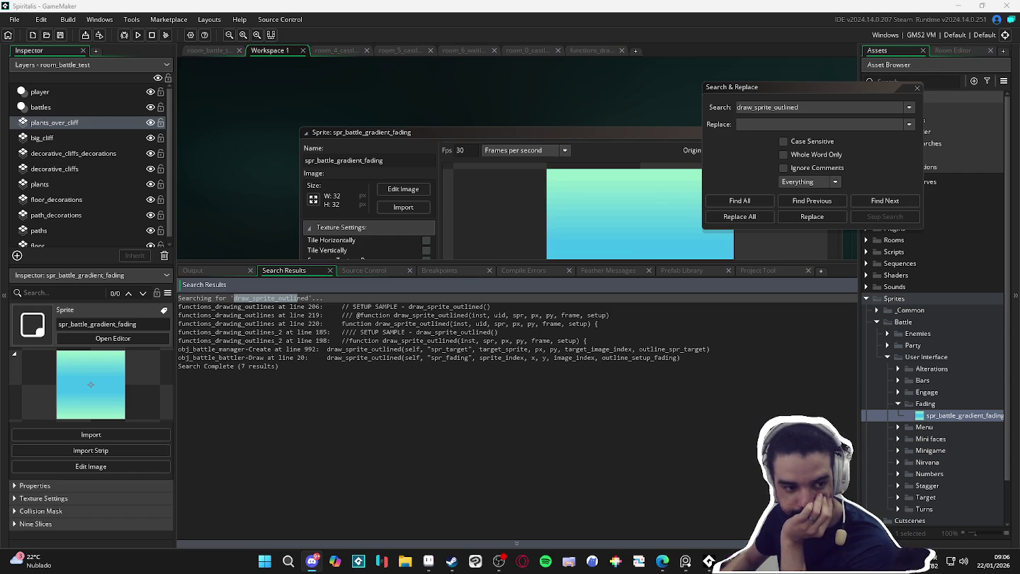
- Search the project for draw_sprite_tiled and open its first use at line 149
double_click(796, 110)
type("draw_sprite_tiled")
left_click(749, 201)
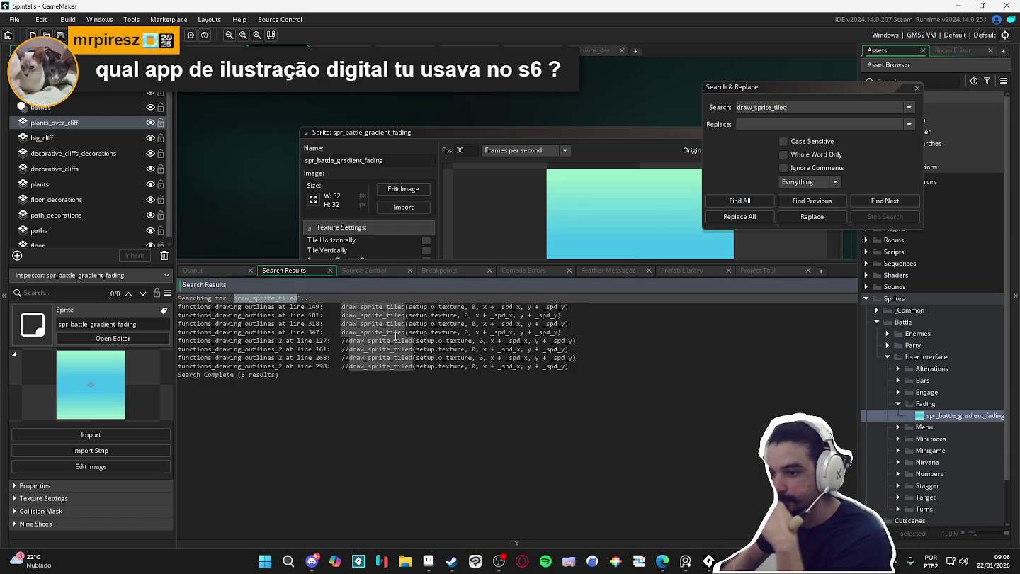
double_click(380, 306)
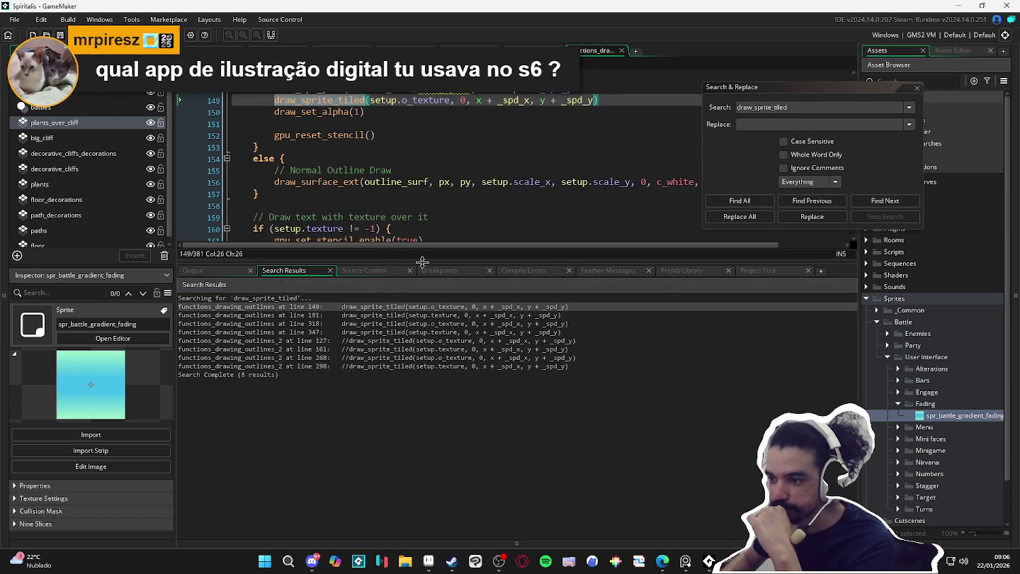
- Enlarge the code editor, jump to the line 181 draw_sprite_tiled match, and close Search & Replace
left_click_drag(422, 262, 389, 372)
scroll(456, 174, "up", 20)
scroll(450, 178, "up", 20)
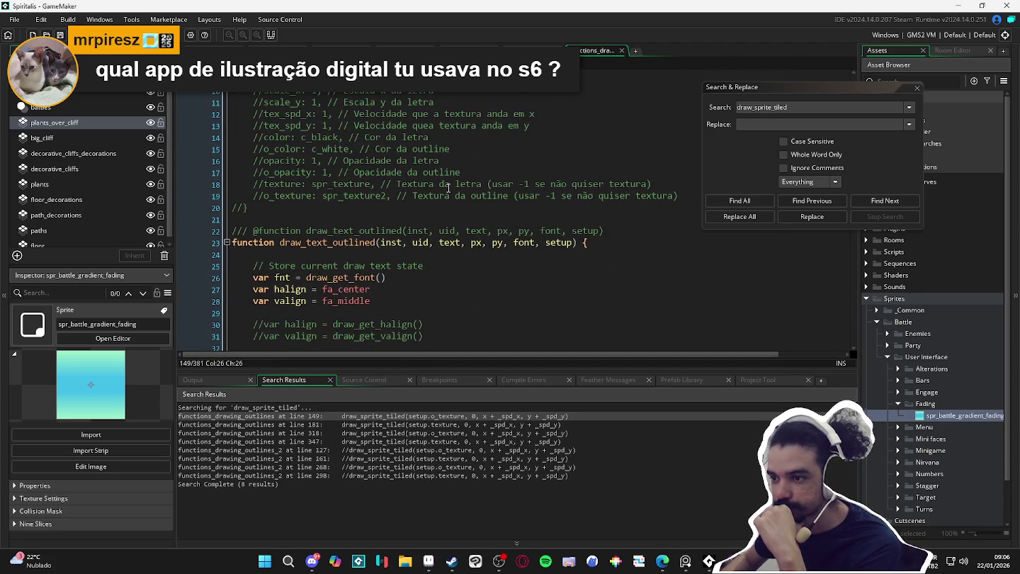
scroll(449, 187, "down", 11)
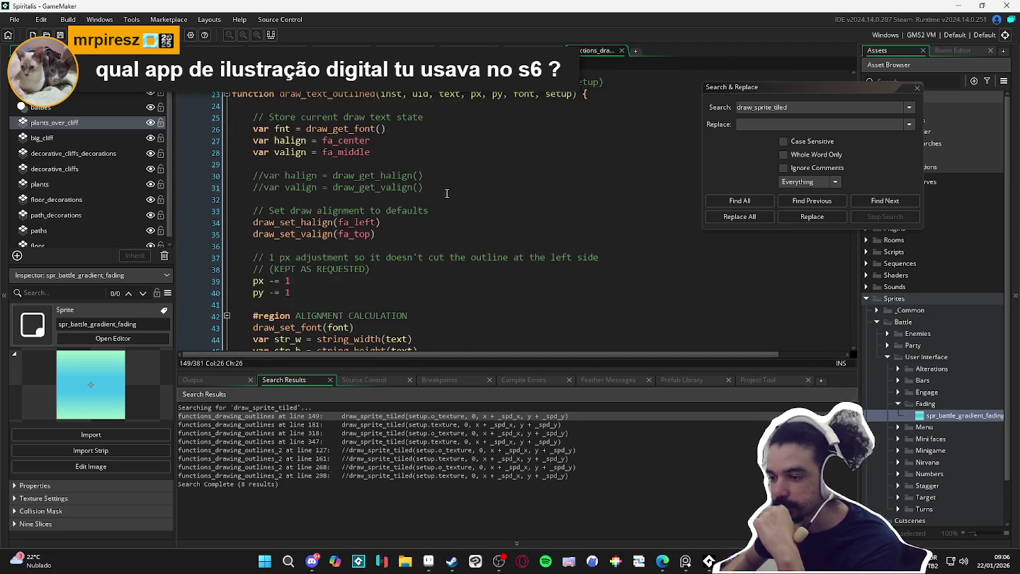
double_click(388, 424)
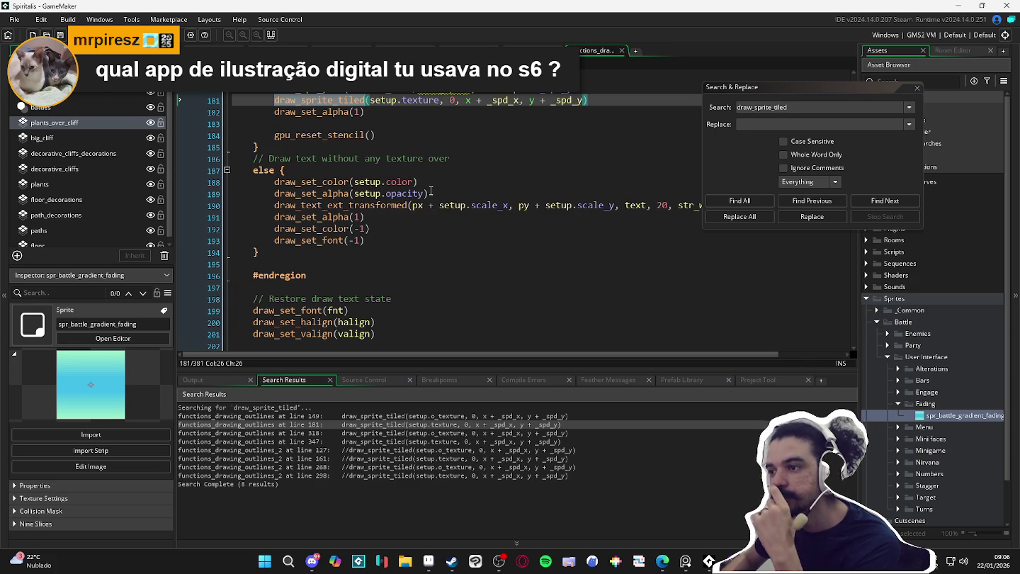
scroll(430, 192, "up", 2)
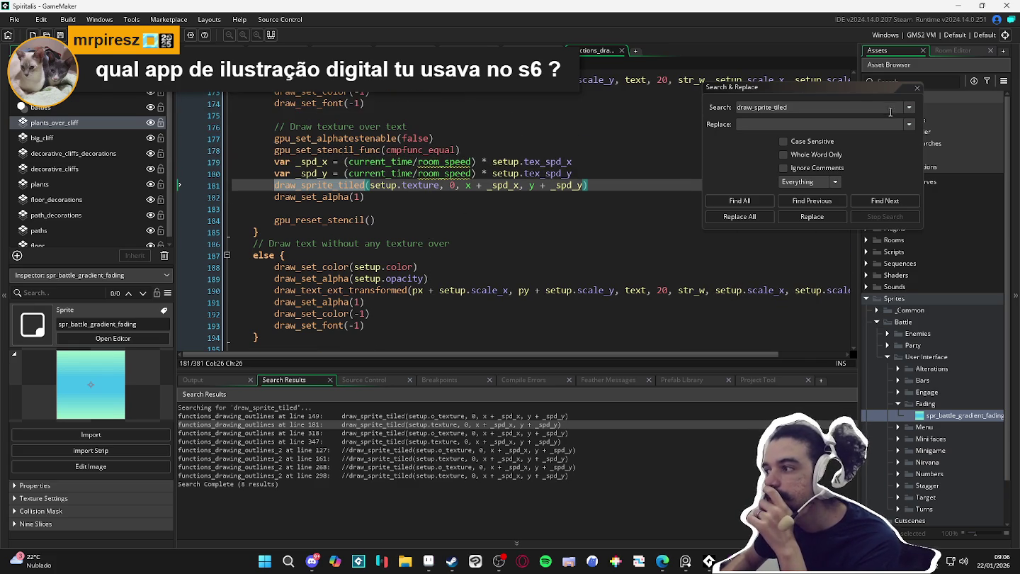
left_click(917, 87)
- Dismiss the draw_sprite_tiled documentation popup and inspect the call's subimg argument
scroll(412, 207, "up", 2)
scroll(411, 206, "up", 2)
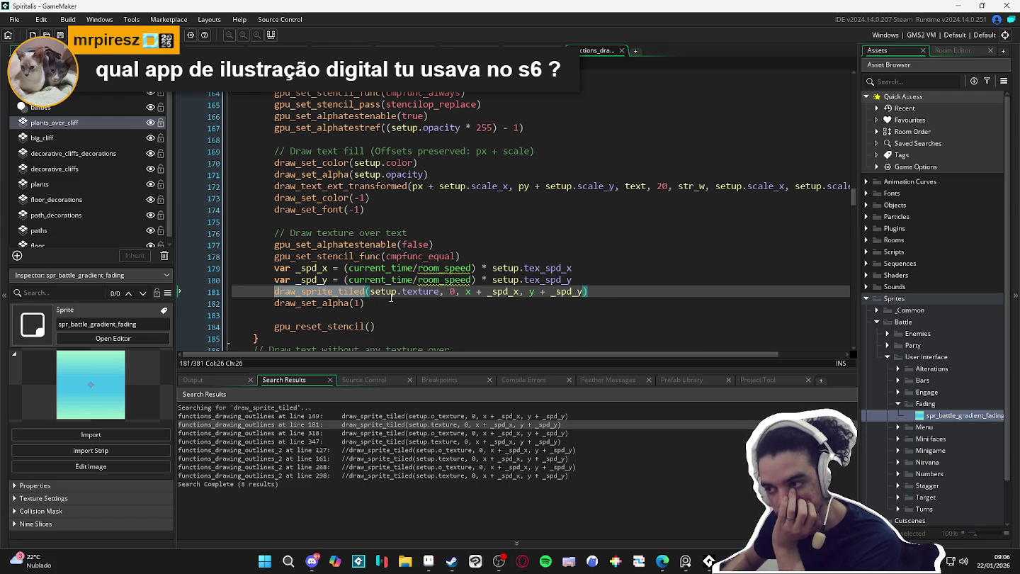
scroll(389, 296, "up", 1)
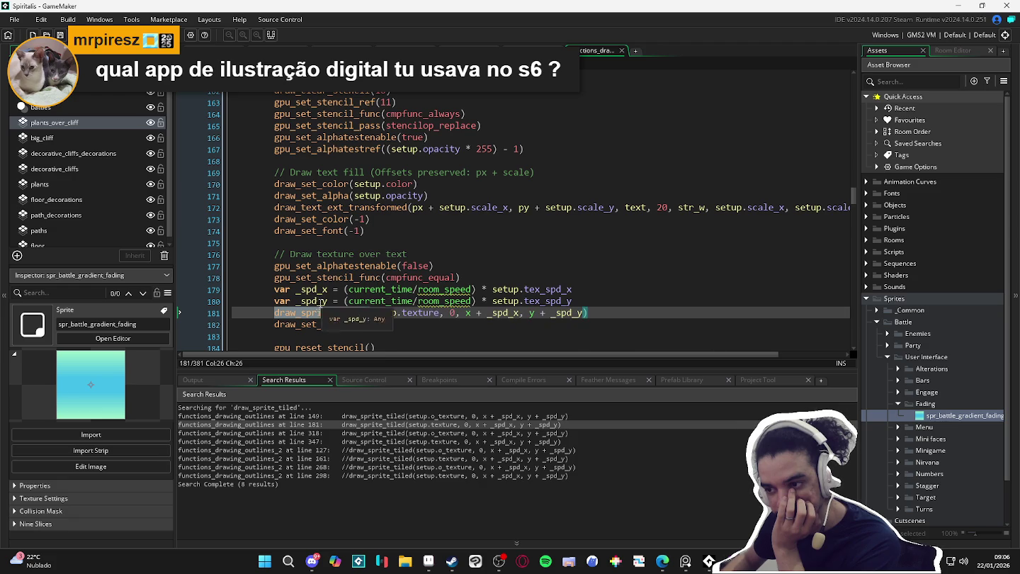
mouse_move(284, 319)
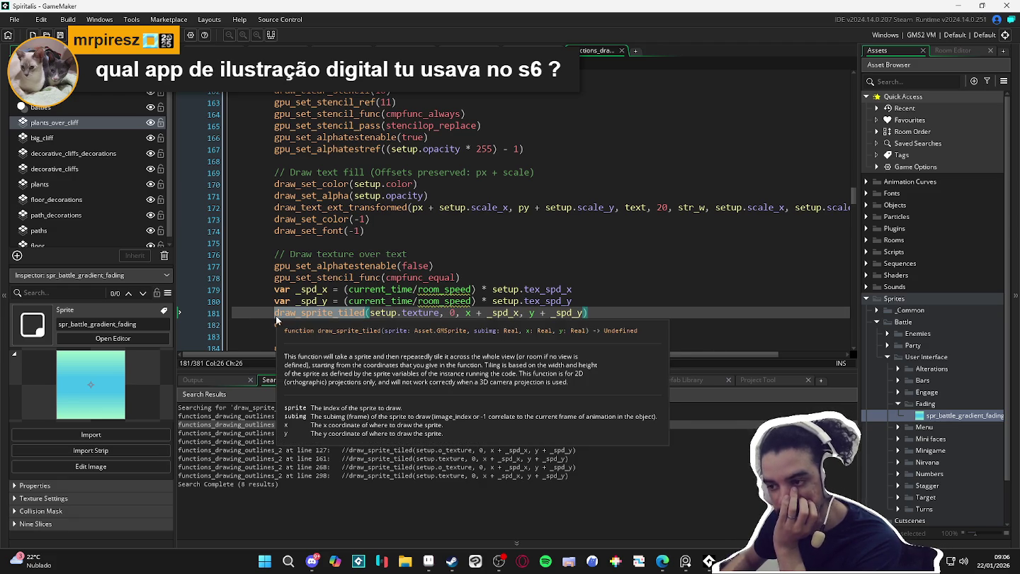
left_click(277, 316)
mouse_move(291, 309)
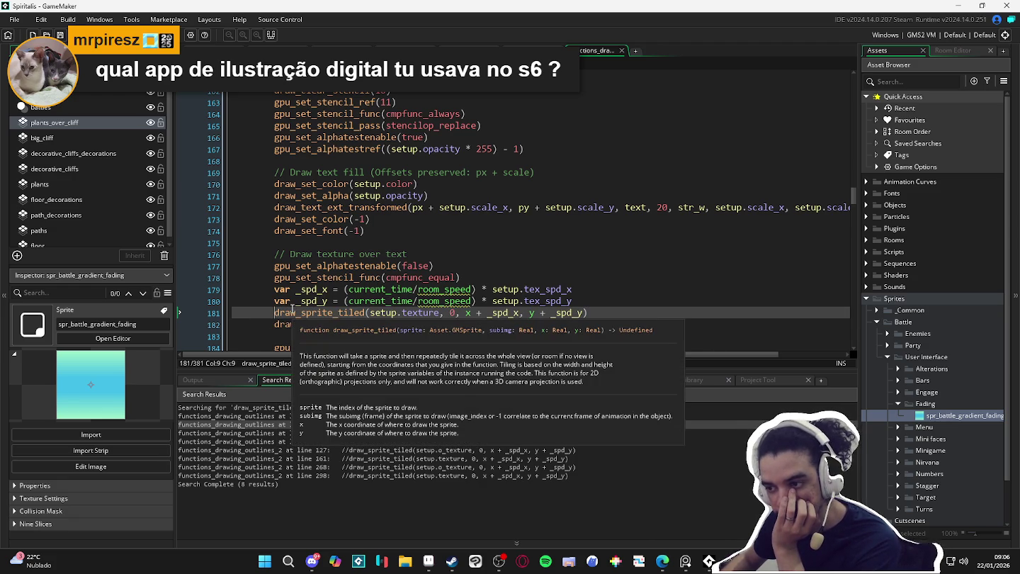
left_click(450, 313)
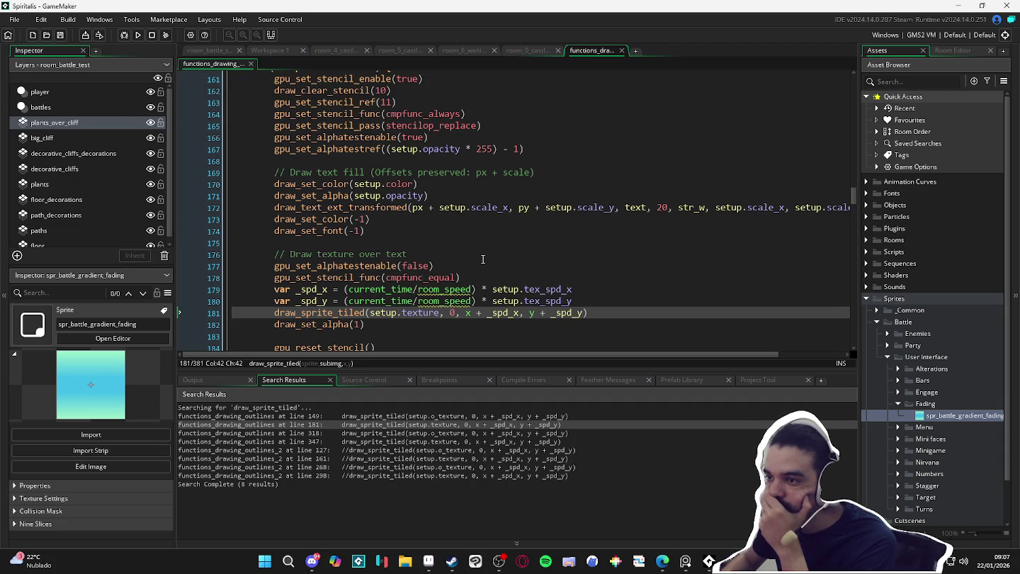
scroll(482, 259, "up", 2)
scroll(482, 258, "down", 3)
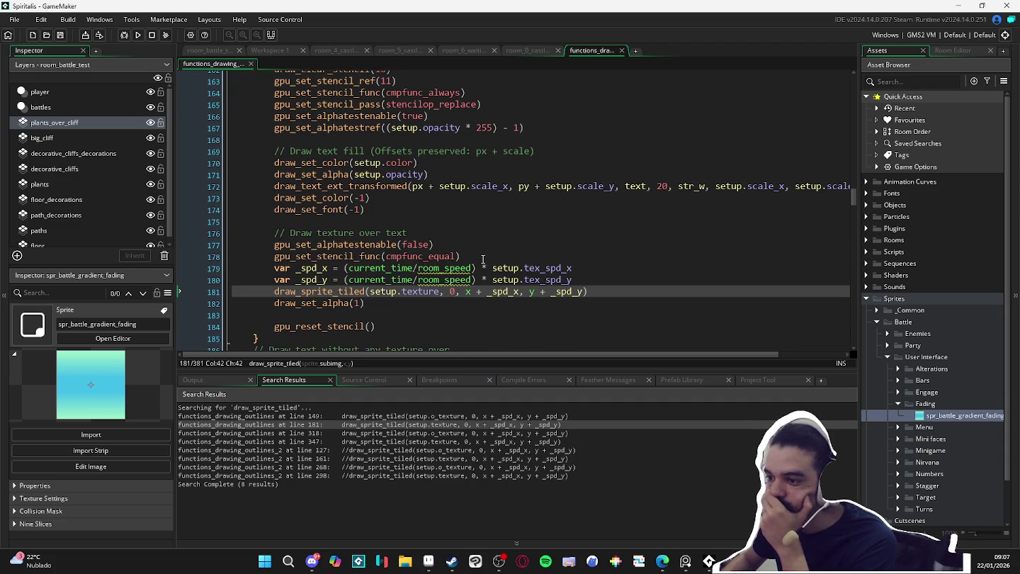
scroll(481, 259, "down", 2)
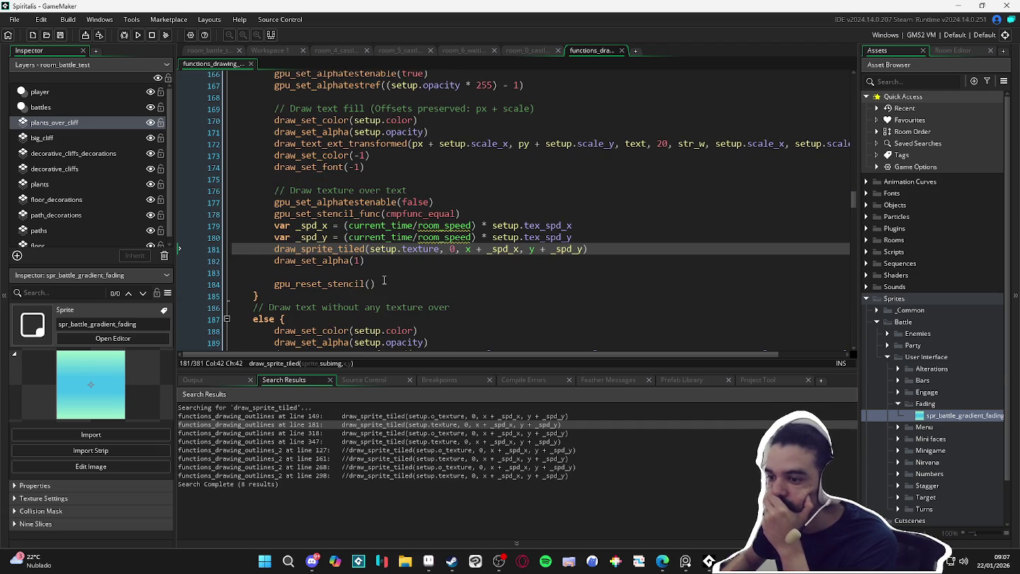
scroll(385, 280, "up", 5)
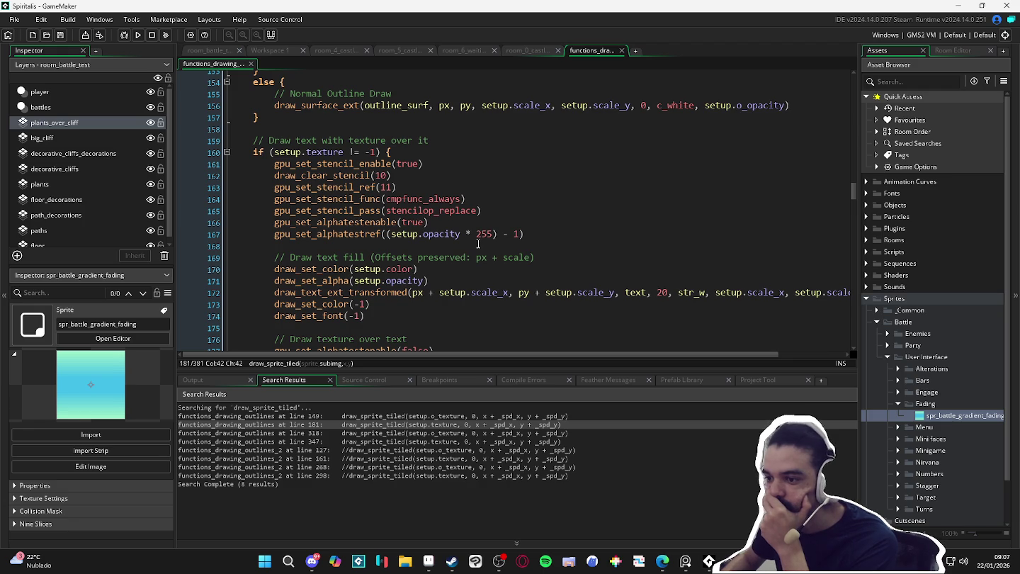
scroll(479, 244, "down", 2)
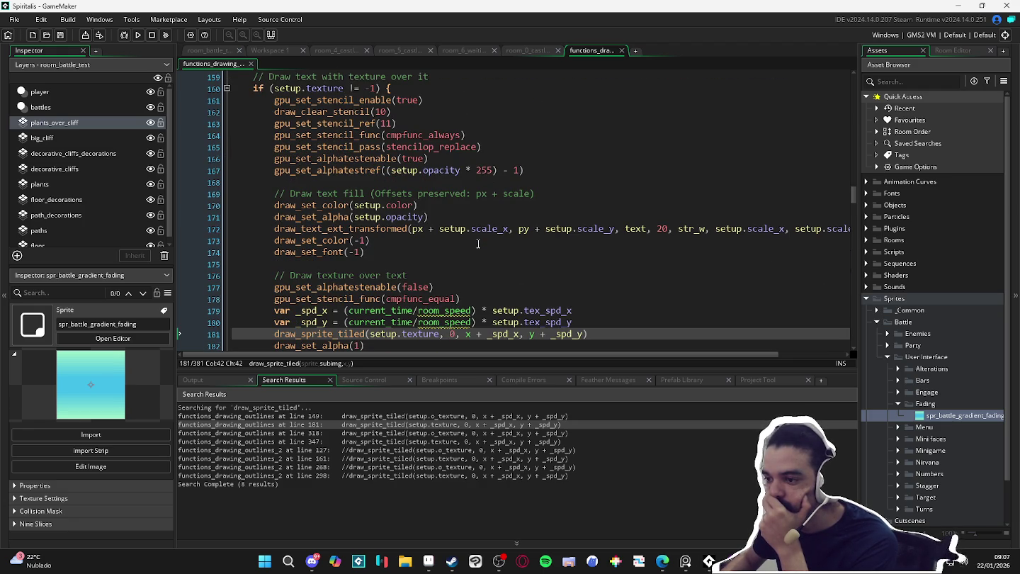
scroll(474, 242, "up", 12)
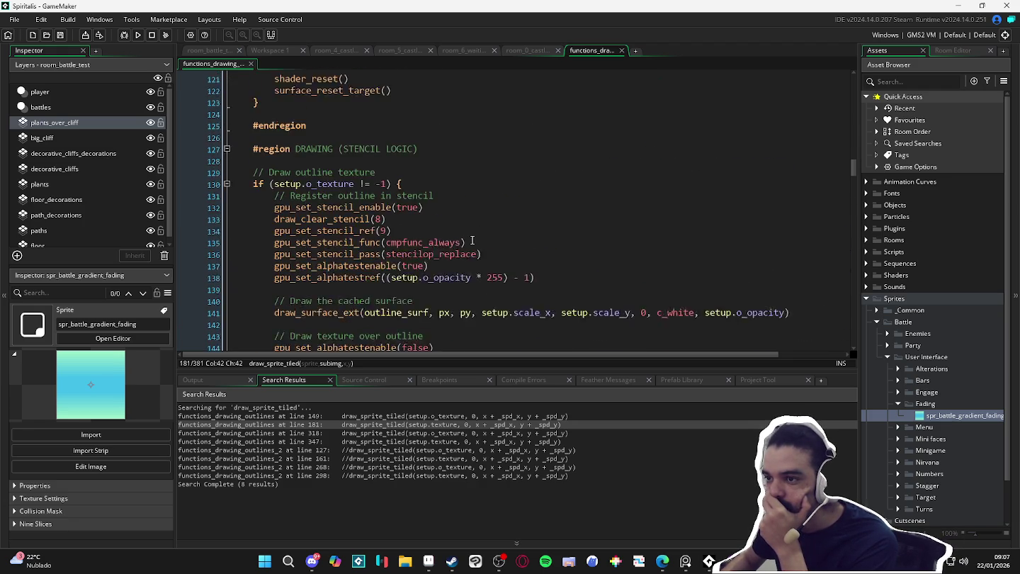
scroll(473, 241, "up", 16)
scroll(471, 240, "up", 20)
scroll(455, 242, "up", 1)
scroll(456, 241, "down", 4)
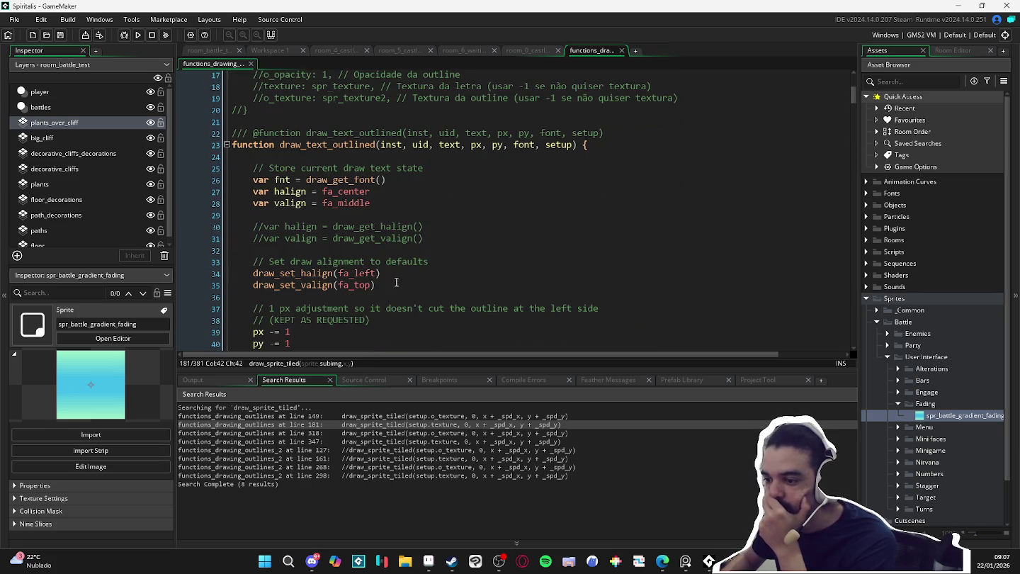
- Open the line 318 draw_sprite_tiled use and place the caret at the end of line 317
double_click(355, 433)
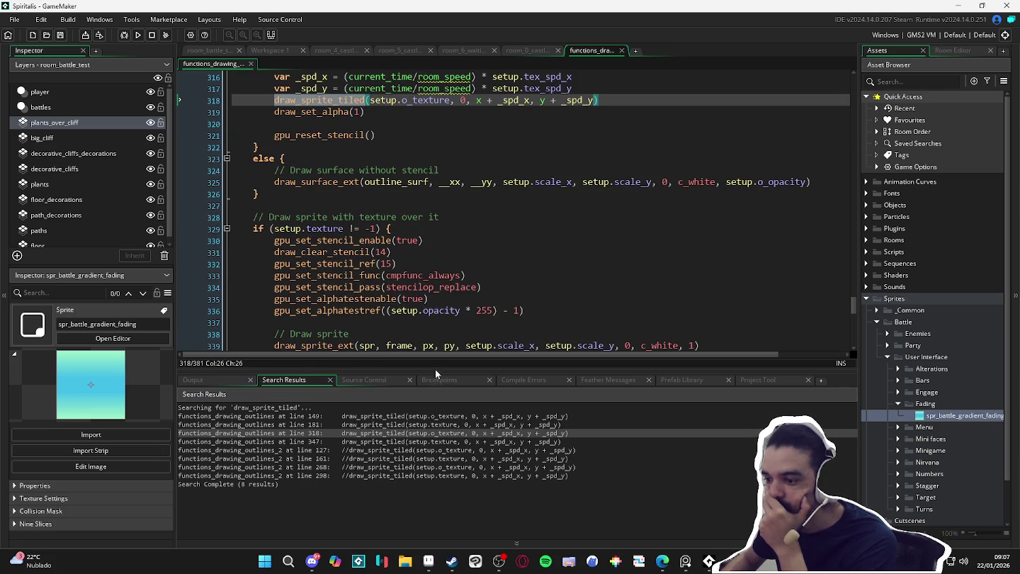
mouse_move(853, 301)
left_mouse_down()
mouse_move(839, 191)
mouse_move(847, 160)
mouse_move(844, 298)
left_mouse_up()
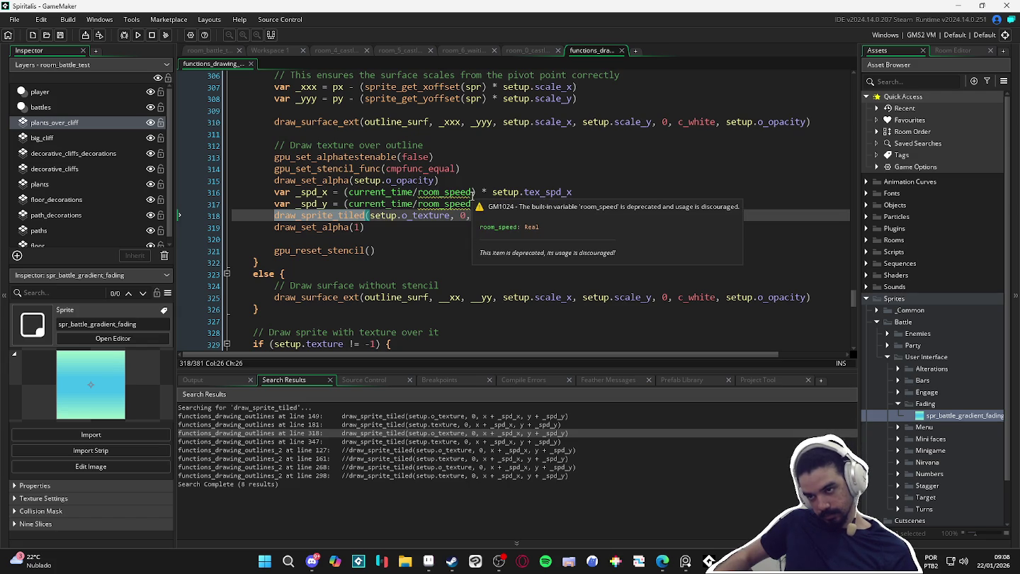
left_click(572, 204)
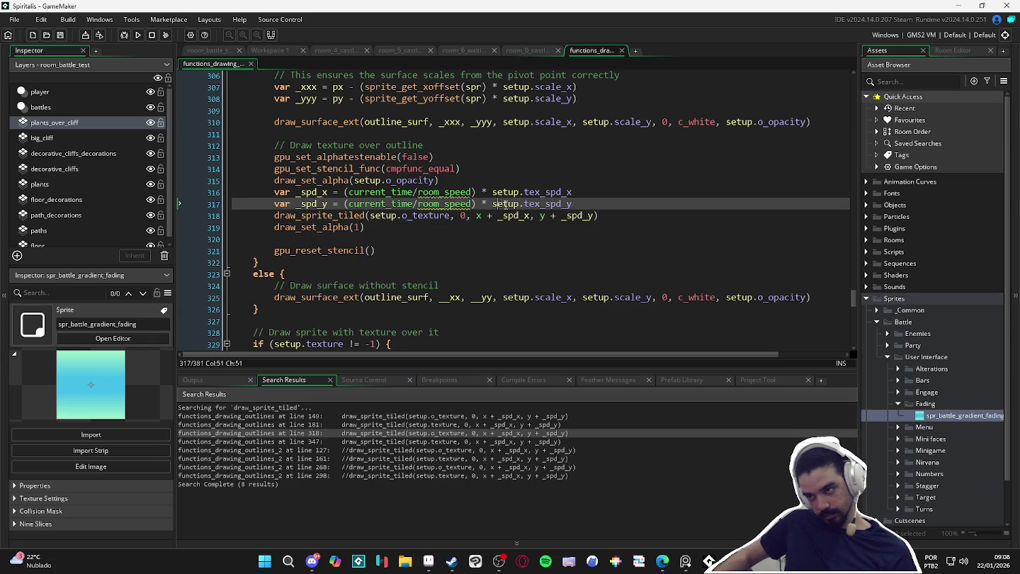
left_click(589, 201)
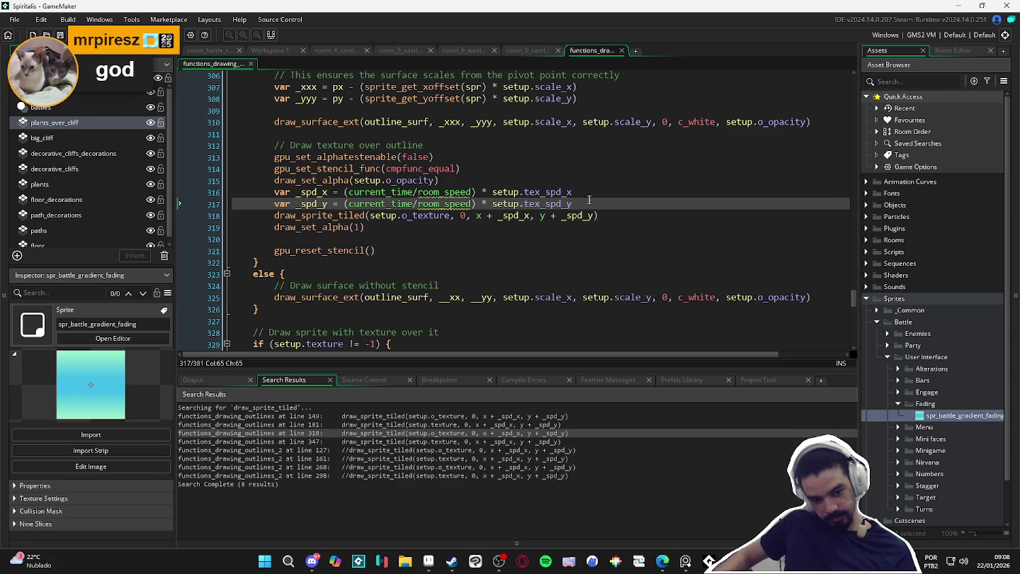
- Step through lines 311–322 of the outline-texture stencil block
left_click(590, 195)
left_click(576, 183)
left_click(587, 167)
left_click(597, 155)
left_click(603, 144)
left_click(613, 132)
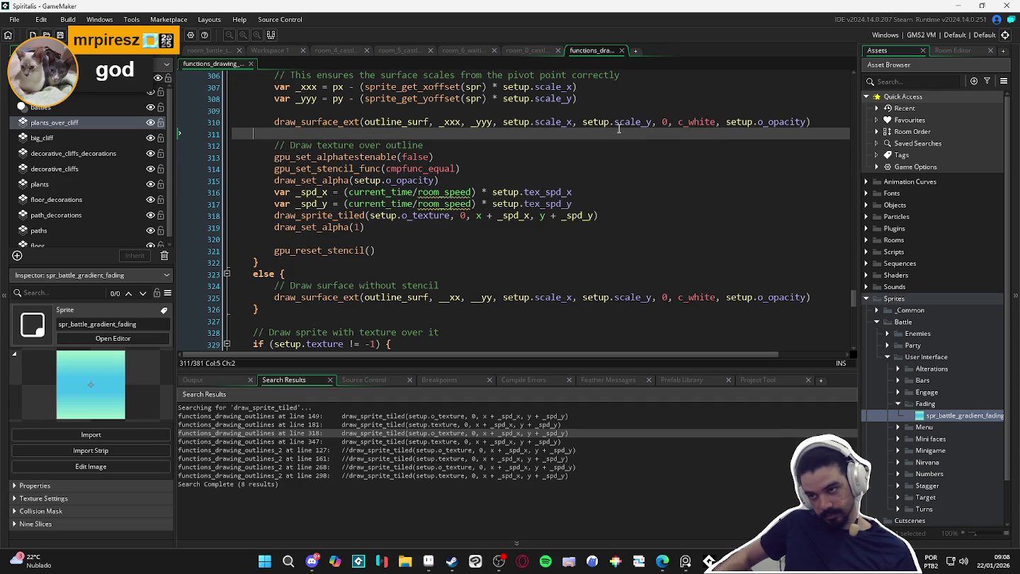
left_click(496, 263)
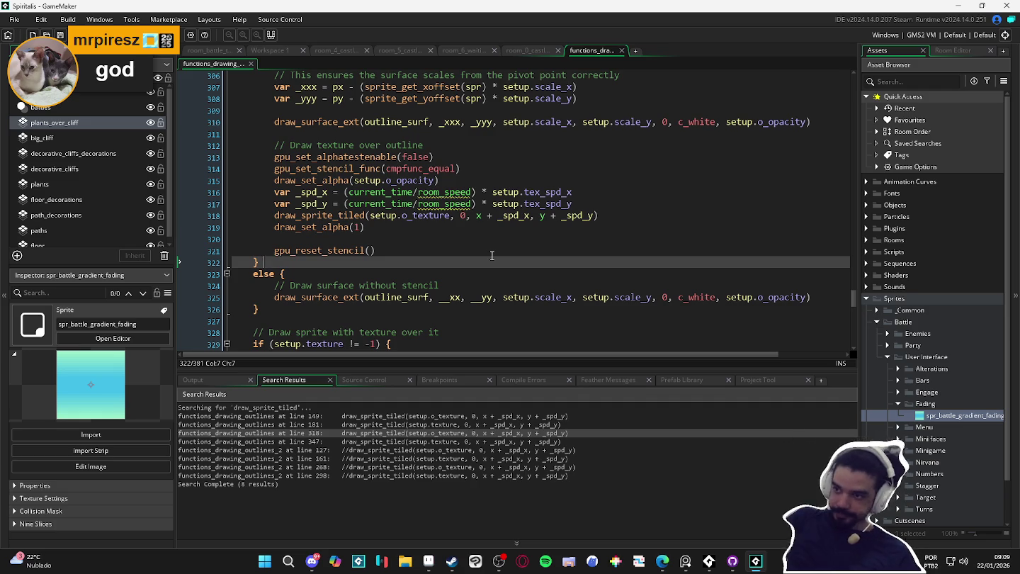
scroll(471, 121, "up", 3)
scroll(446, 172, "up", 2)
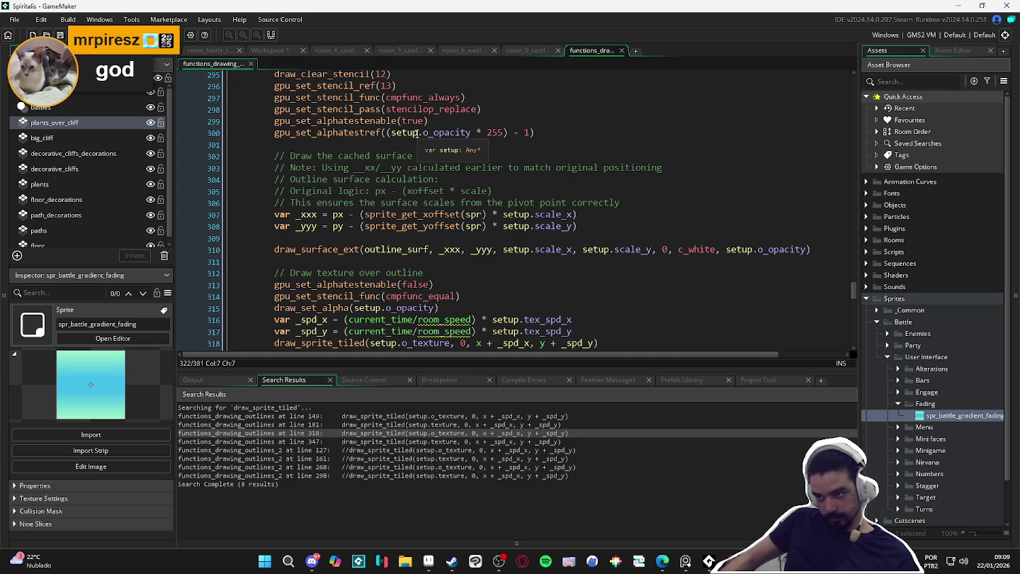
scroll(417, 135, "up", 1)
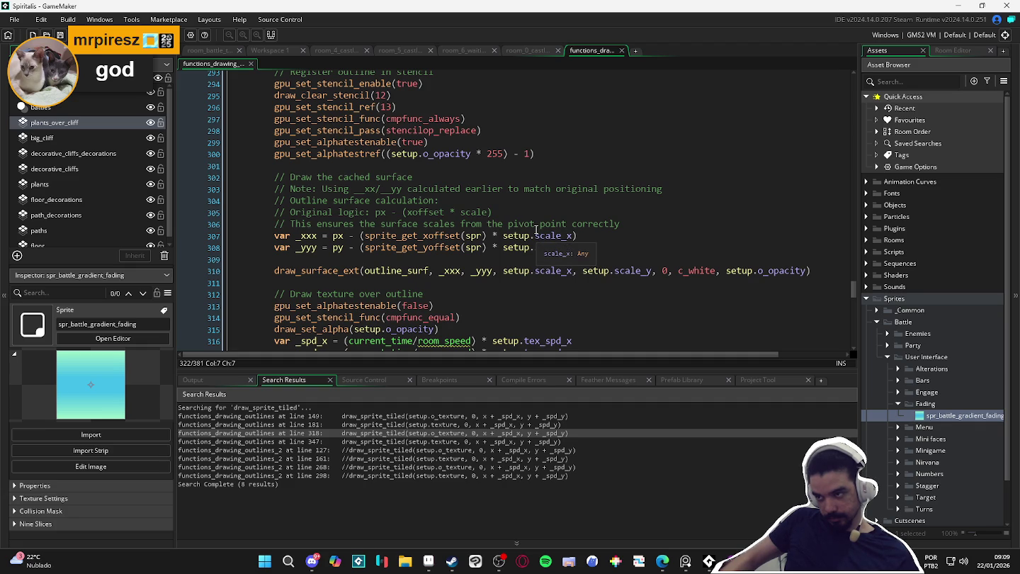
scroll(537, 229, "down", 1)
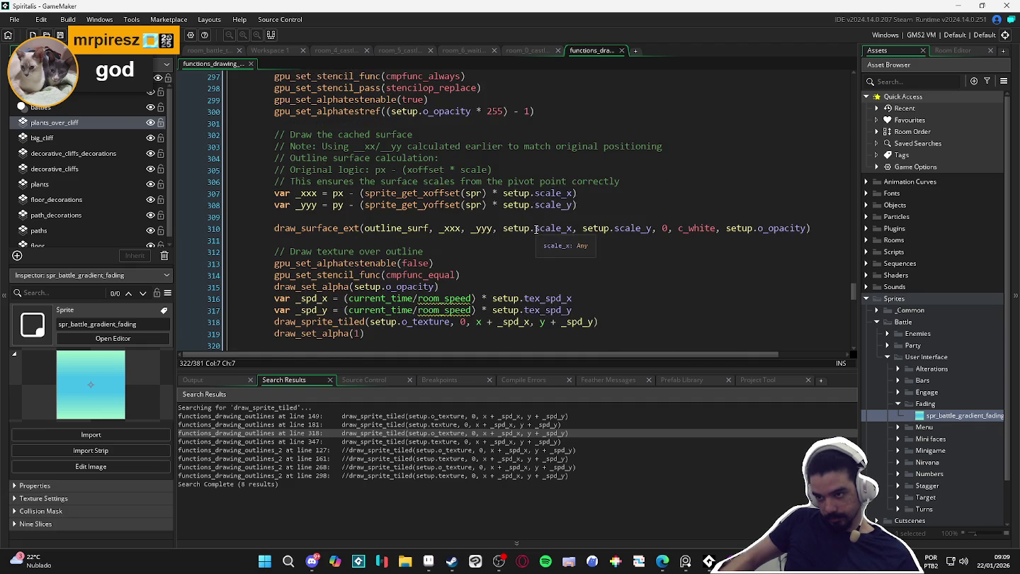
scroll(424, 216, "down", 1)
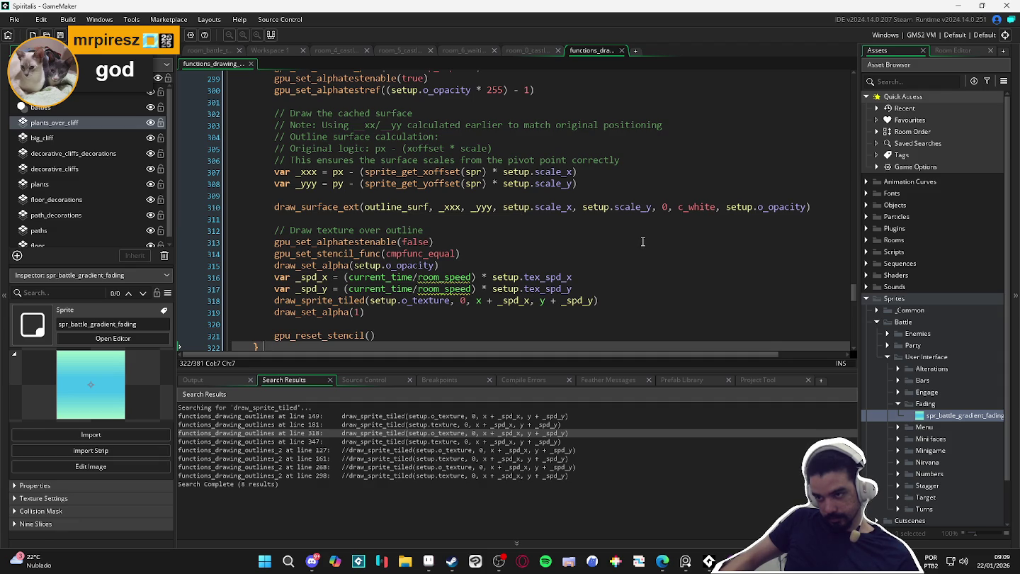
scroll(641, 242, "up", 1)
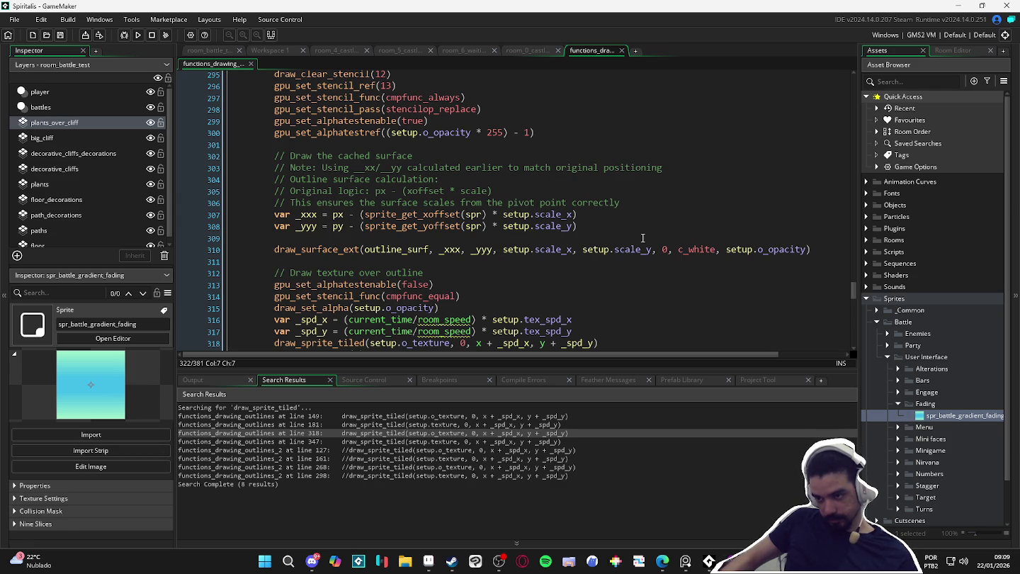
scroll(642, 238, "down", 2)
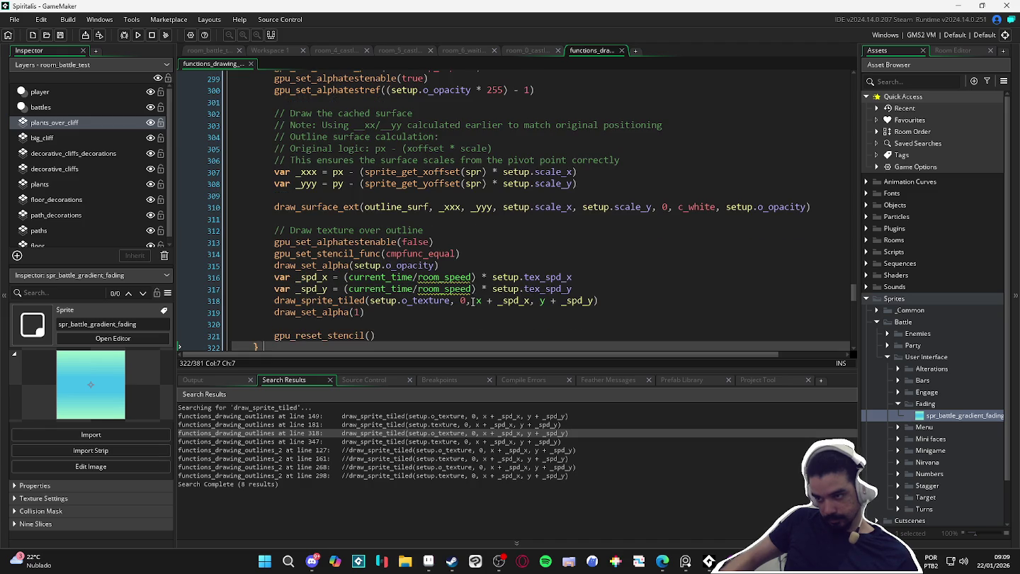
mouse_move(478, 301)
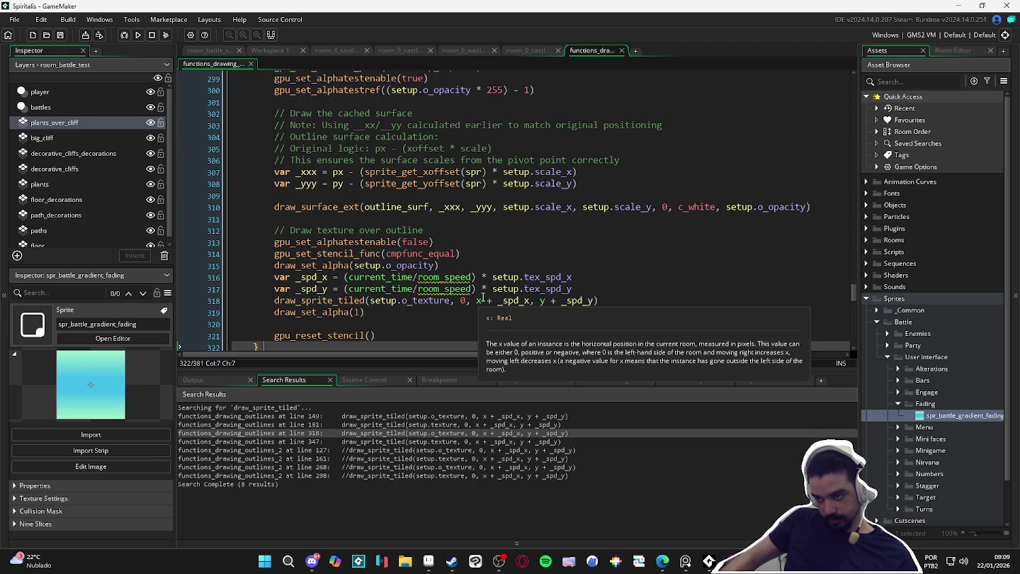
scroll(369, 287, "down", 3)
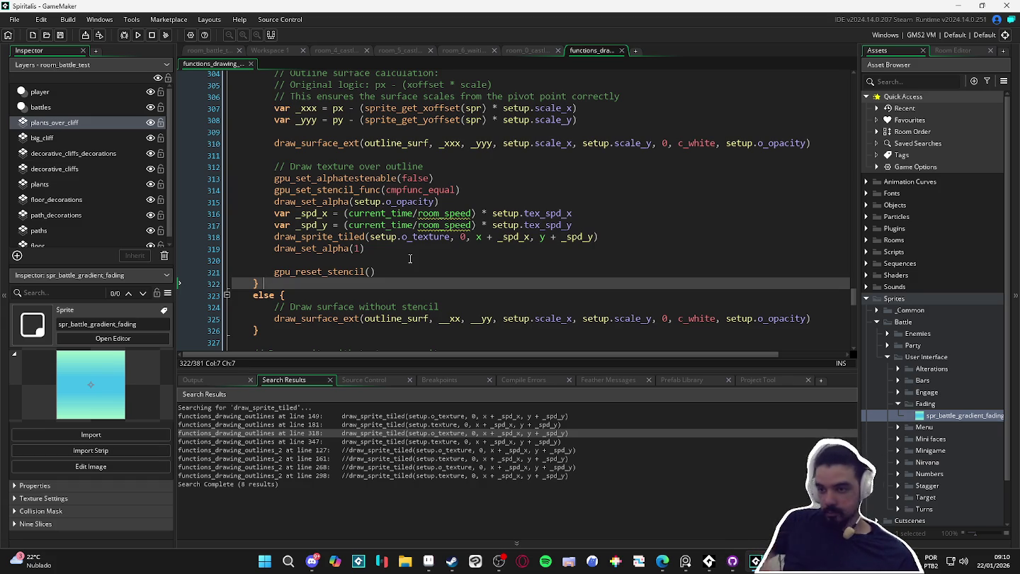
- Duplicate the draw_sprite_tiled line and comment out the original with //
left_click(268, 239)
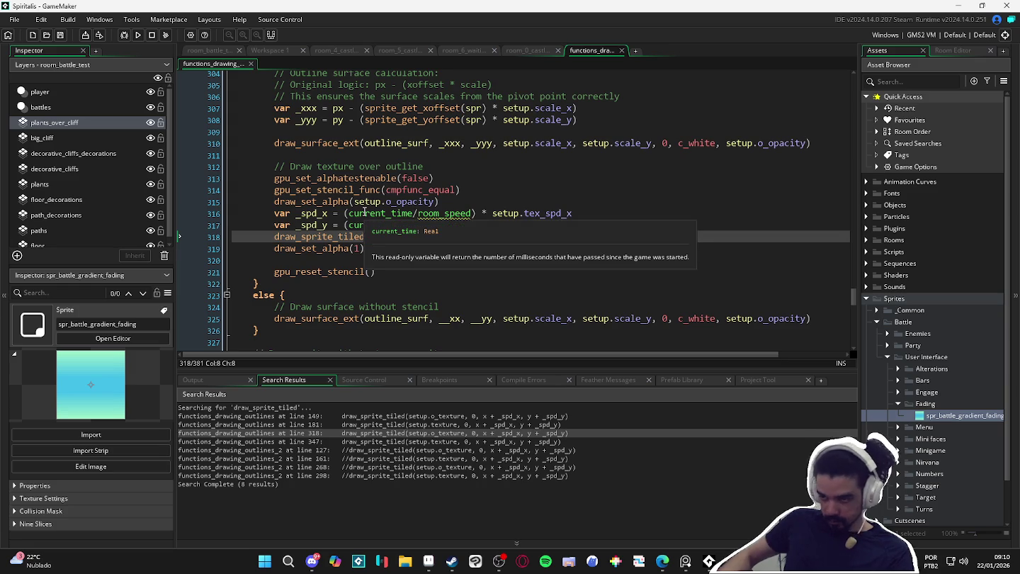
key("ctrl+d")
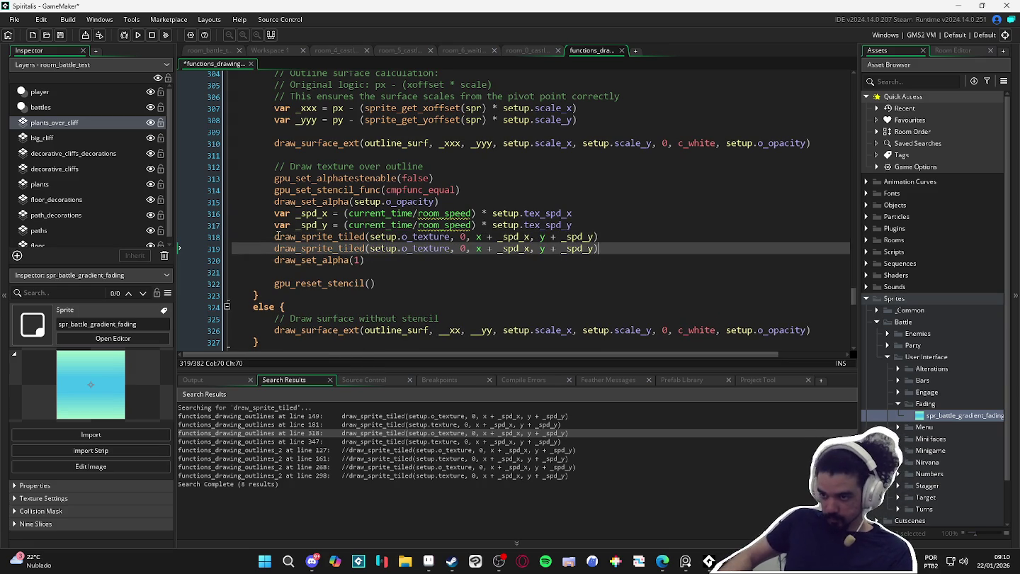
left_click(278, 236)
type("//")
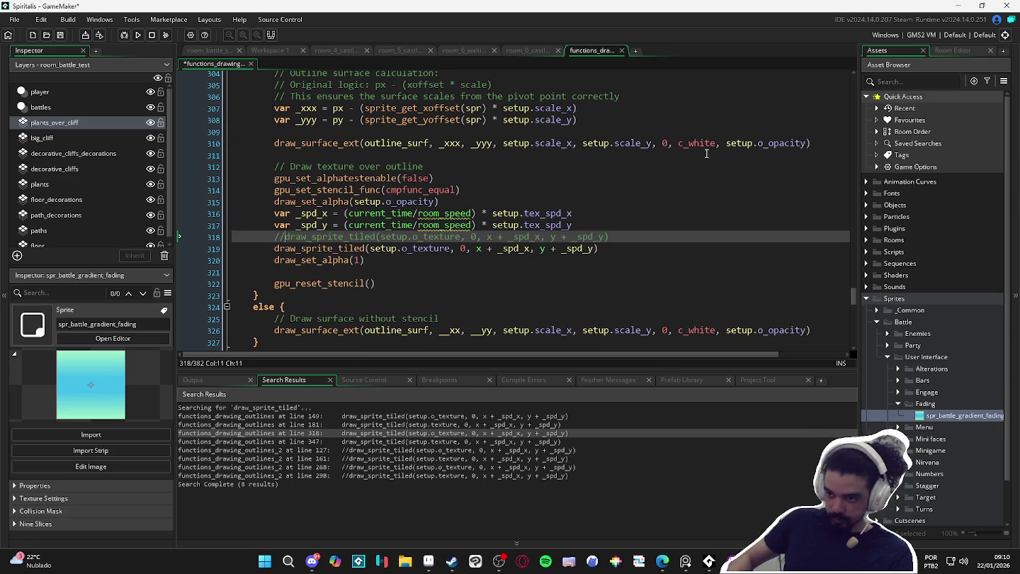
- Change the copied call to draw_sprite_ext, removing the extra inserted parentheses
left_click_drag(302, 247, 365, 247)
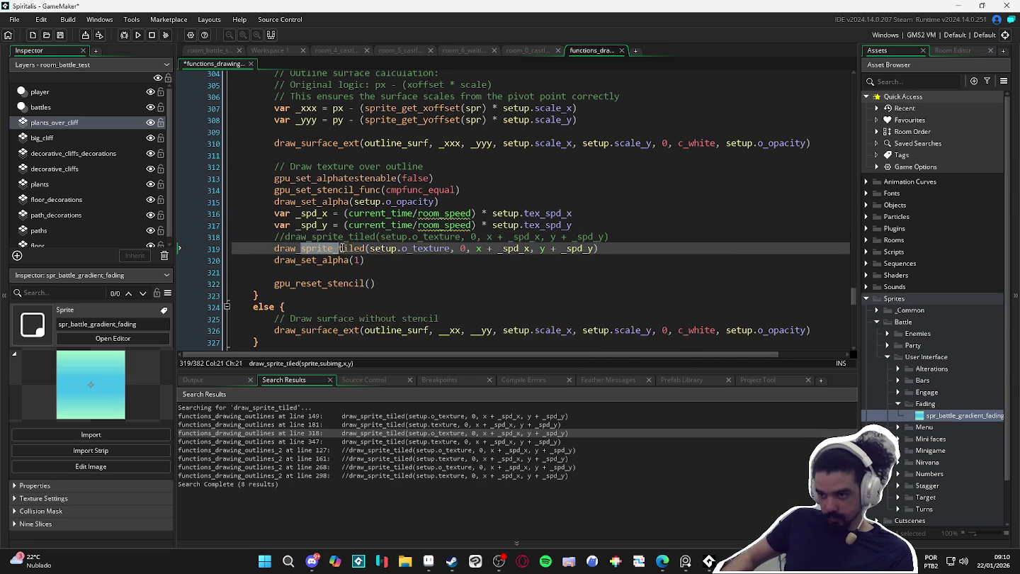
type("sprite_e")
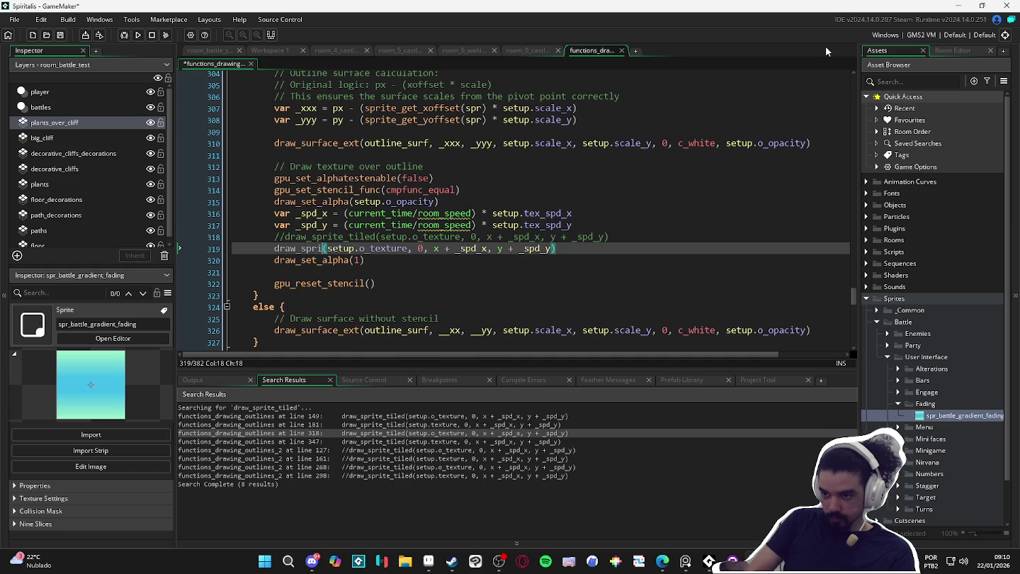
key("Return")
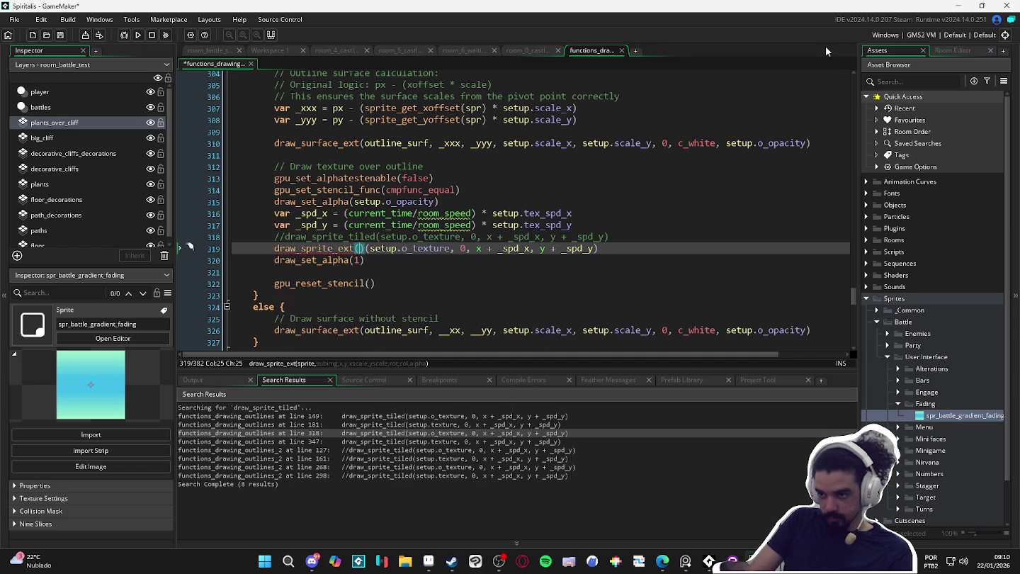
key("Delete")
key("Delete")
key("Right")
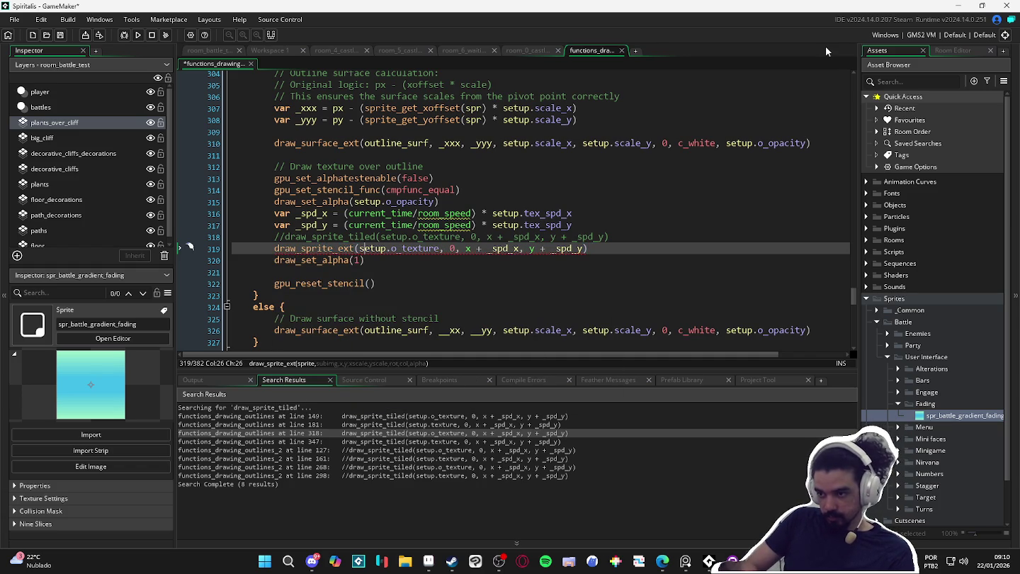
- Replace the copy's x and y position expressions with placeholder 0 values
key("Right")
key("Right")
key("Right")
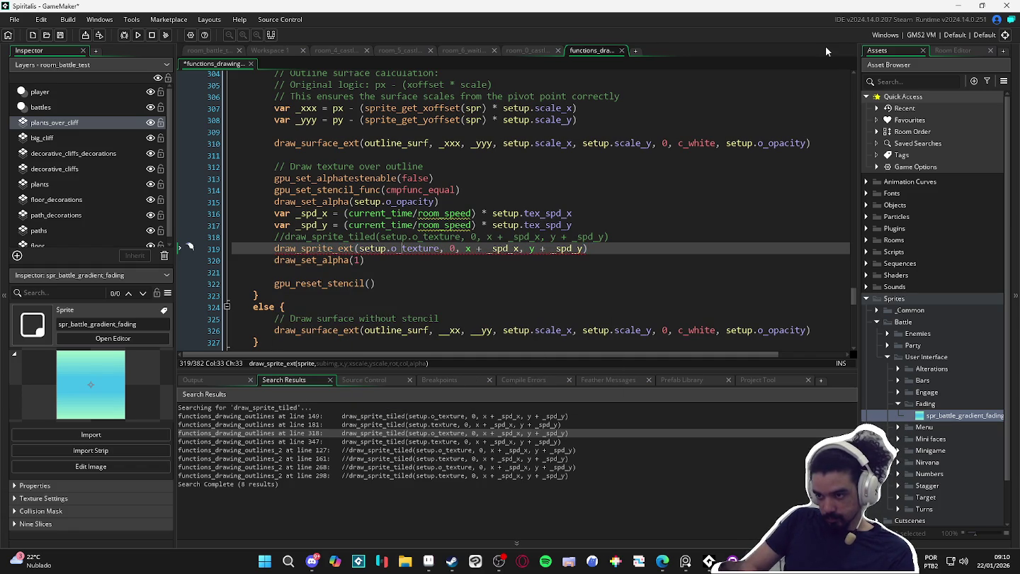
key("Right")
key("Right")
key("Right")
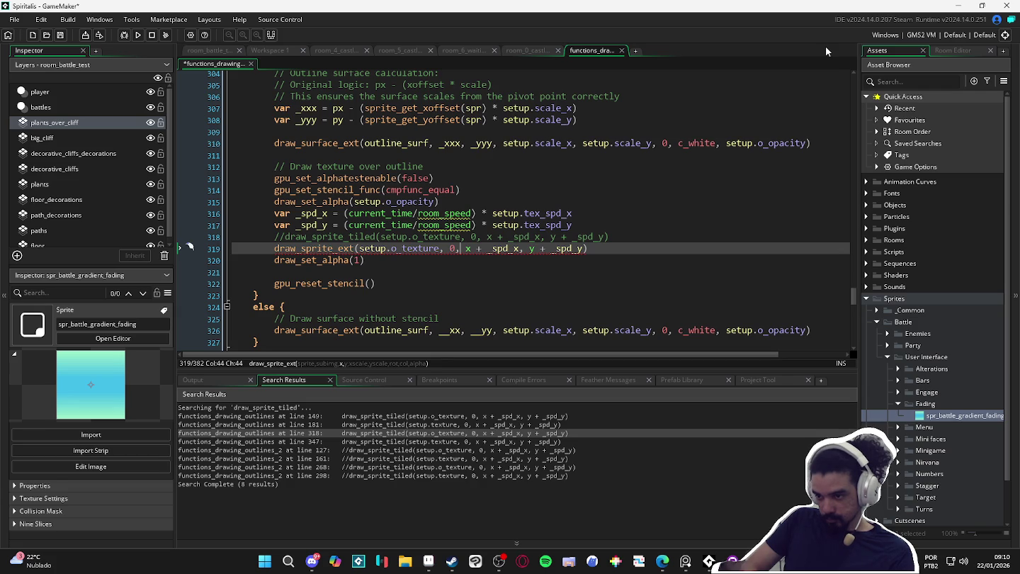
key("Right")
key("Right")
key("Right")
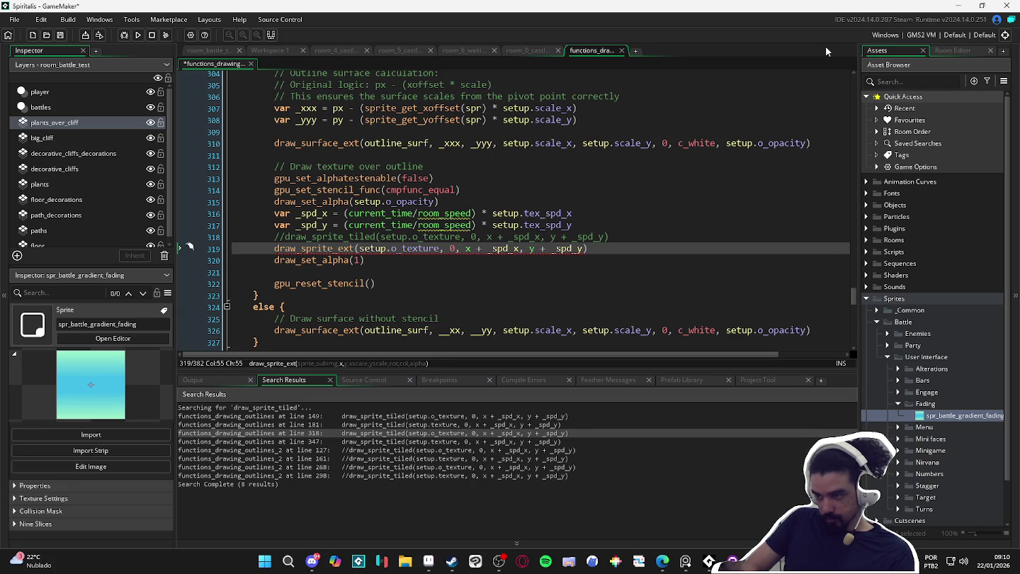
key("shift+Left")
key("shift+Left")
key("shift+Left")
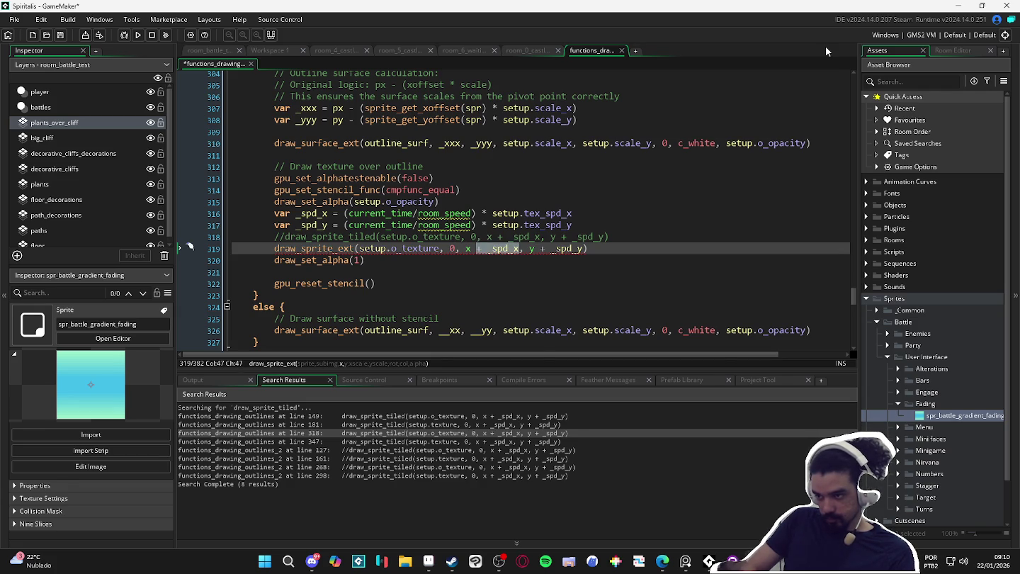
key("BackSpace")
key("BackSpace")
key("BackSpace")
type("0")
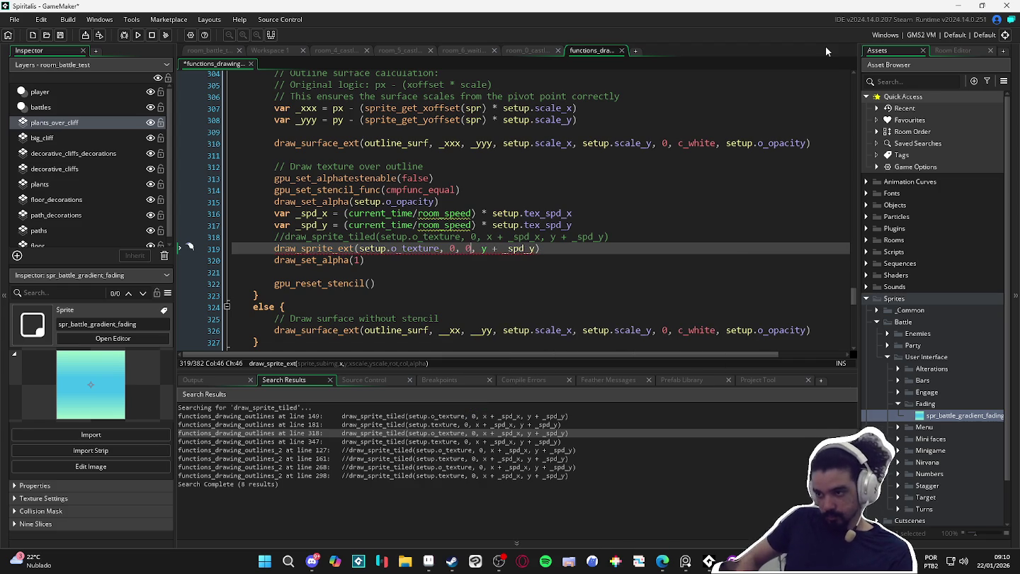
key("Delete")
key("Delete")
key("Delete")
key("BackSpace")
type("0")
key("Delete")
key("Delete")
key("Delete")
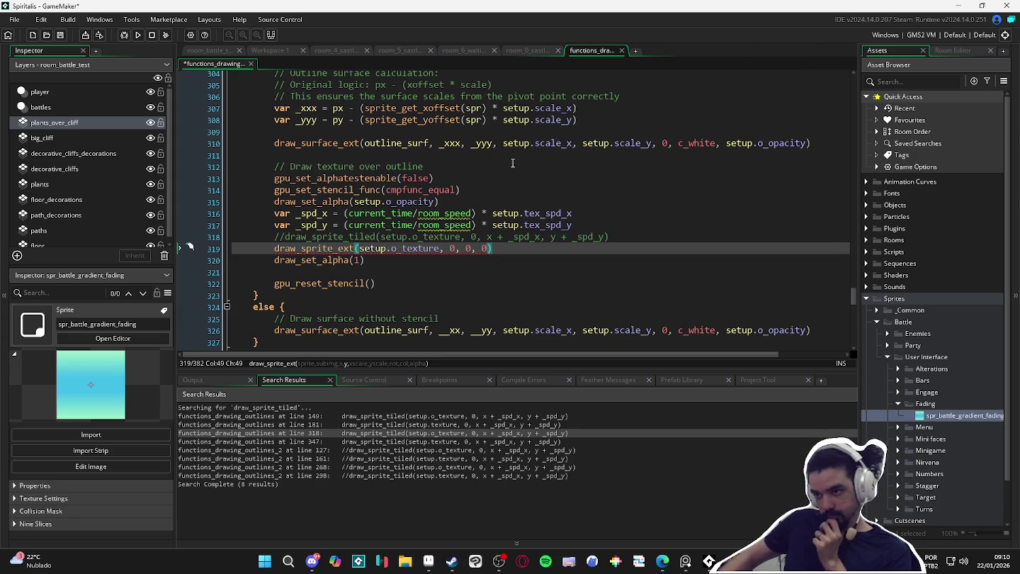
- Set the arguments to px, py, 8,8, 0, c_white, 1 and run the game
scroll(501, 139, "up", 10)
scroll(501, 139, "up", 20)
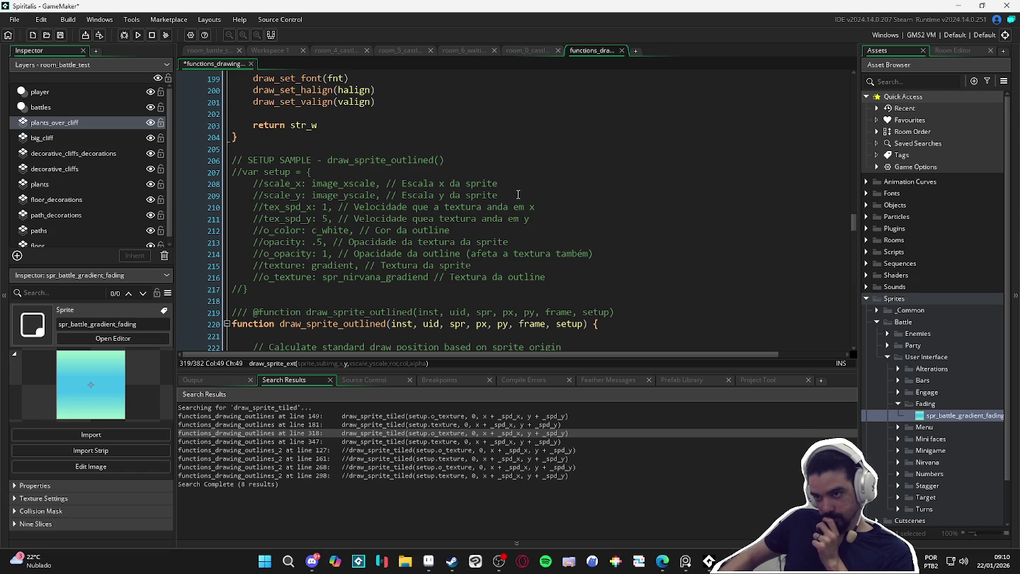
scroll(519, 194, "down", 20)
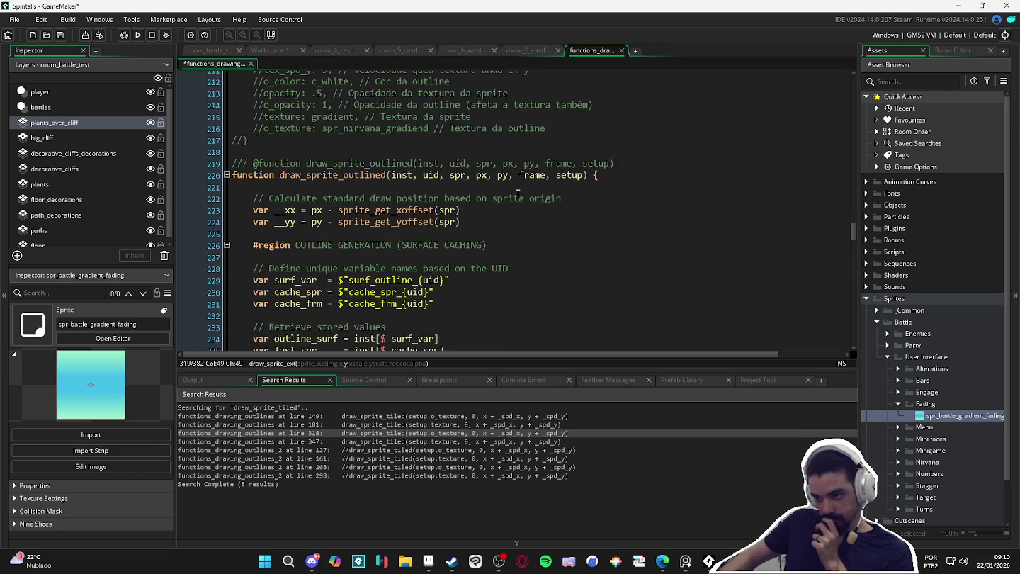
scroll(520, 180, "down", 12)
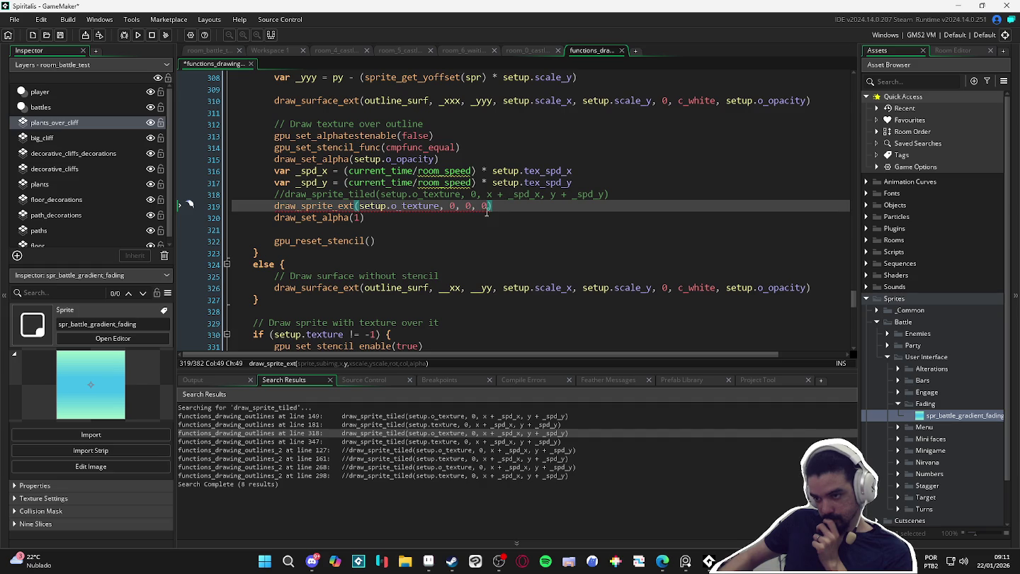
left_click(473, 206)
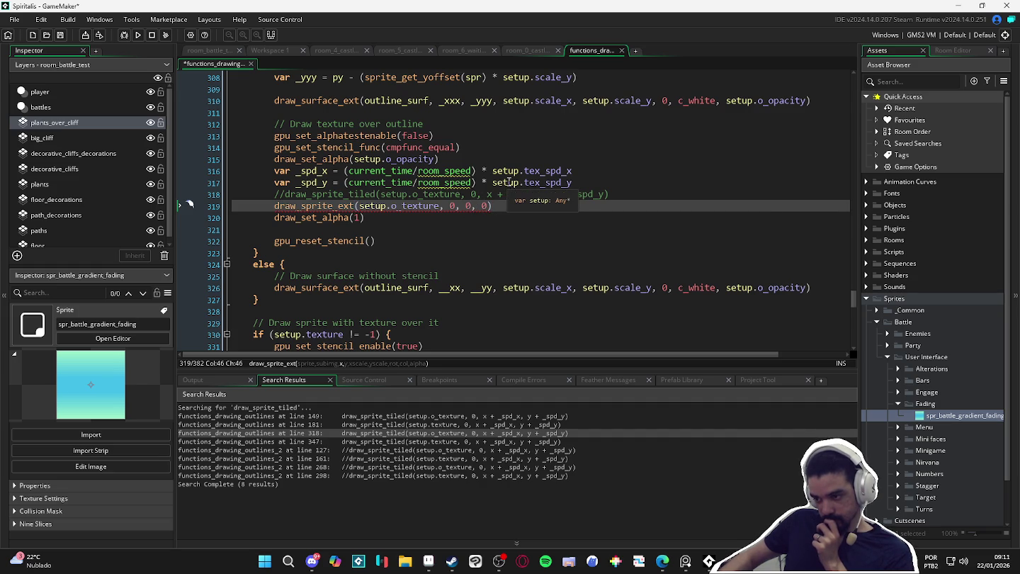
key("Delete")
type("px")
key("Right")
key("Right")
key("Delete")
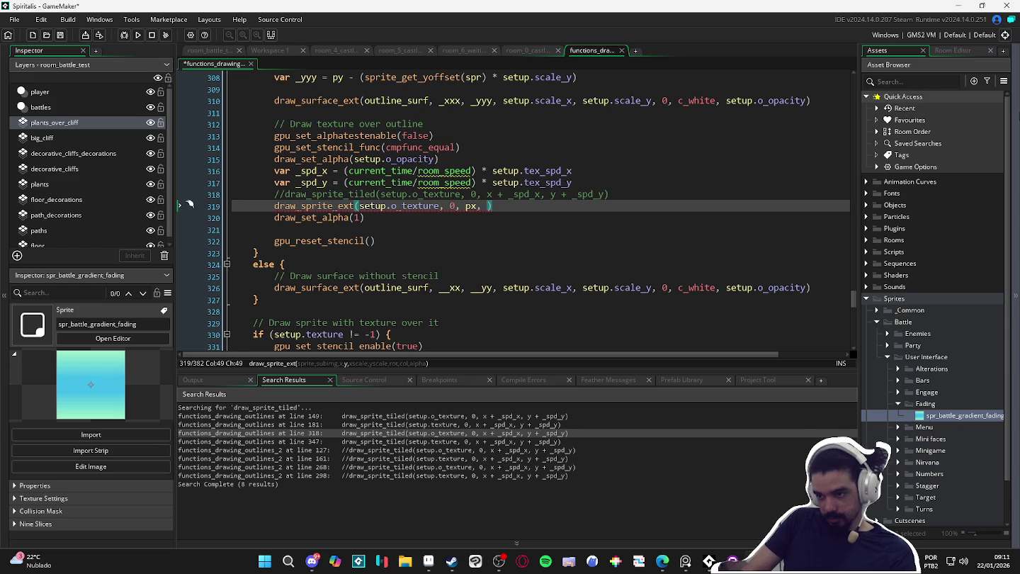
type("py, ")
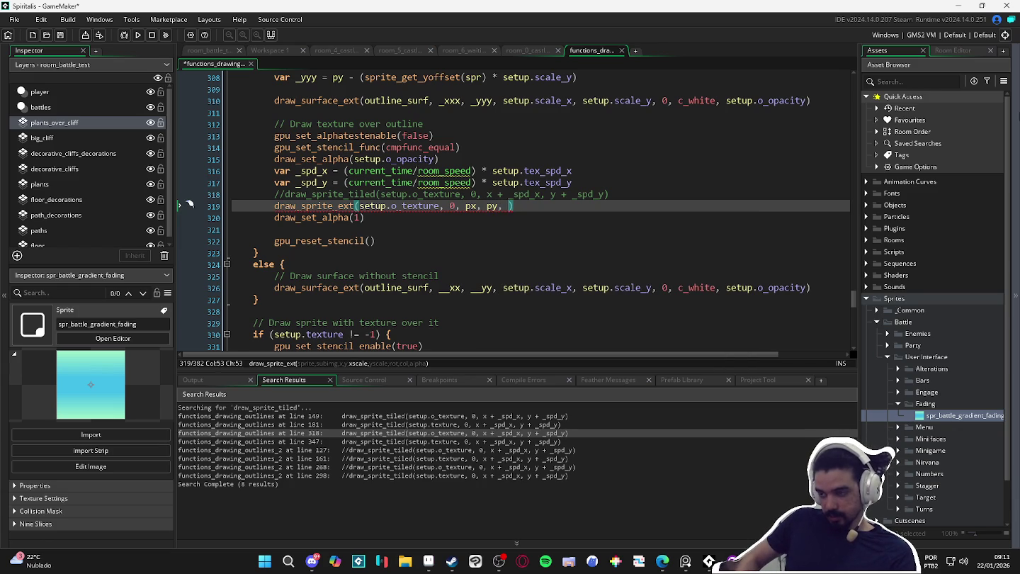
type("8")
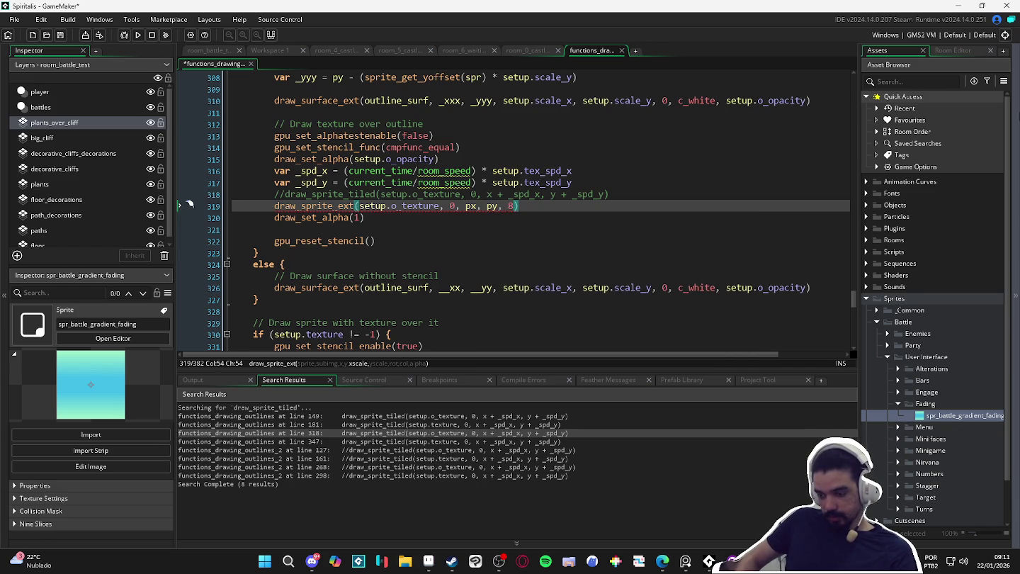
type(",8")
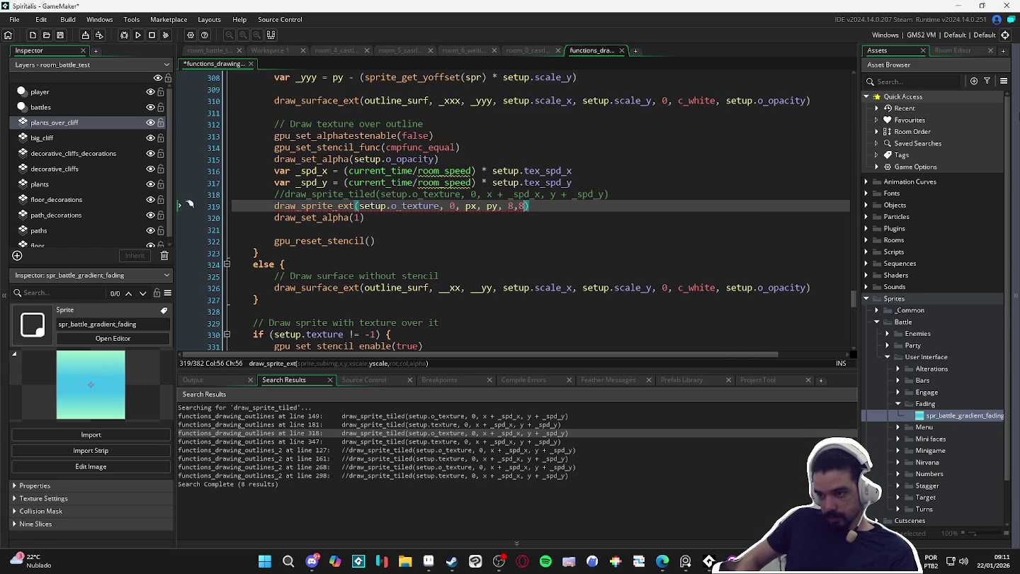
type(",")
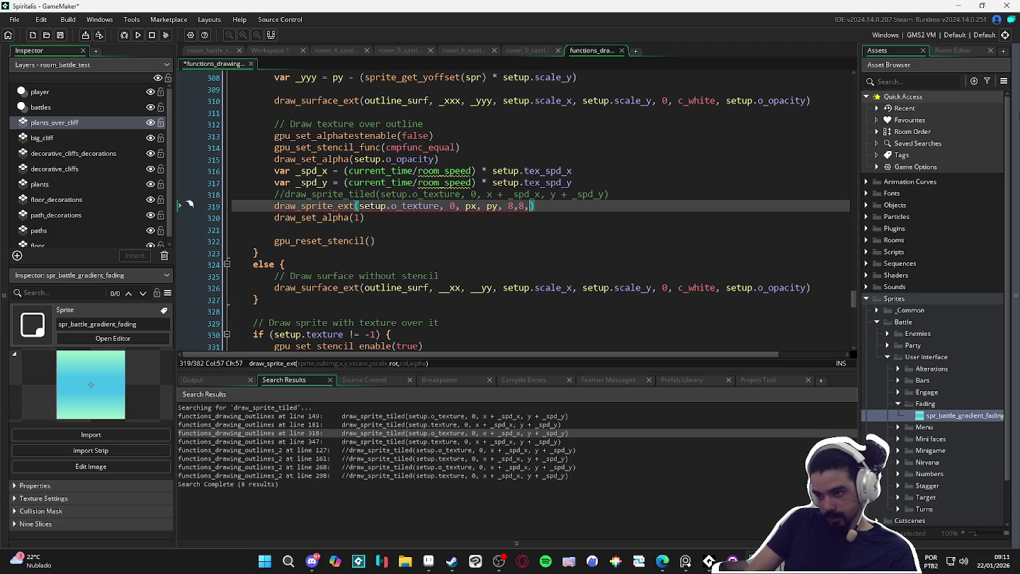
type(" 0,")
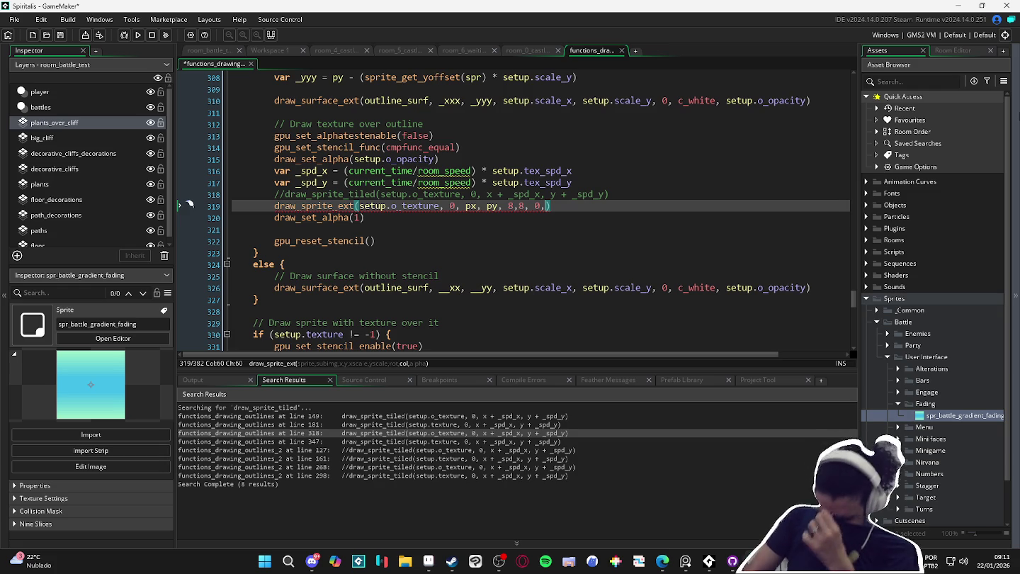
type("c_white, 1")
key("F5")
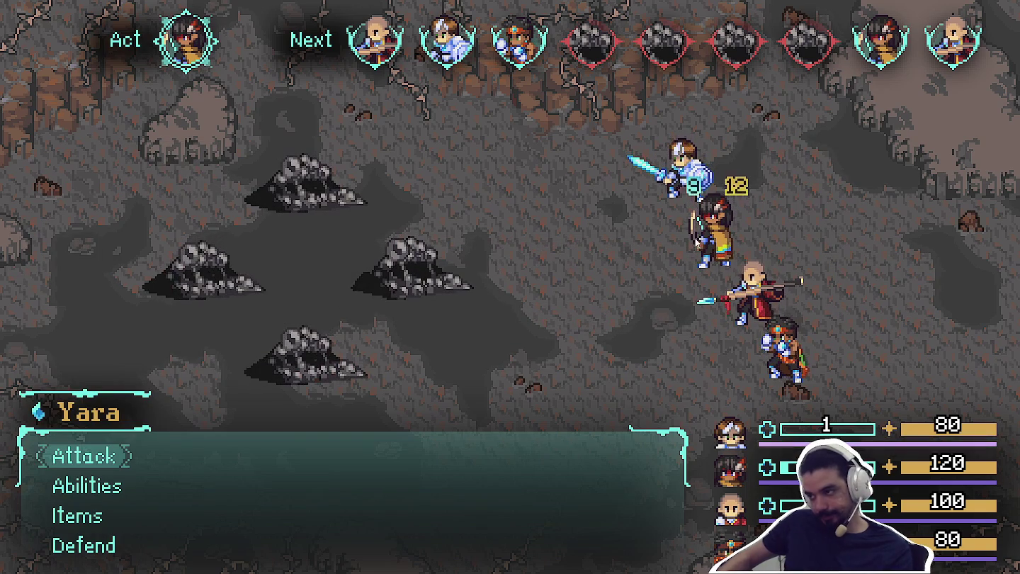
- In the test battle, have Yara attack the Sloth Blob and confirm the attacks
key("Return")
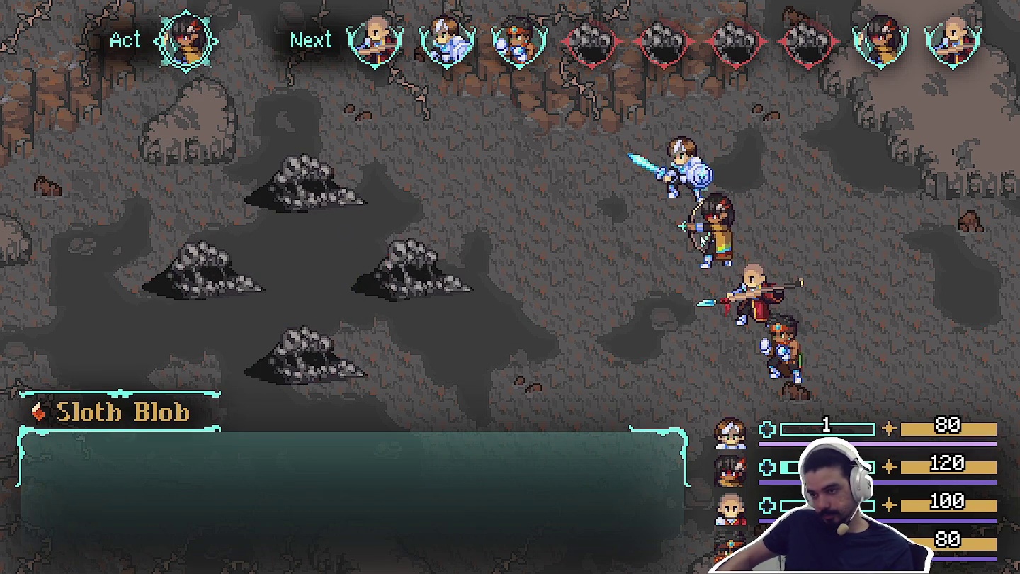
key("Return")
key("Return")
key("Return")
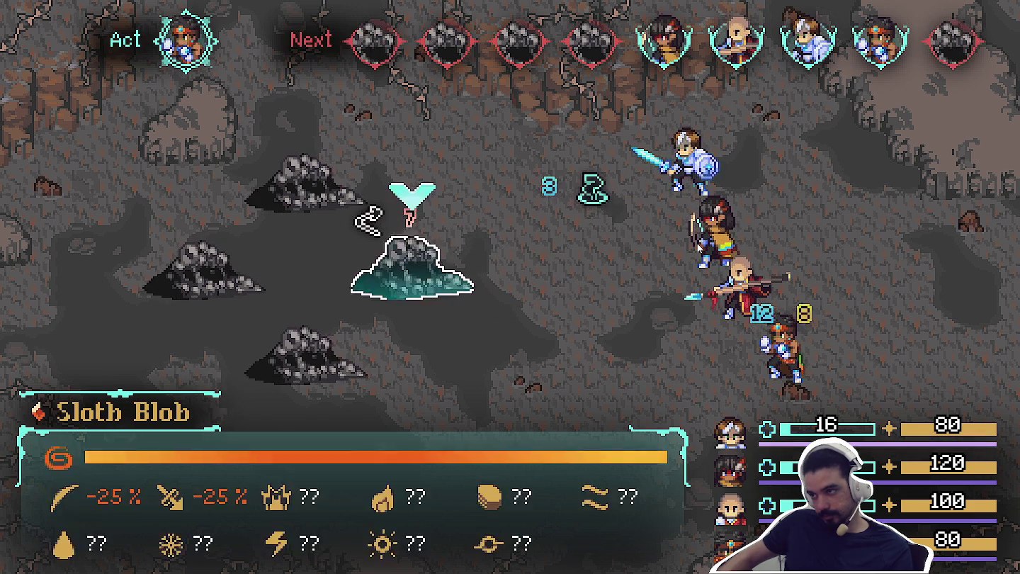
key("Return")
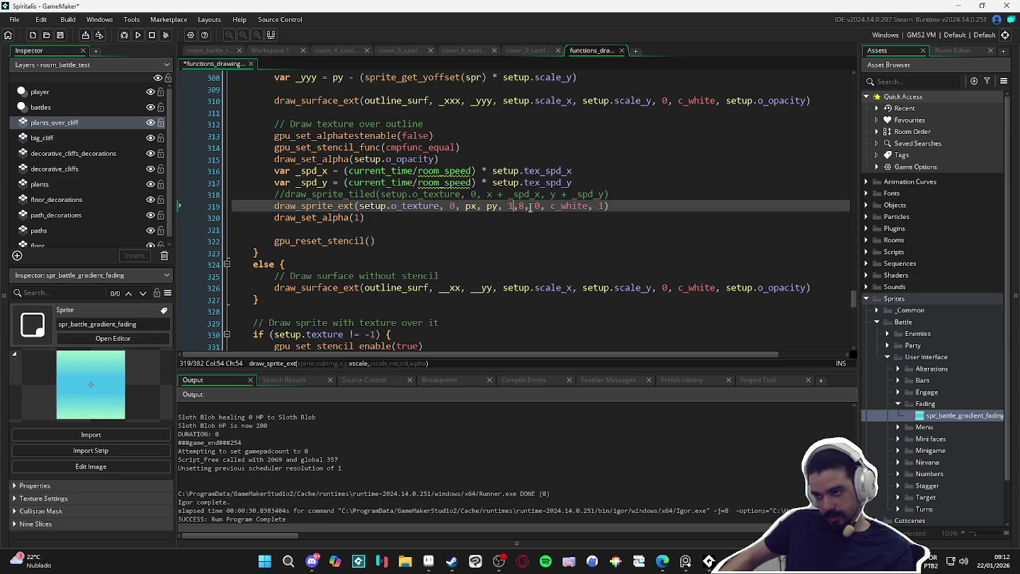
- Go to the scale arguments on line 319 and relaunch the game with F5
left_click(521, 206)
key("F5")
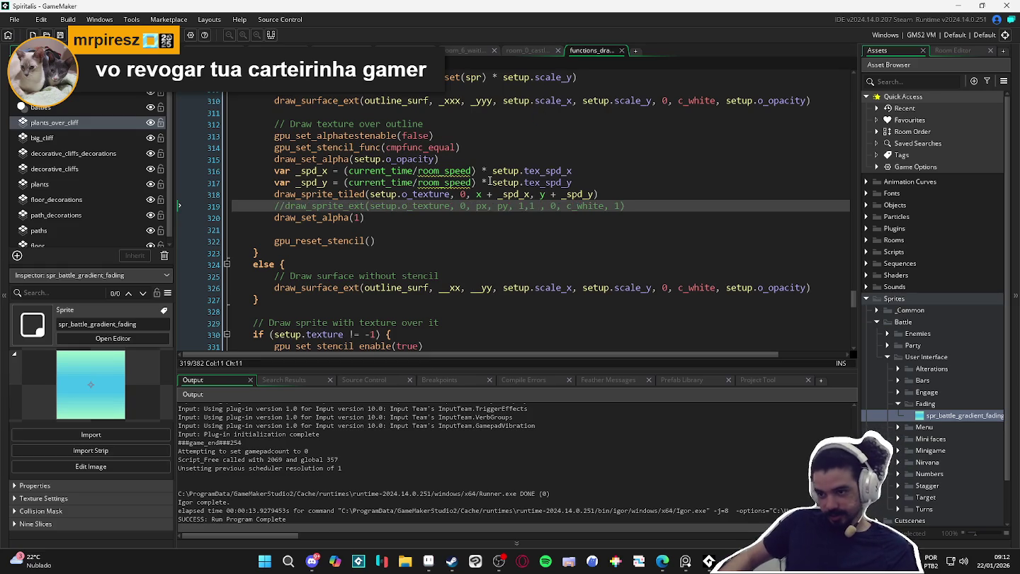
scroll(489, 180, "down", 2)
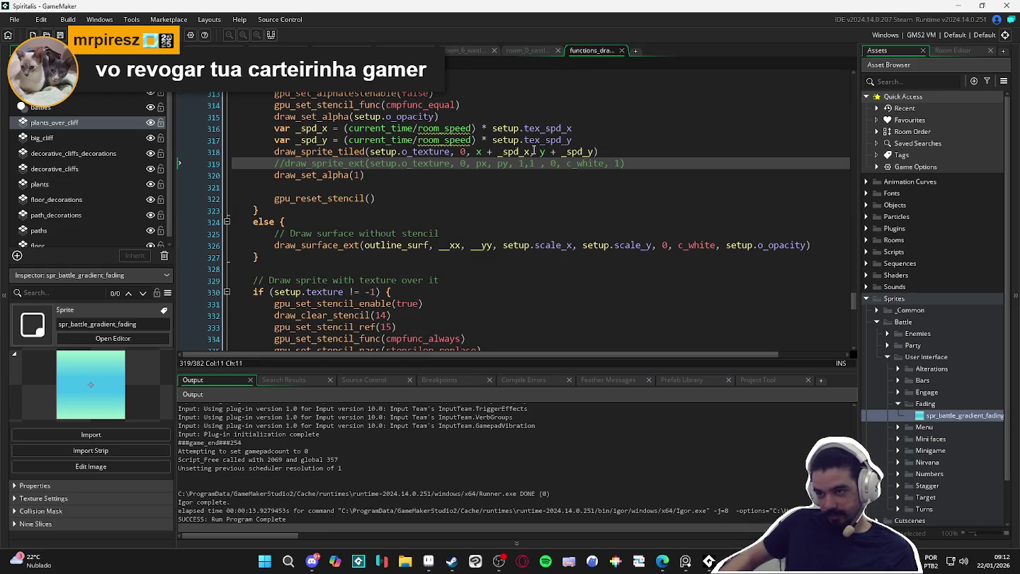
left_click(336, 152)
double_click(338, 152)
scroll(418, 206, "down", 3)
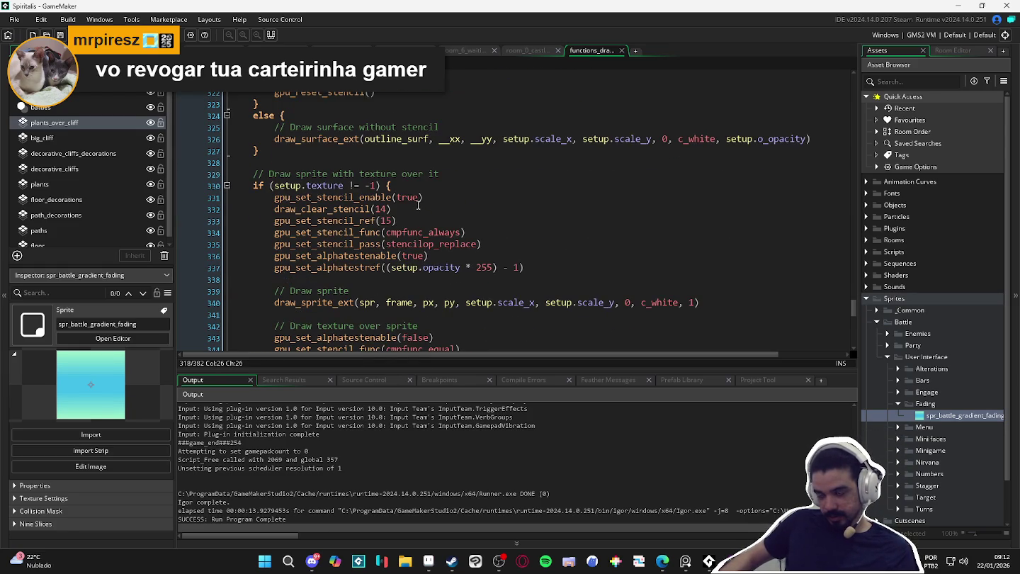
scroll(418, 205, "up", 13)
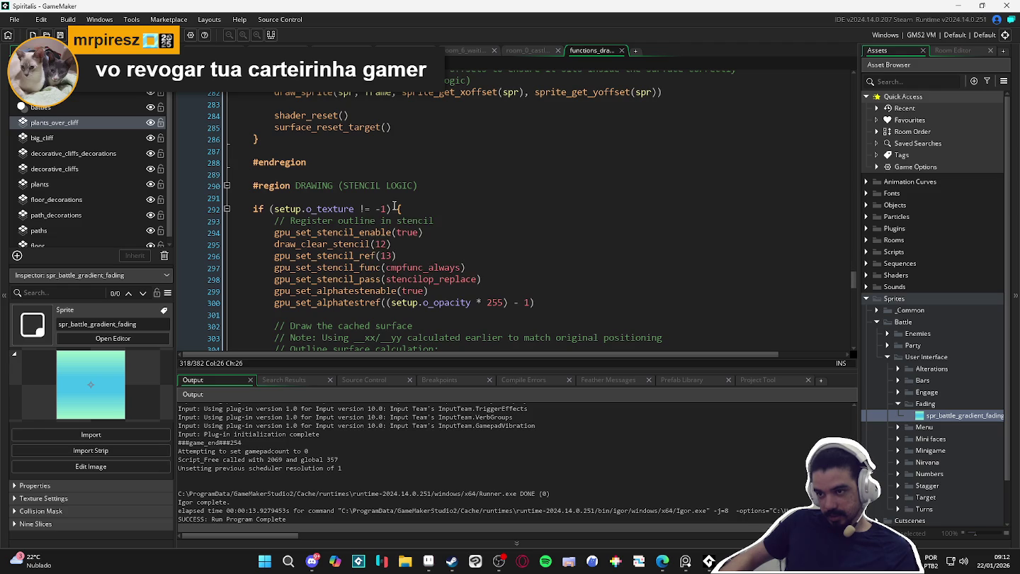
left_click(225, 208)
scroll(297, 235, "down", 2)
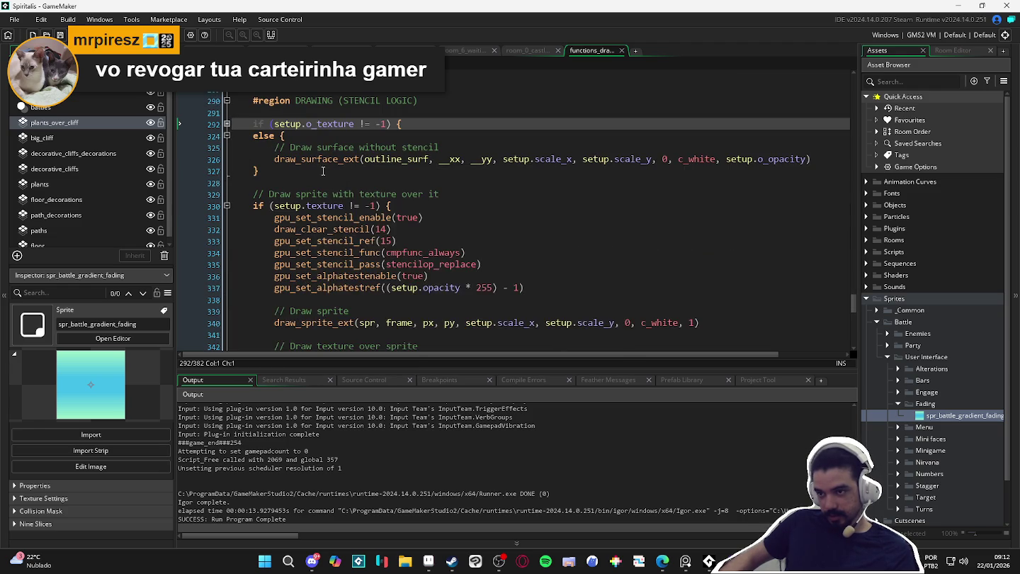
mouse_move(309, 158)
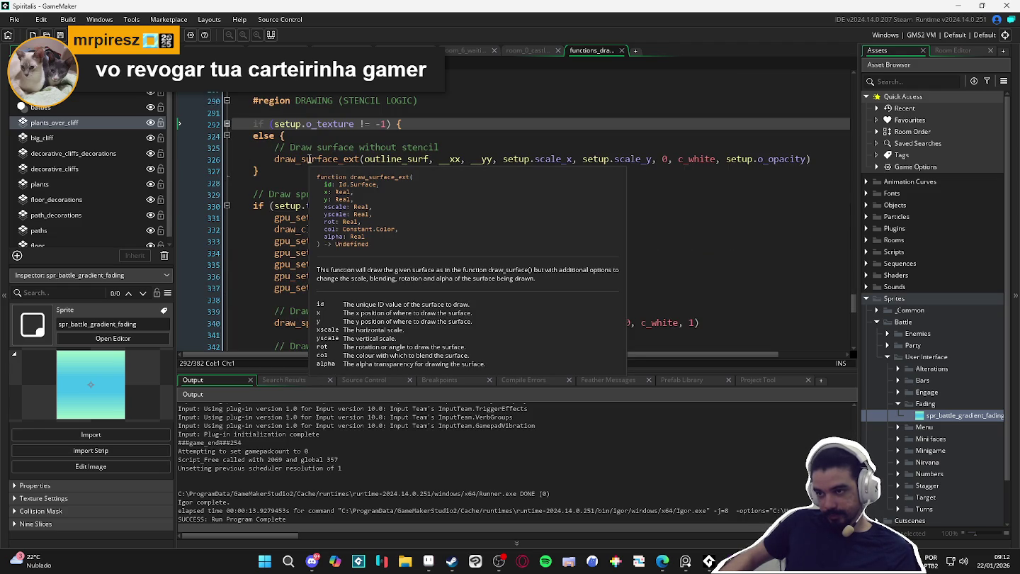
scroll(312, 156, "down", 3)
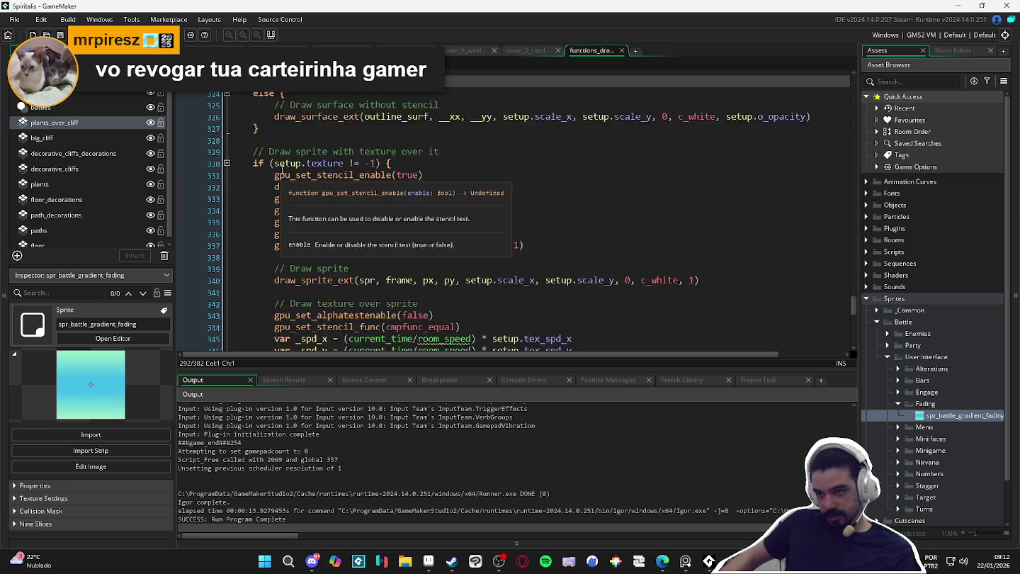
scroll(302, 177, "up", 3)
scroll(293, 198, "down", 3)
scroll(293, 198, "up", 3)
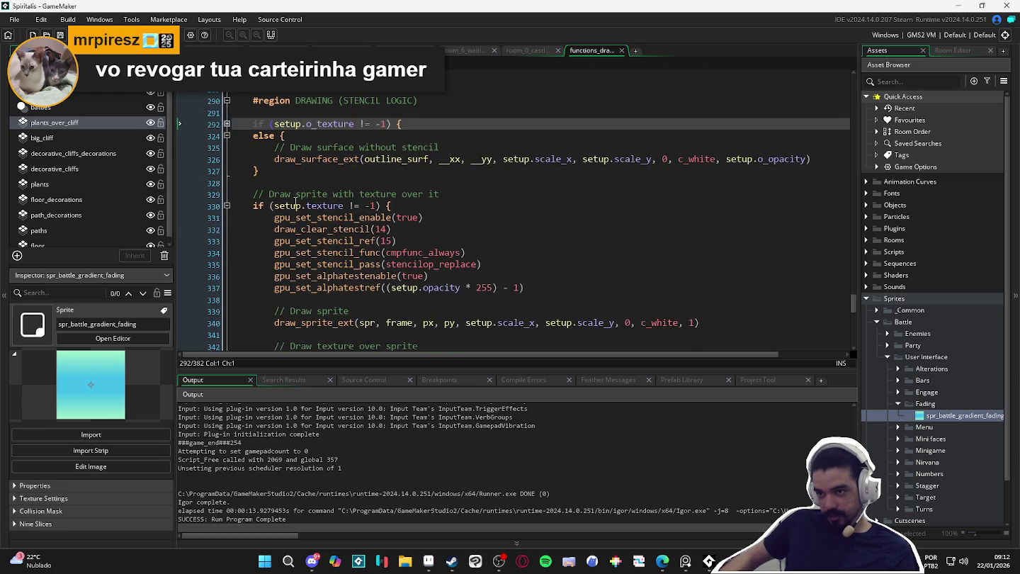
scroll(290, 195, "down", 1)
scroll(290, 196, "up", 3)
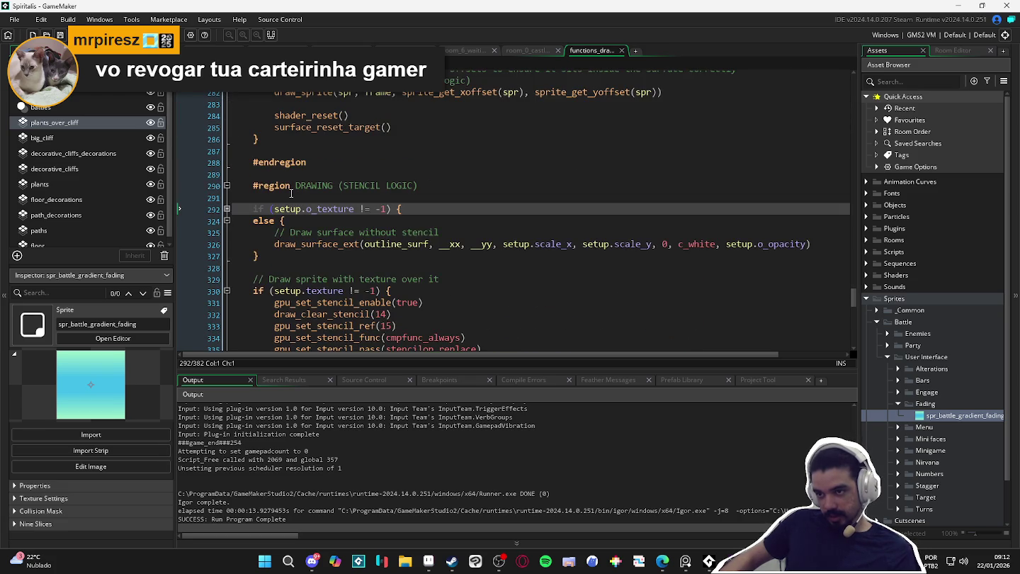
scroll(316, 231, "down", 2)
scroll(316, 230, "down", 2)
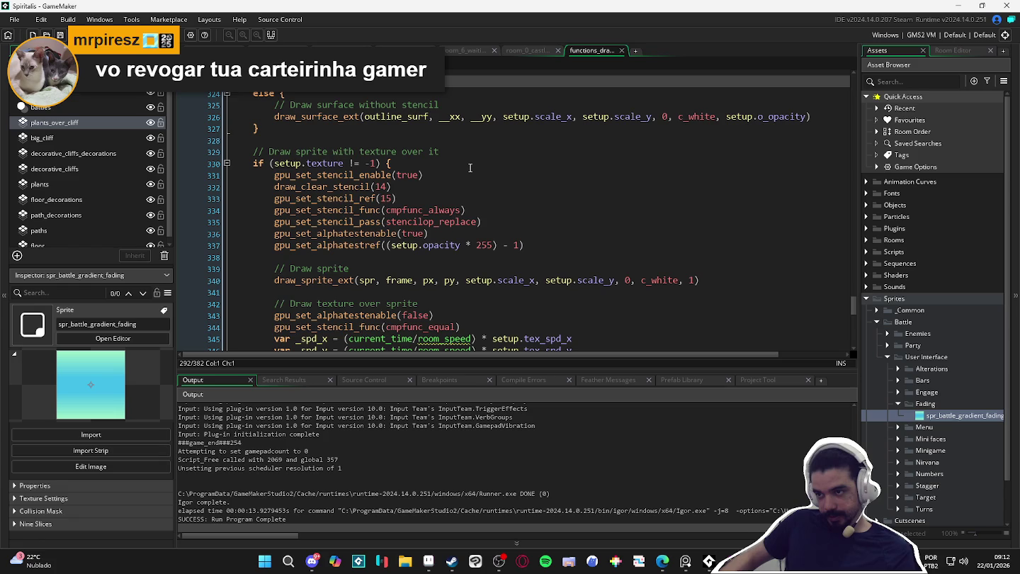
scroll(391, 218, "down", 2)
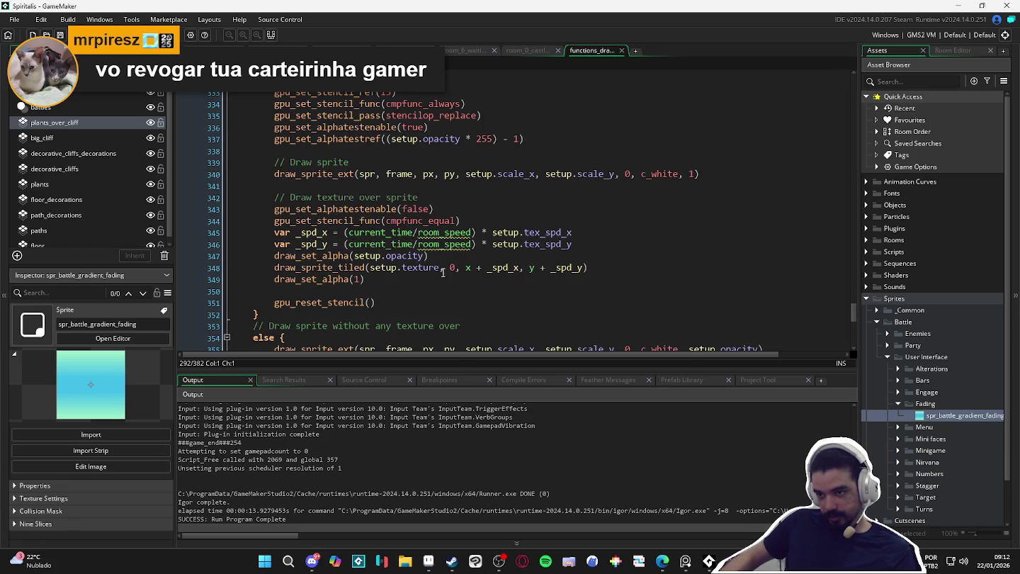
scroll(408, 280, "down", 2)
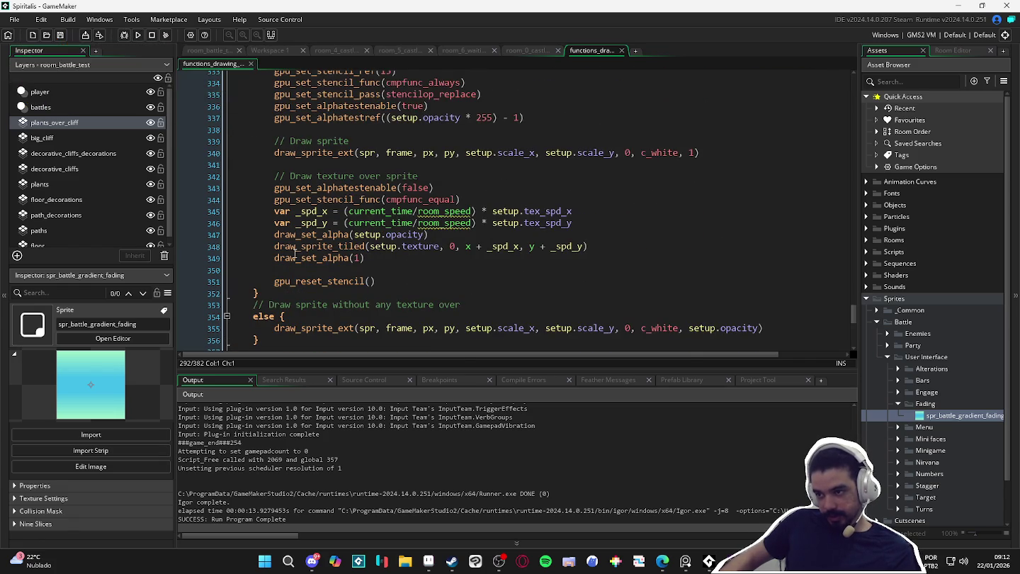
mouse_move(276, 248)
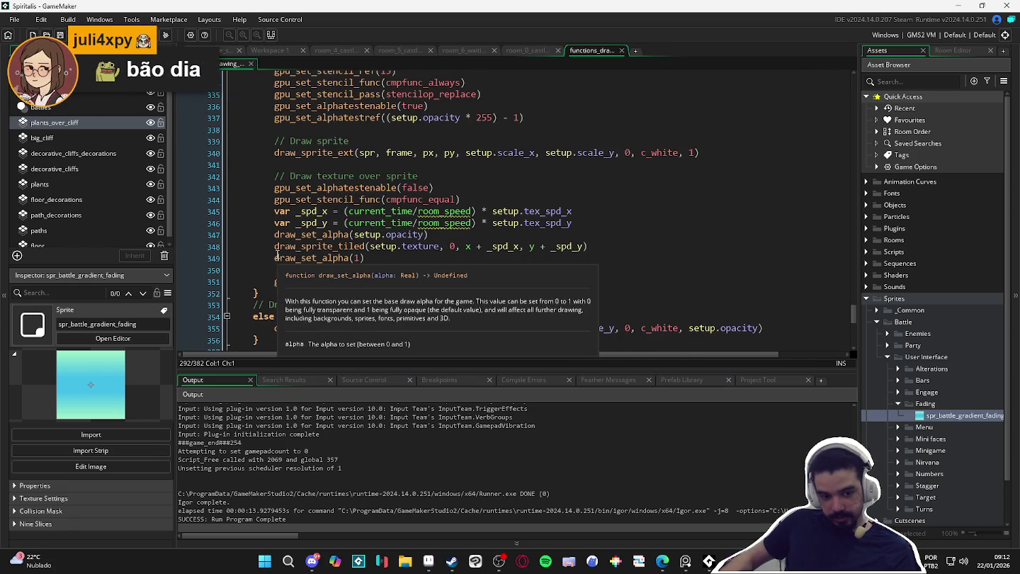
left_click(277, 259)
- Start a draw_sprite_ext( call on new line 349 and comment out the draw_sprite_tiled line above
key("Return")
key("Up")
key("Down")
key("Up")
type("draw_sprite_tiled")
key("ctrl+BackSpace")
type("draw_sprite_ex")
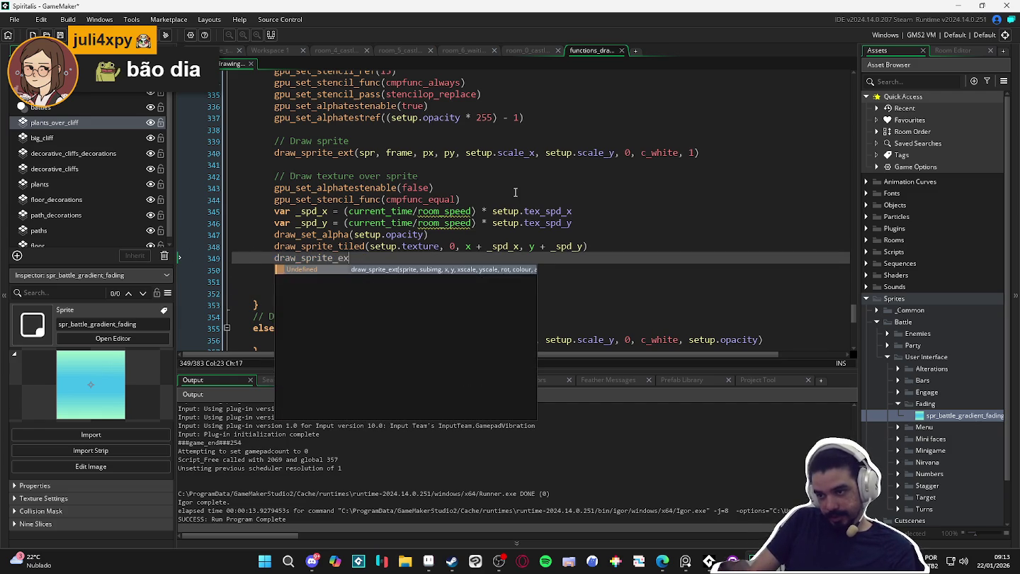
type("t(")
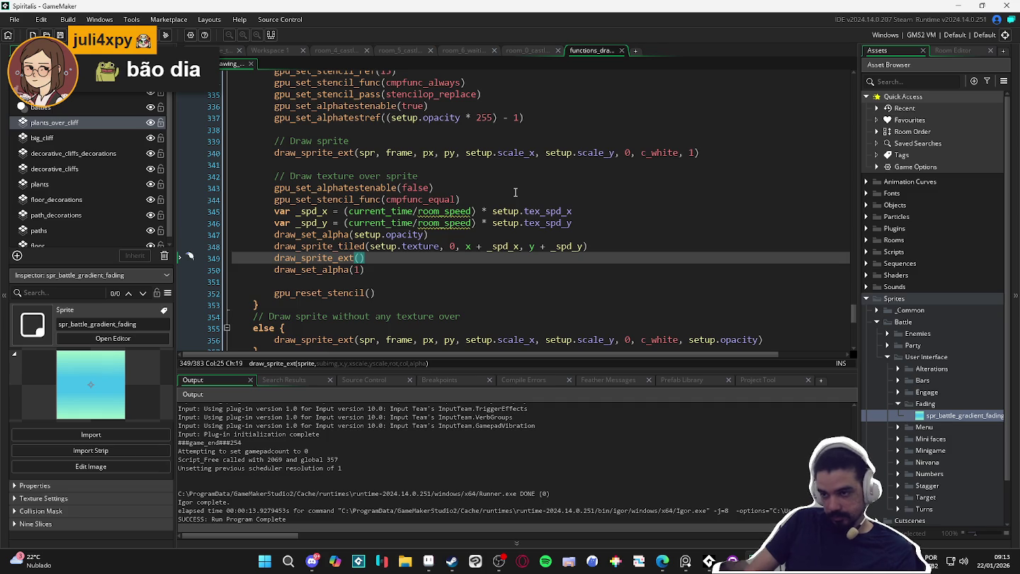
key("Up")
key("Home")
key("ctrl+k")
- Copy setup.texture from the tiled call into draw_sprite_ext as its first argument
key("Down")
key("Right")
type("ste")
key("BackSpace")
key("BackSpace")
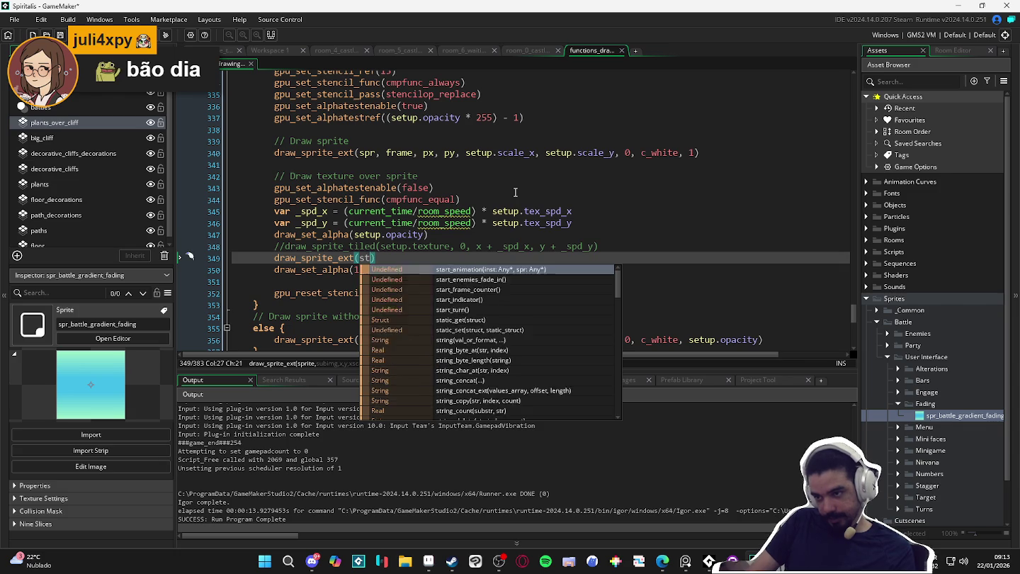
key("Escape")
left_click_drag(449, 245, 379, 247)
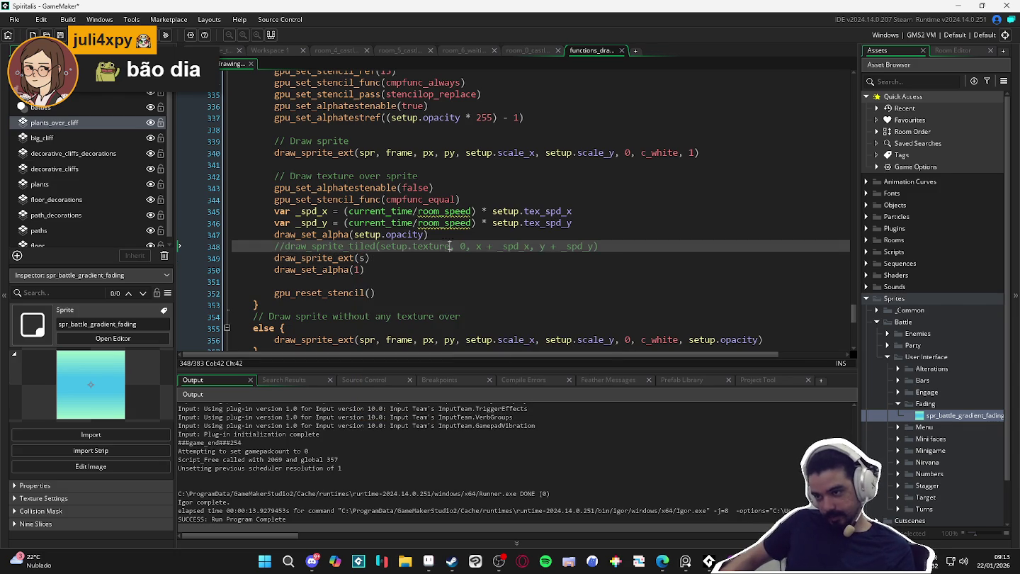
key("ctrl+c")
double_click(362, 259)
key("ctrl+v")
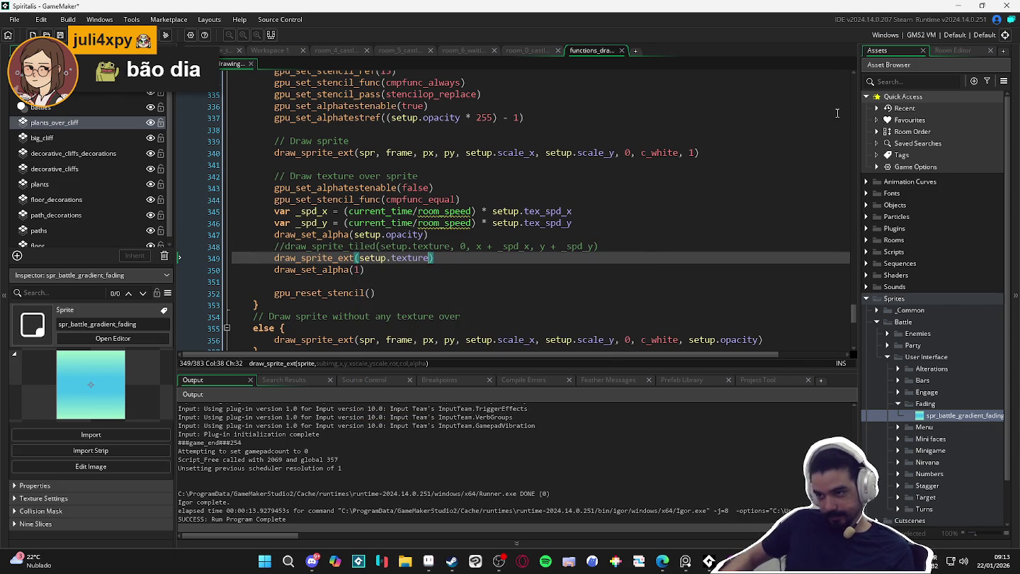
- Complete the arguments with 0, px, py, 2,2,0, c_white, setup.opacity, then save and run
type(",")
type(" 0,")
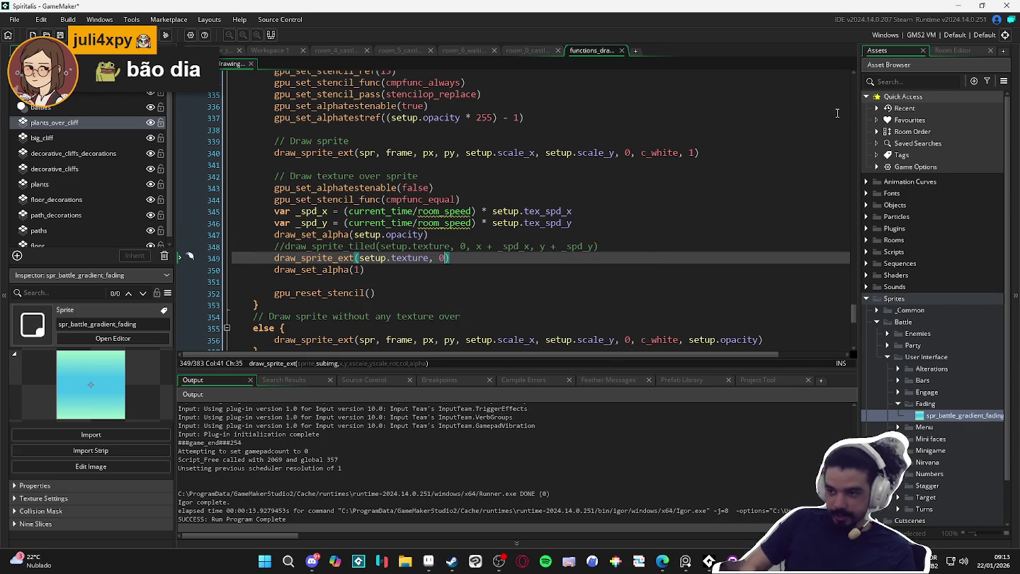
type(" px, py,")
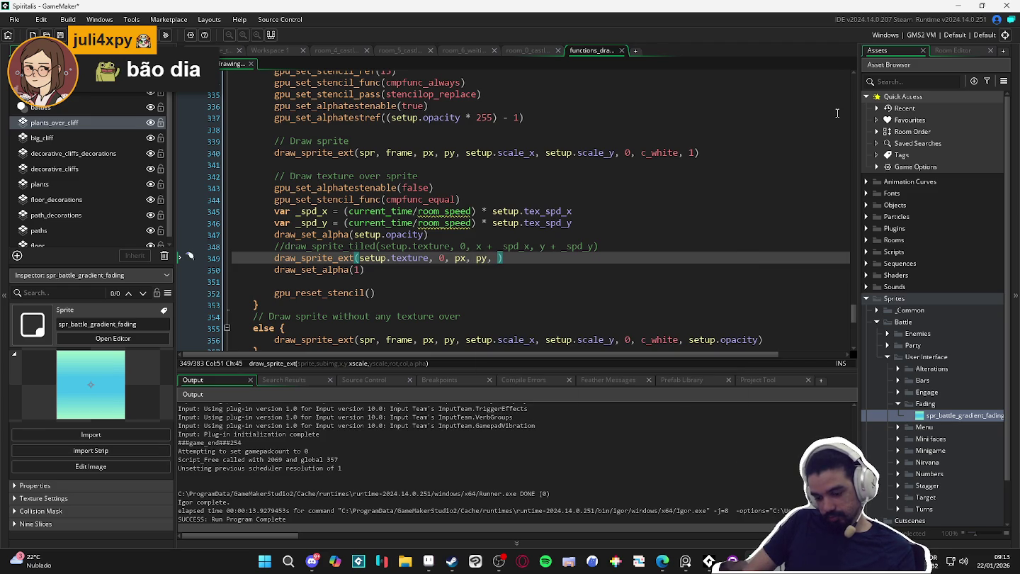
type(" 2,2,")
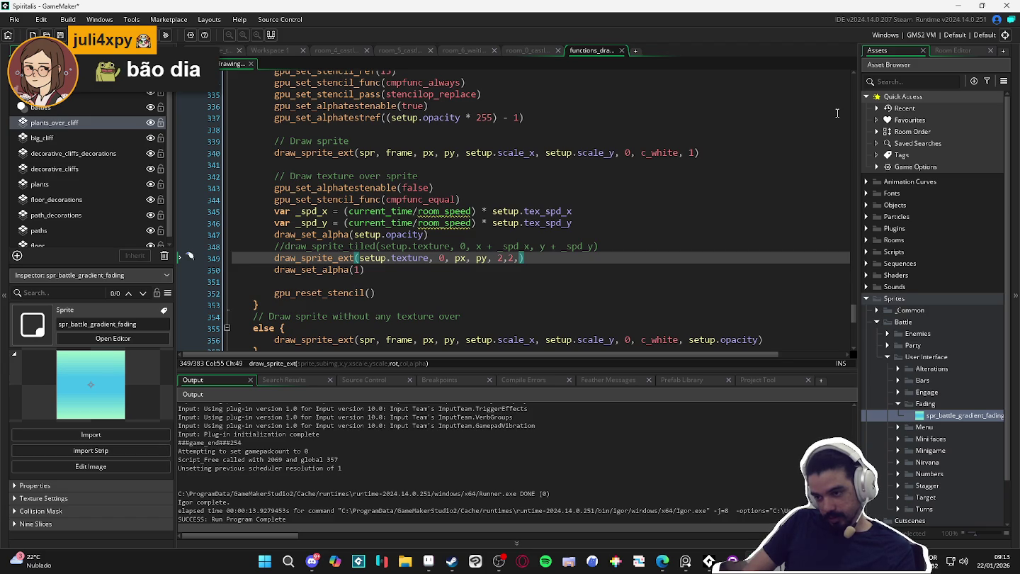
type("0,")
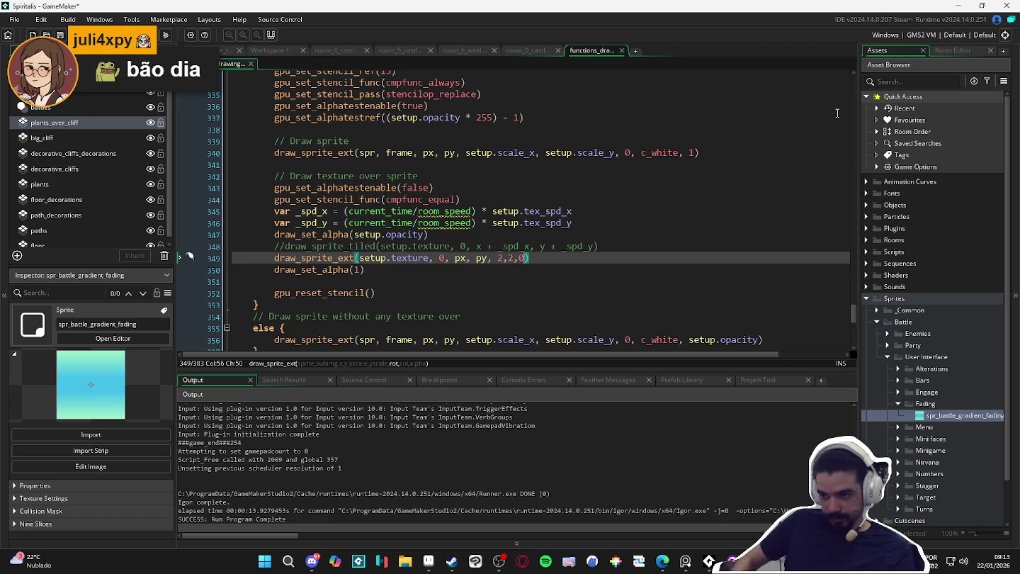
type(" c_white")
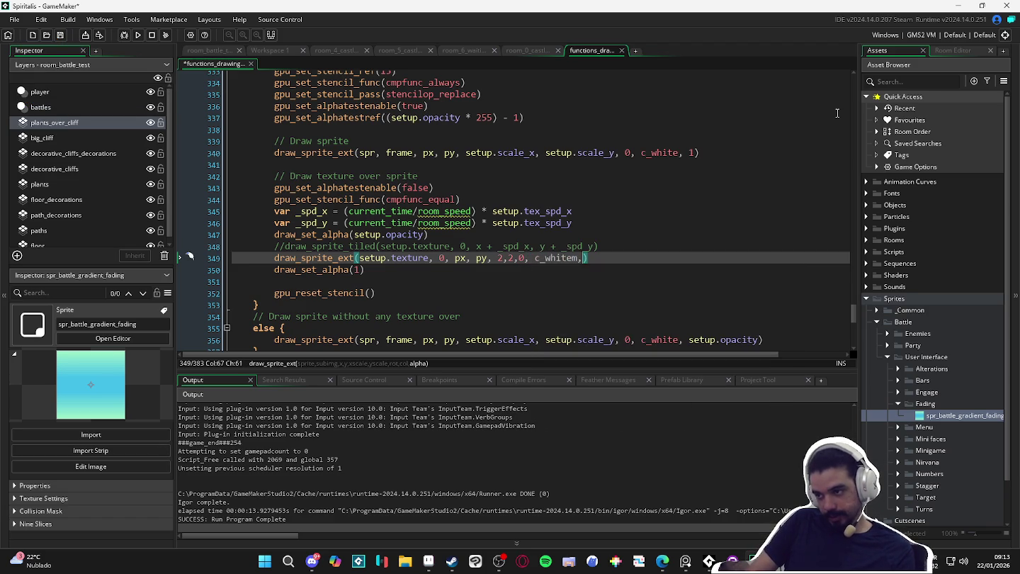
type(",")
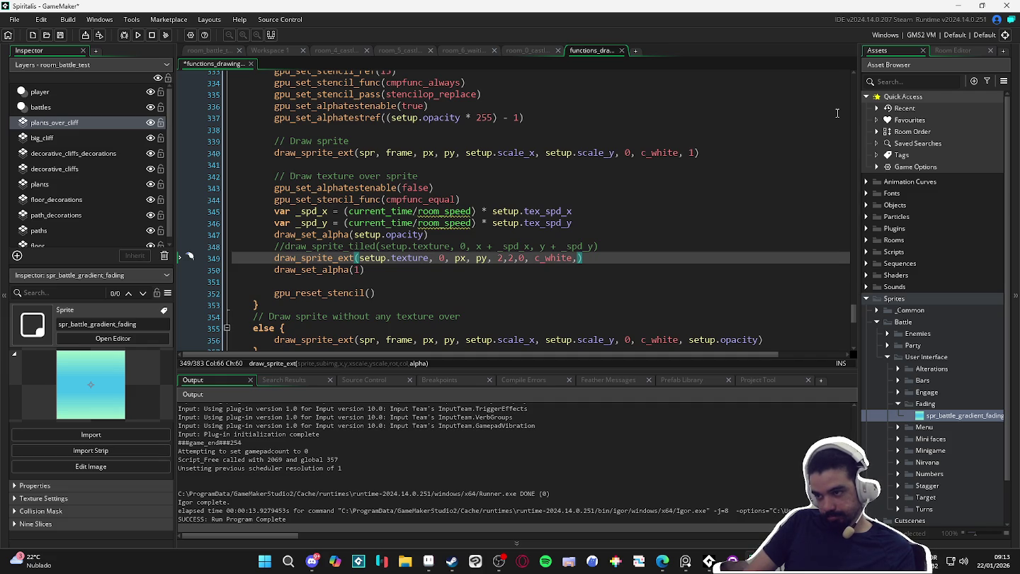
type("se")
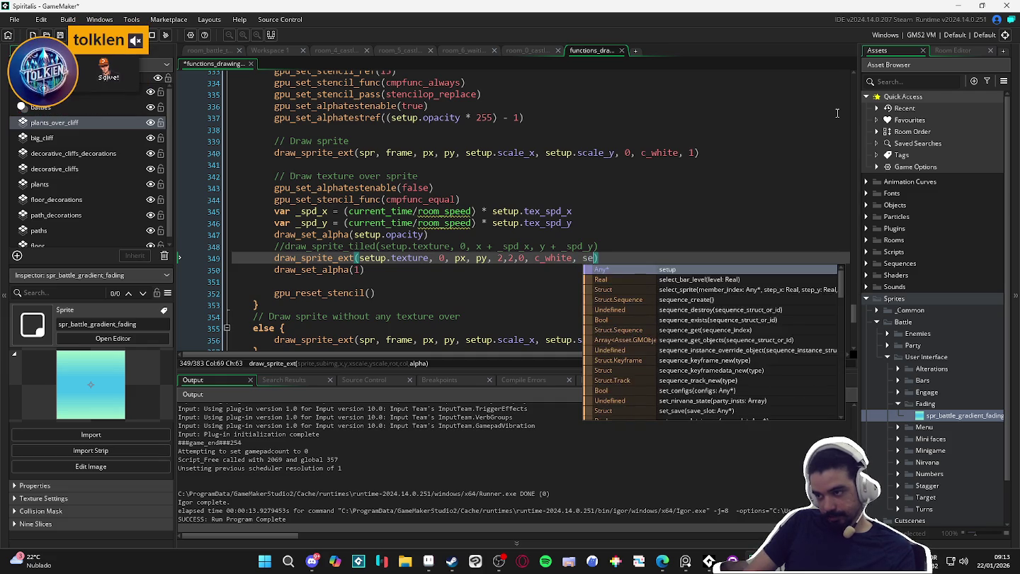
type("tup.op")
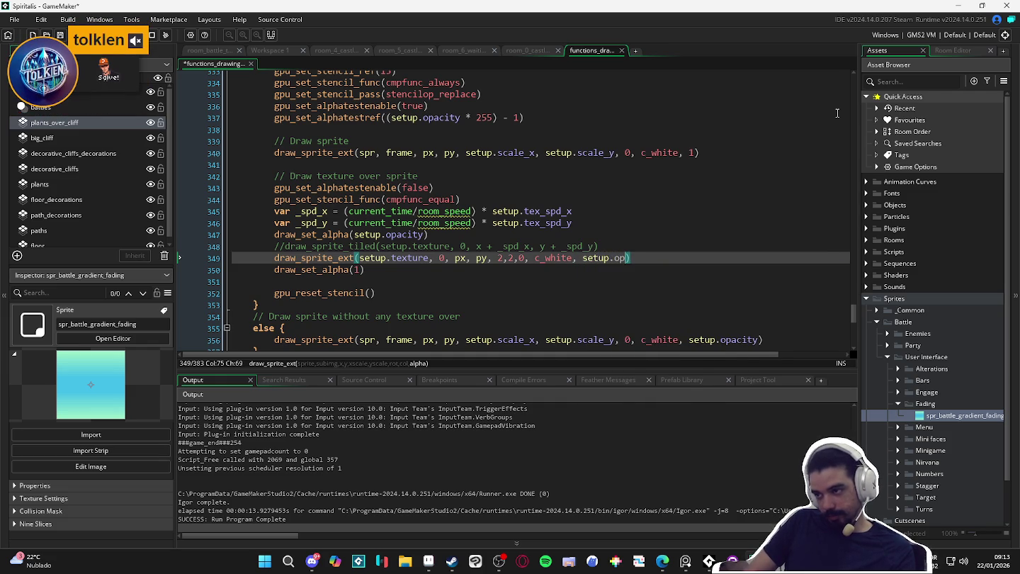
type("acity")
key("ctrl+s")
key("F5")
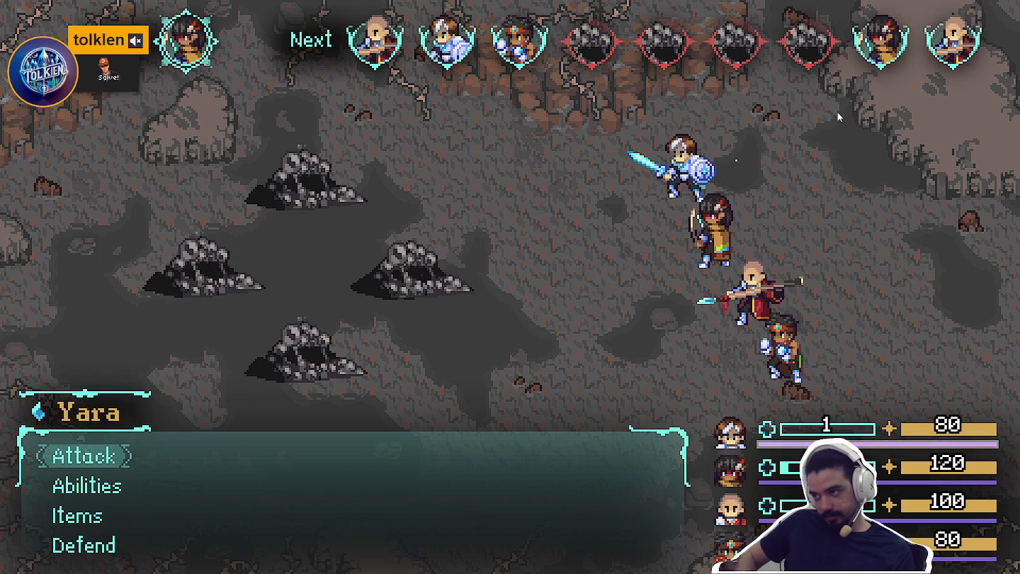
- Order each party member to attack a Sloth Blob until the battle cuts to black
key("Return")
key("Return")
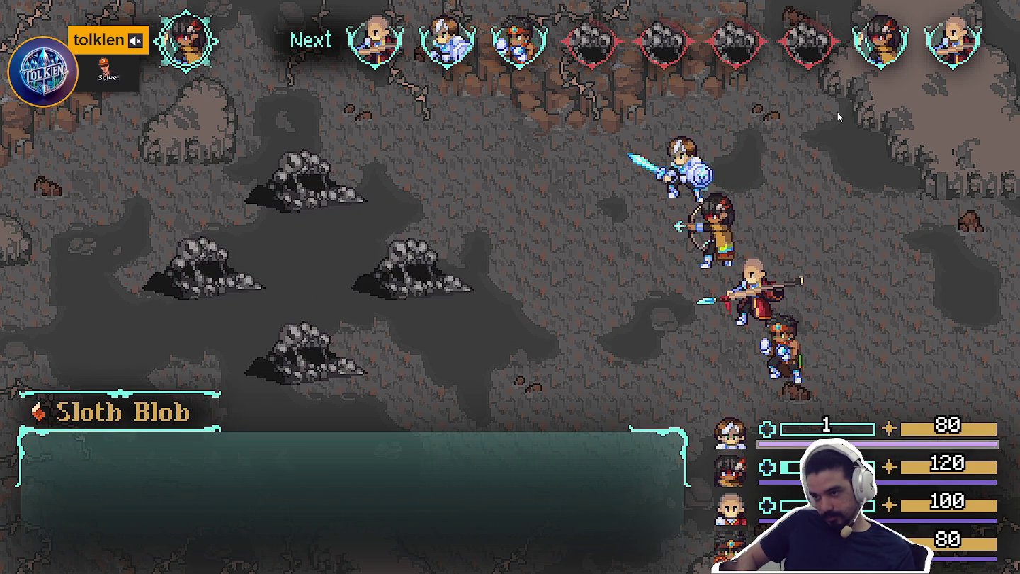
key("Return")
key("Return")
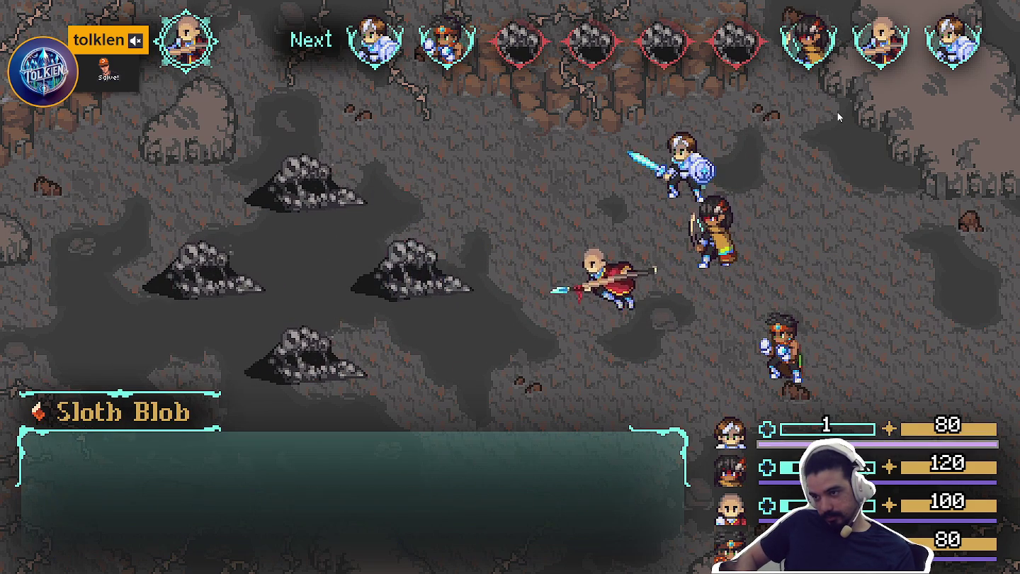
key("Return")
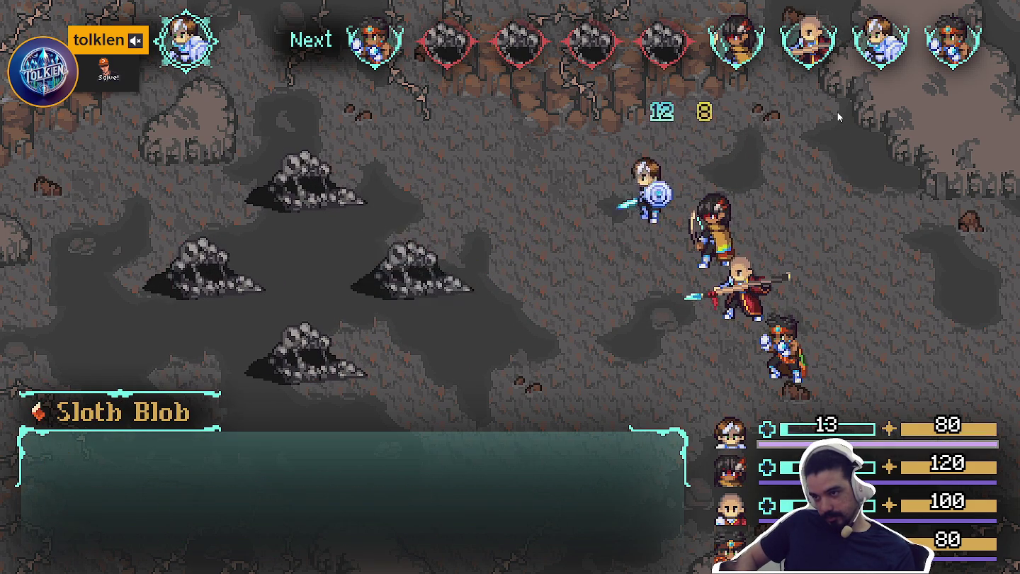
key("Return")
key("Return")
key("Return")
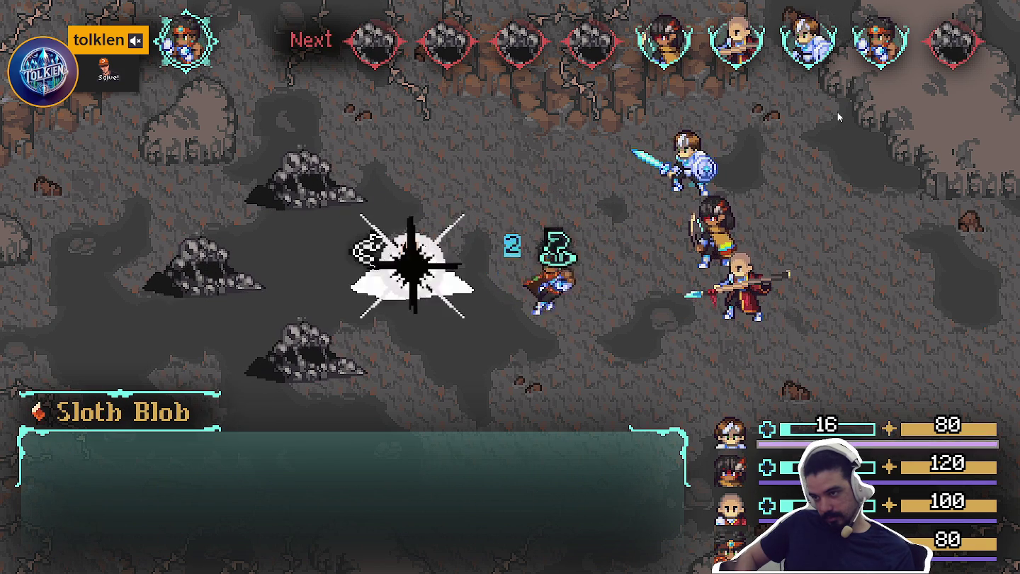
key("Return")
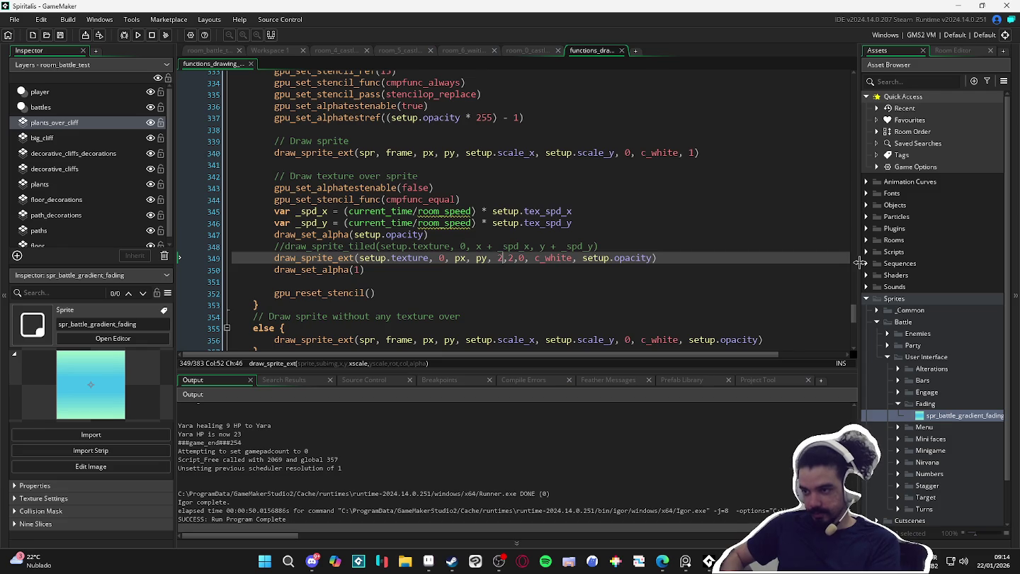
- Change line 349's draw_sprite_ext scale from 2,2 to 1,1, save, and build and run again
key("BackSpace")
type("1")
key("Right")
key("Right")
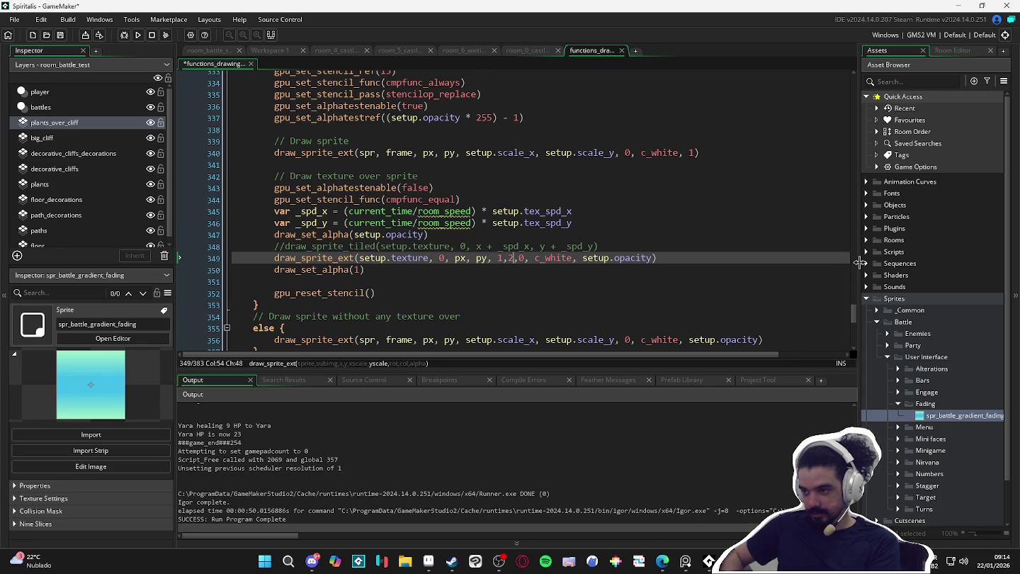
key("ctrl+s")
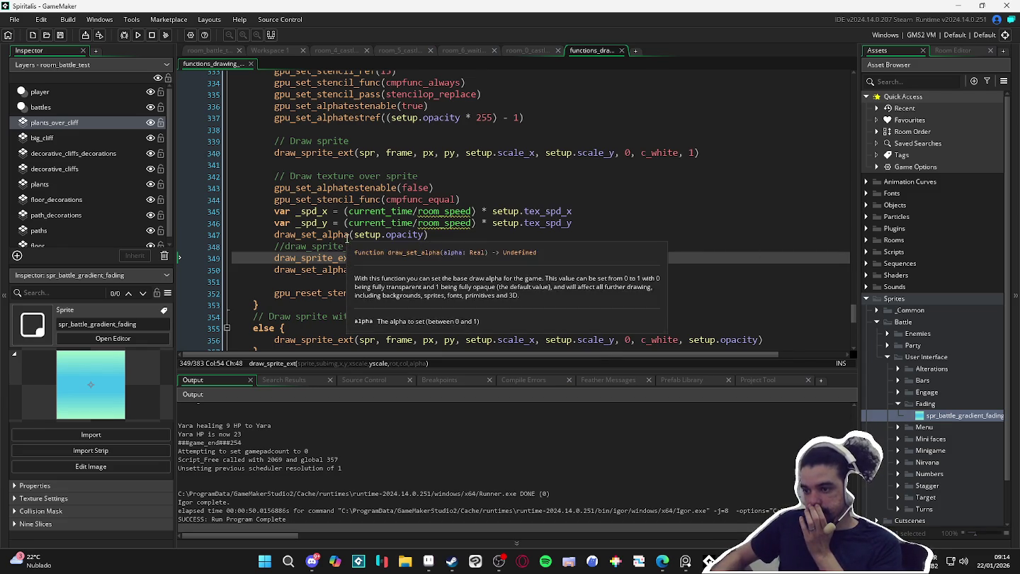
scroll(437, 233, "down", 2)
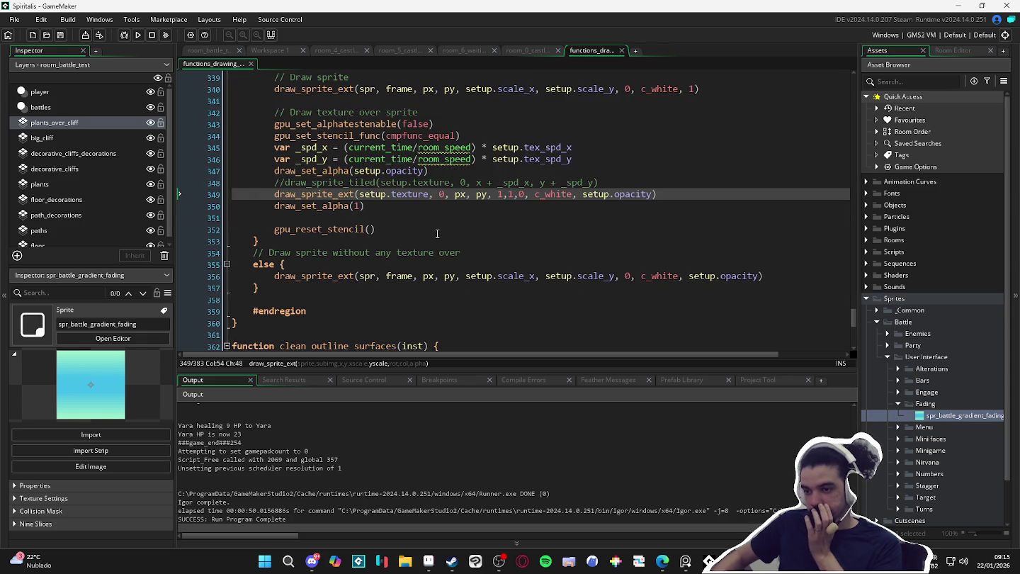
scroll(434, 230, "up", 6)
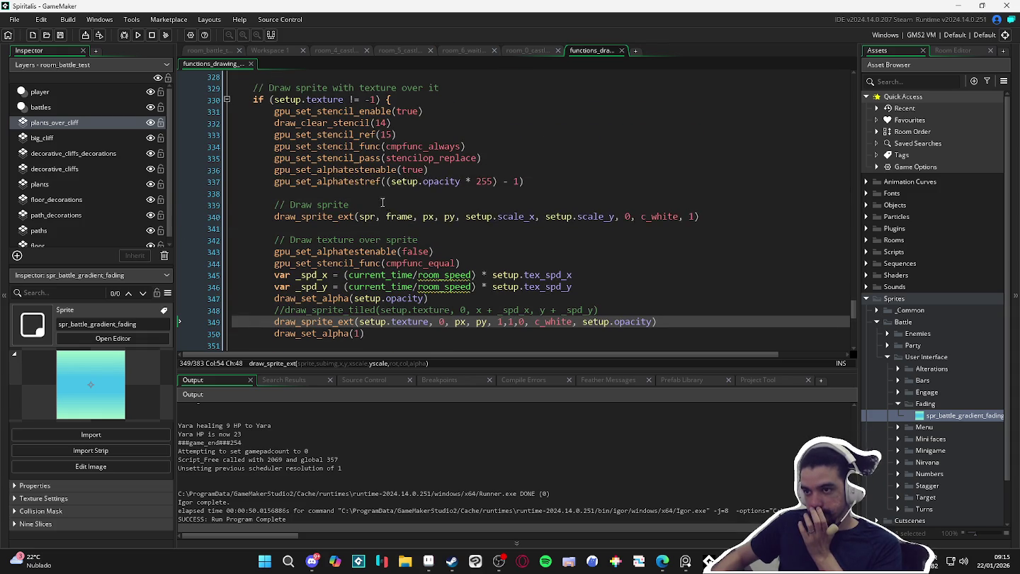
scroll(430, 273, "down", 2)
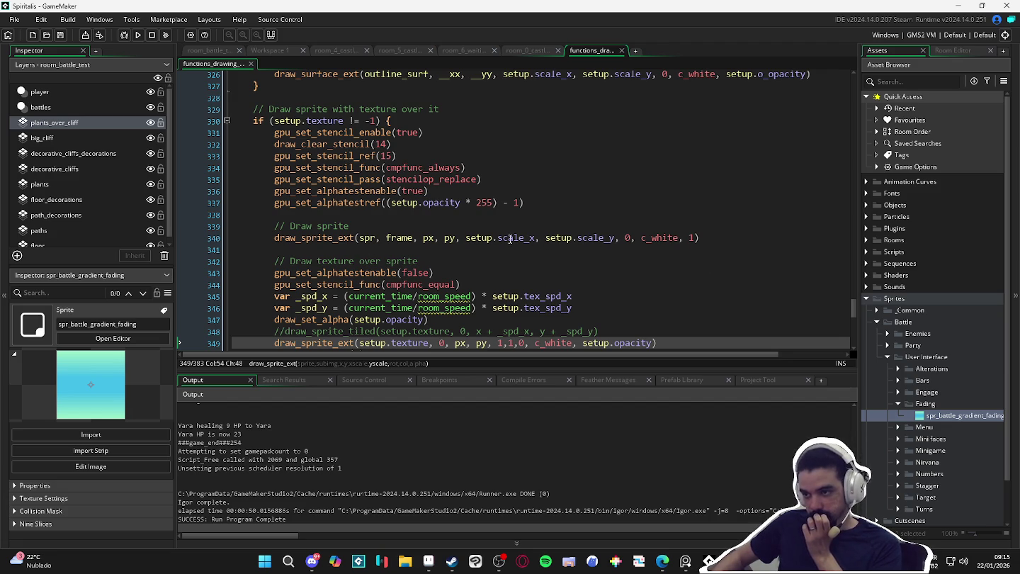
scroll(489, 239, "down", 2)
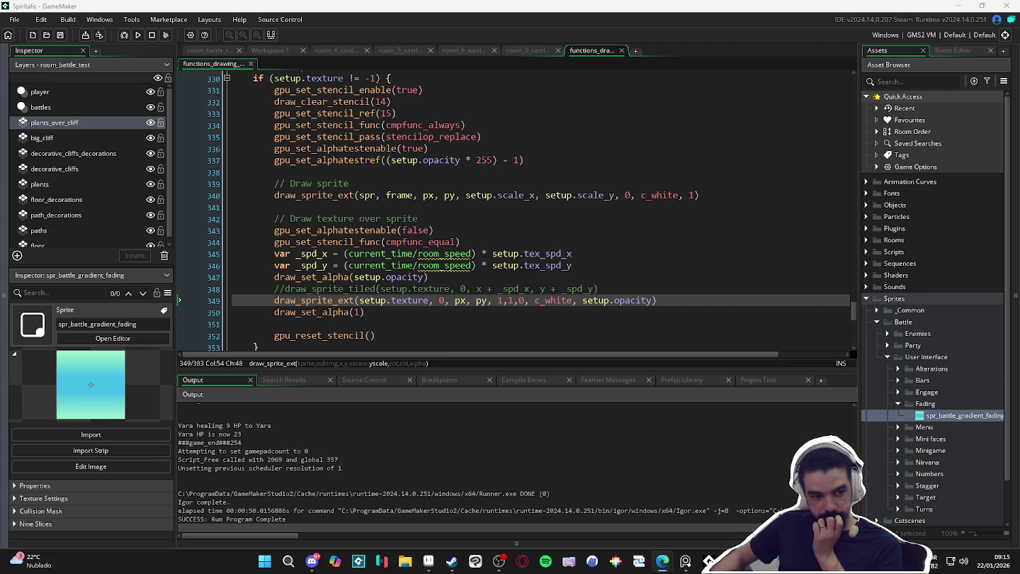
left_click(445, 306)
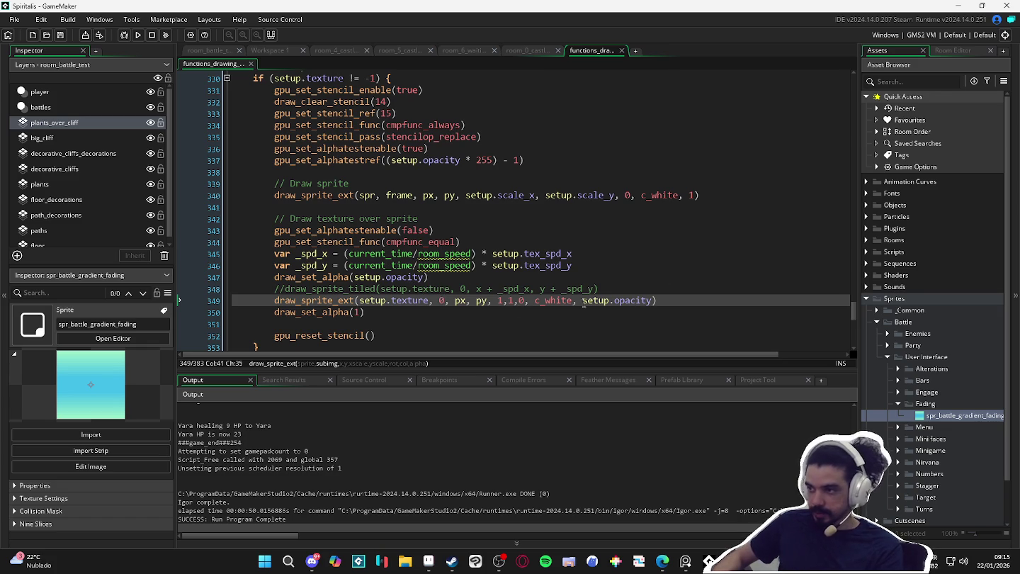
key("F5")
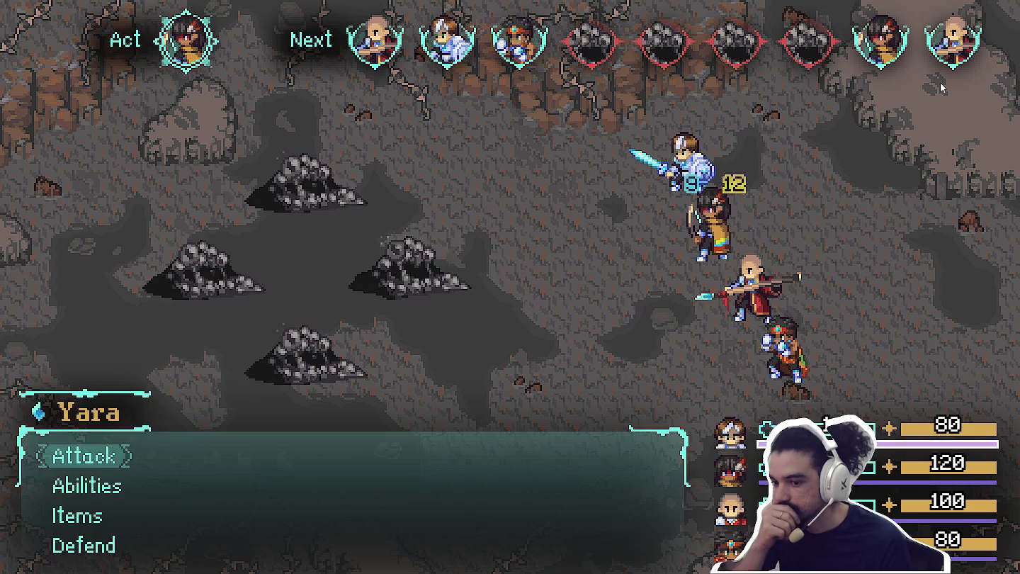
- Play several turns with Yara, Bob, the monk and Themba attacking the Sloth Blobs
key("Return")
key("Return")
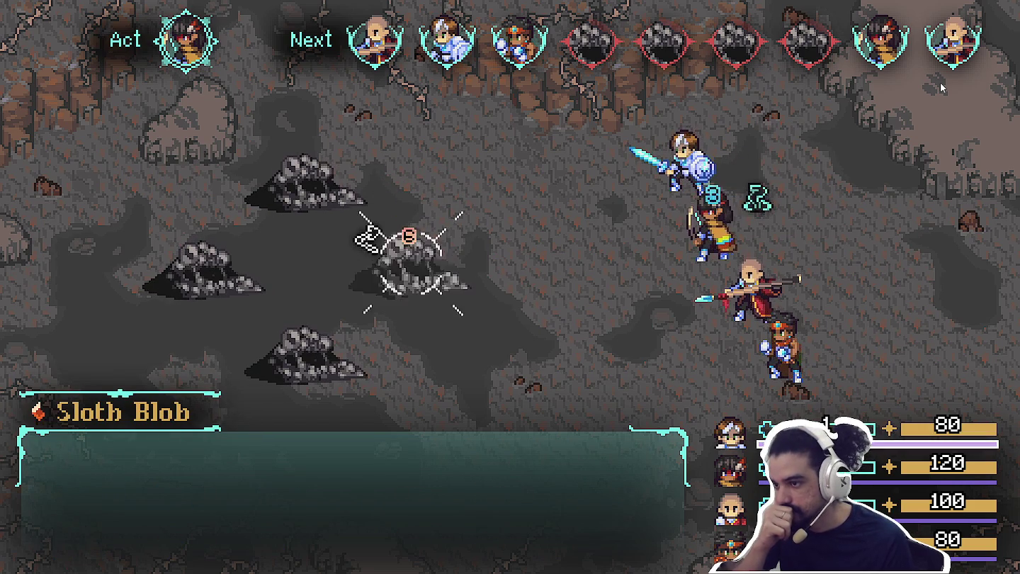
key("Return")
key("Return")
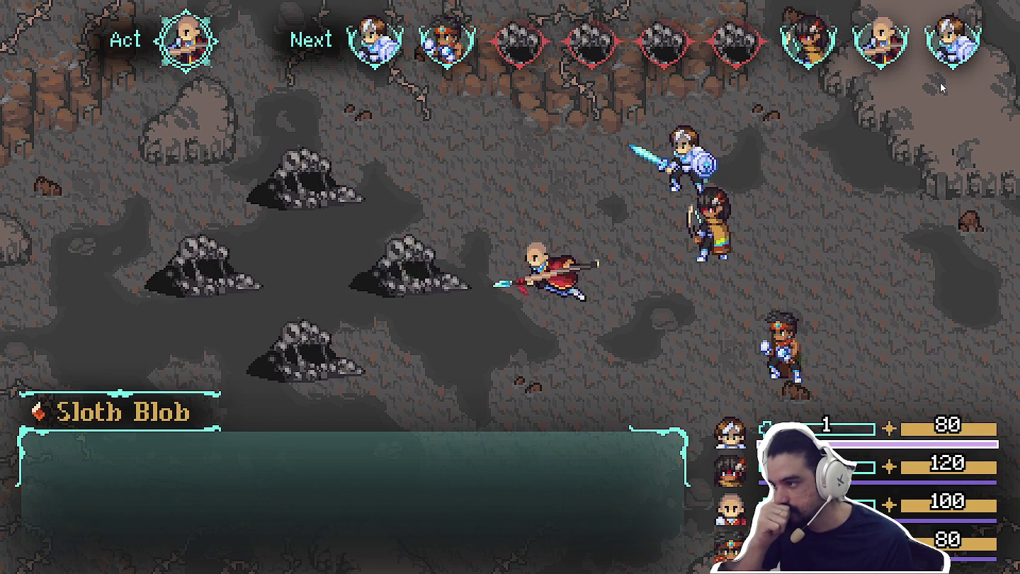
key("Return")
key("Return")
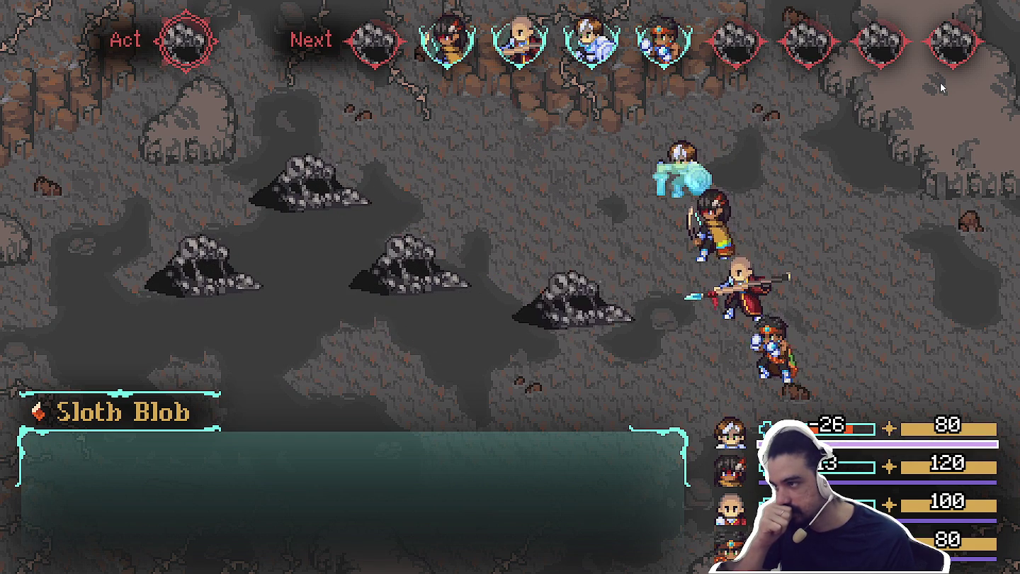
key("space")
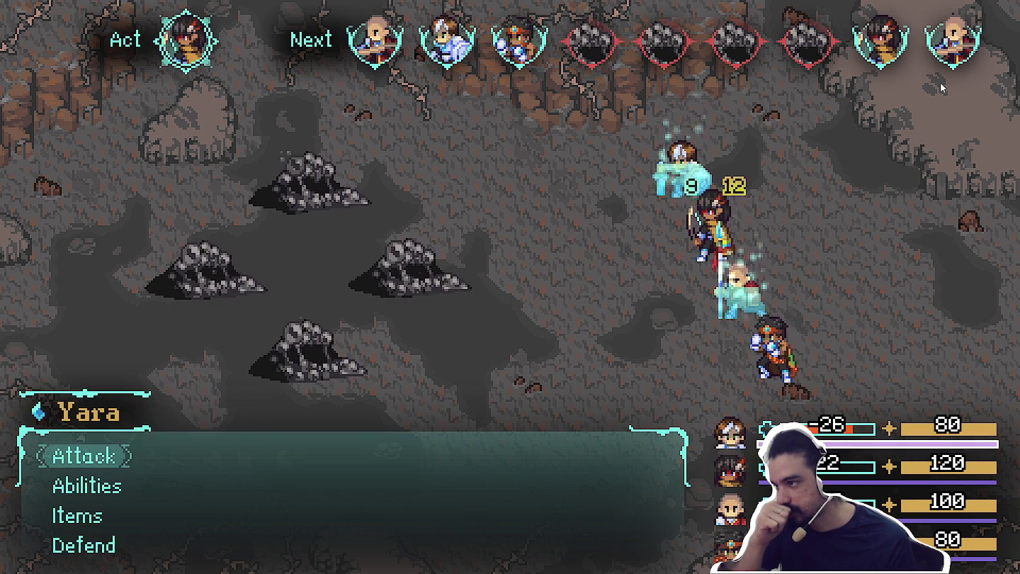
key("Return")
key("Return")
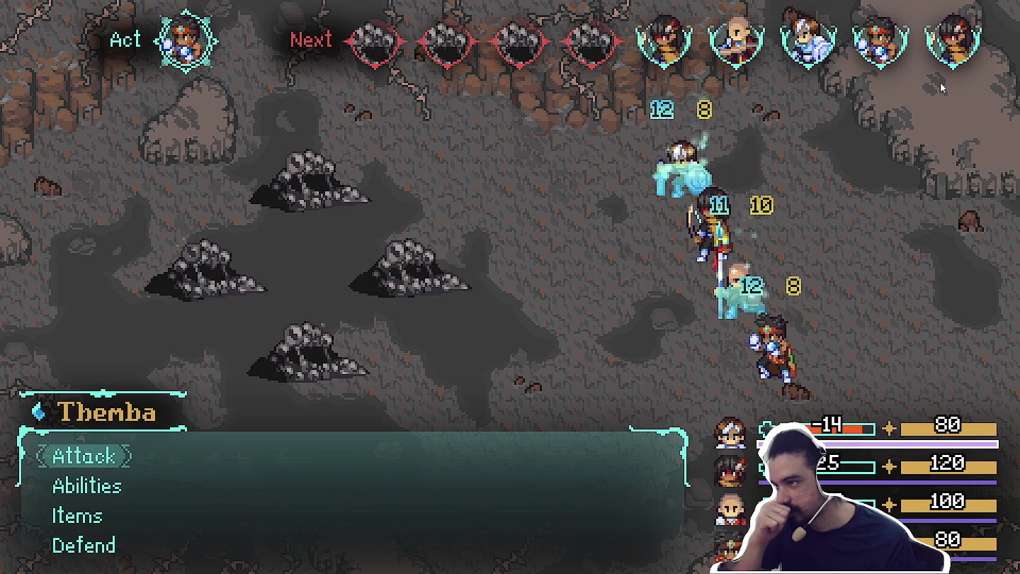
key("Return")
key("Return")
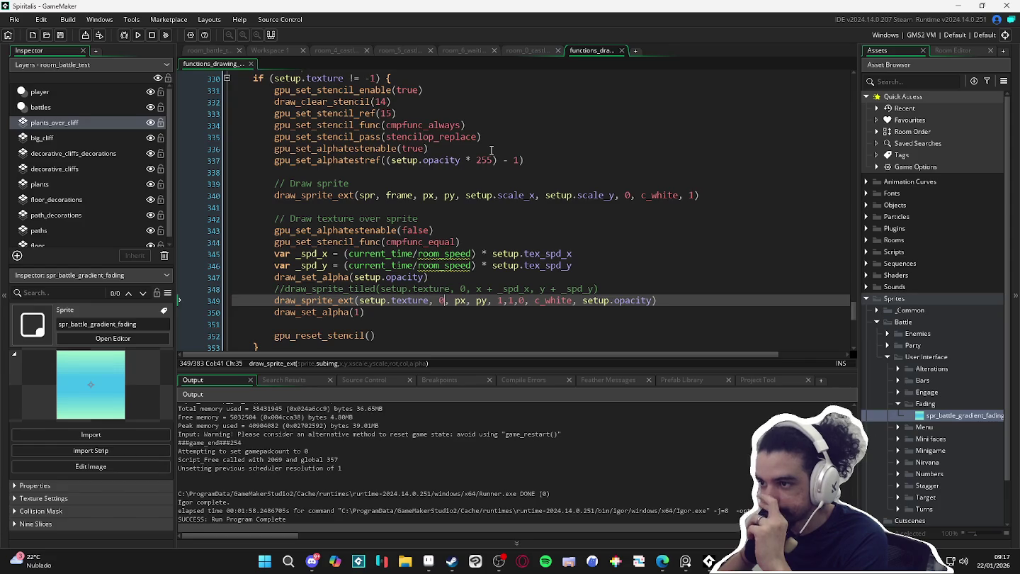
- Change the texture draw on line 349 to xscale 2 and yscale 2
scroll(474, 146, "up", 2)
scroll(472, 146, "down", 2)
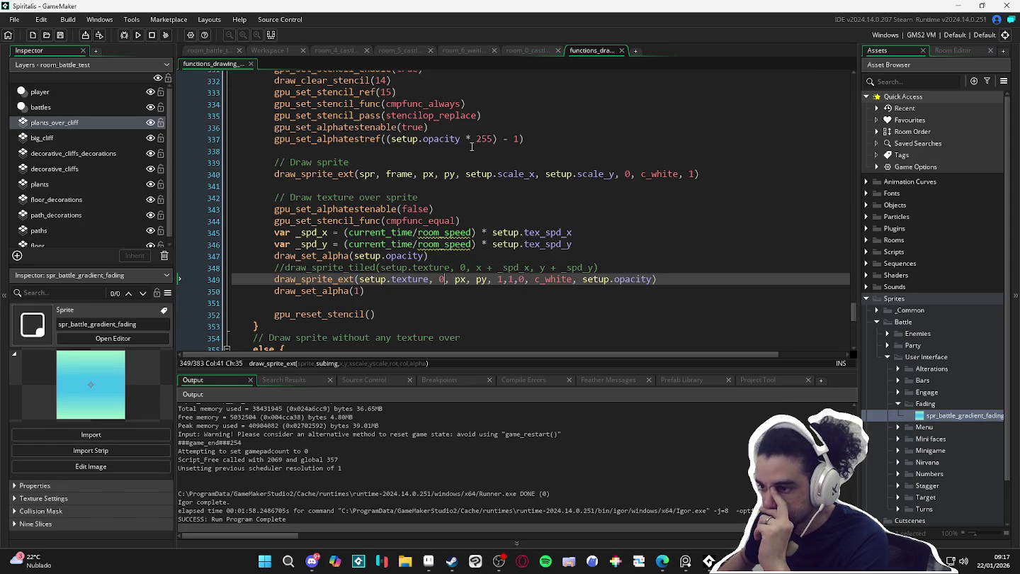
type("2")
key("Delete")
type("2")
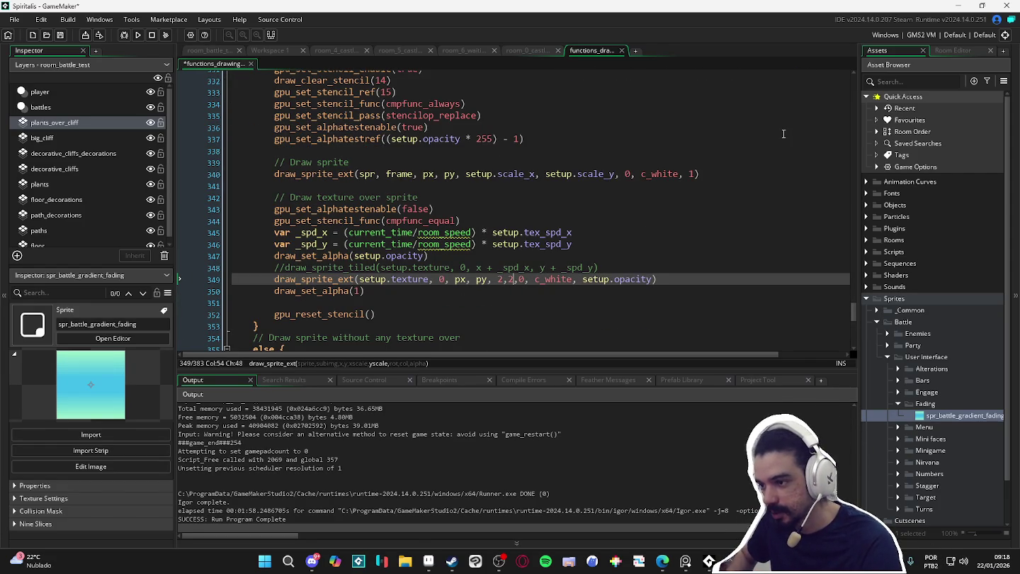
scroll(537, 227, "up", 1)
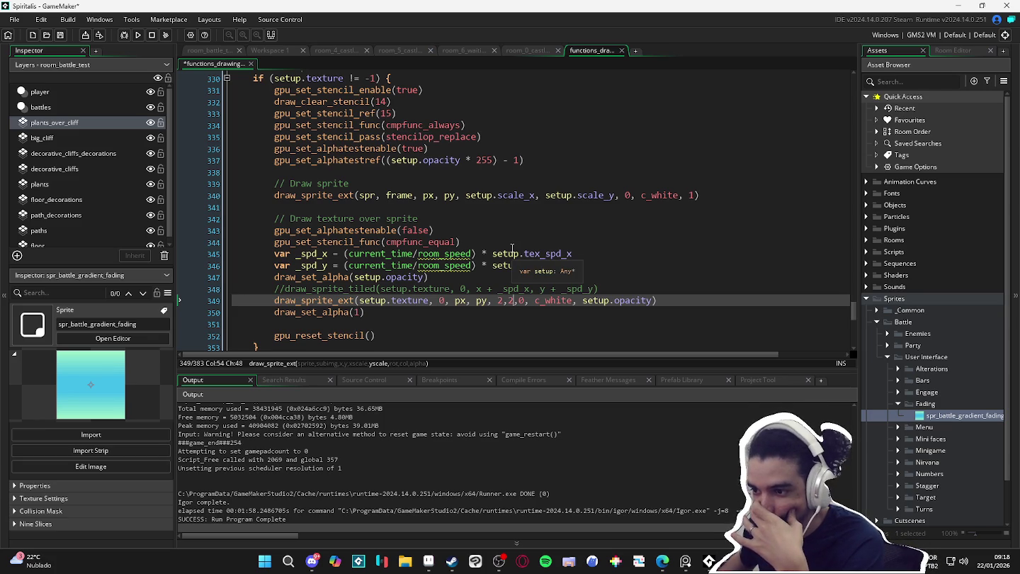
scroll(513, 249, "down", 3)
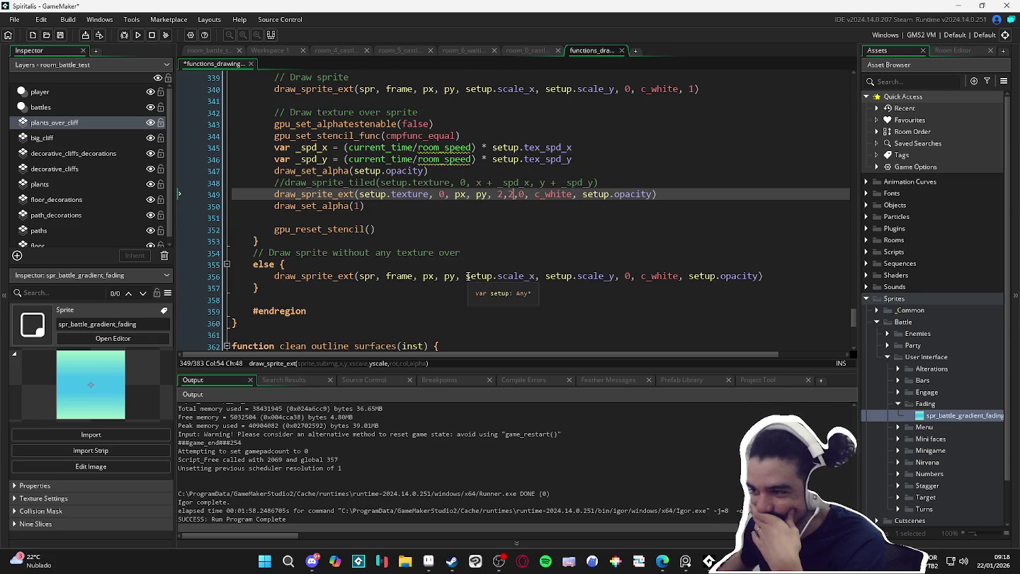
scroll(397, 287, "up", 2)
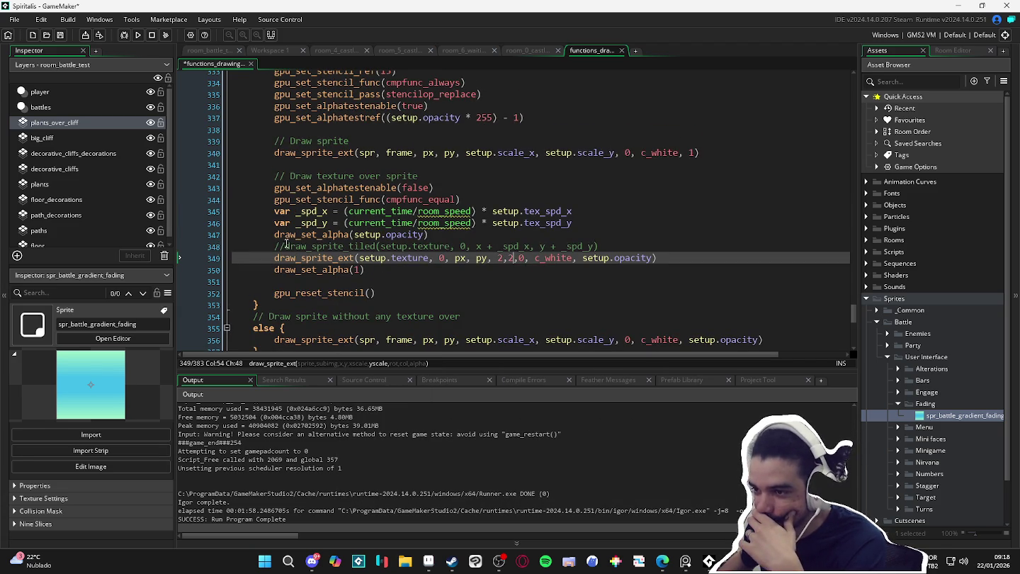
- Inspect the colour argument and the sprite draw call on line 340
key("Right")
key("Right")
key("Right")
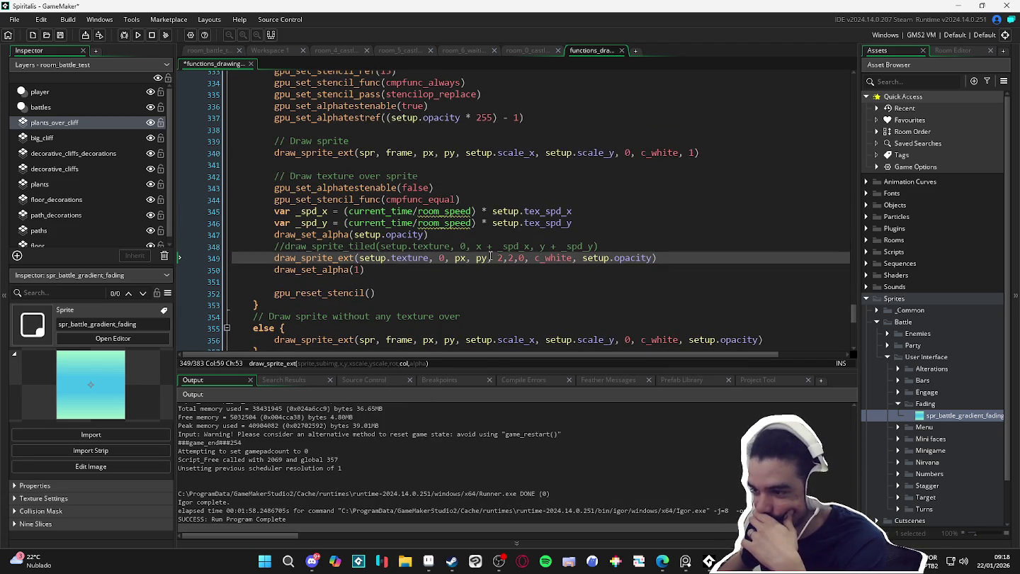
scroll(512, 259, "up", 1)
scroll(555, 255, "up", 3)
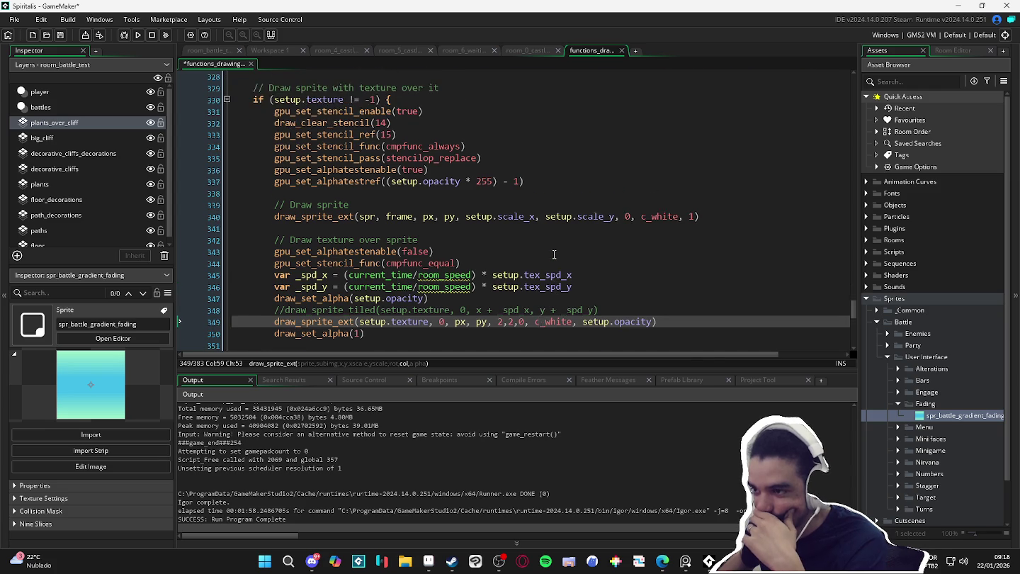
scroll(646, 218, "down", 2)
left_click_drag(646, 218, 253, 217)
left_click(296, 216)
scroll(347, 189, "up", 2)
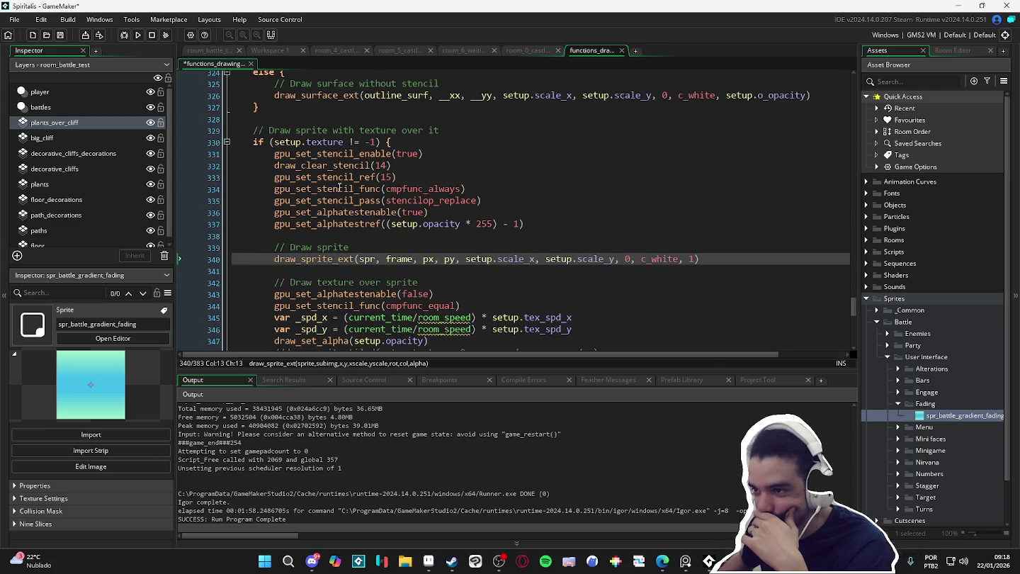
- Review the stencil ref, compare function, pass op and alpha test lines 331–340
left_click(486, 201)
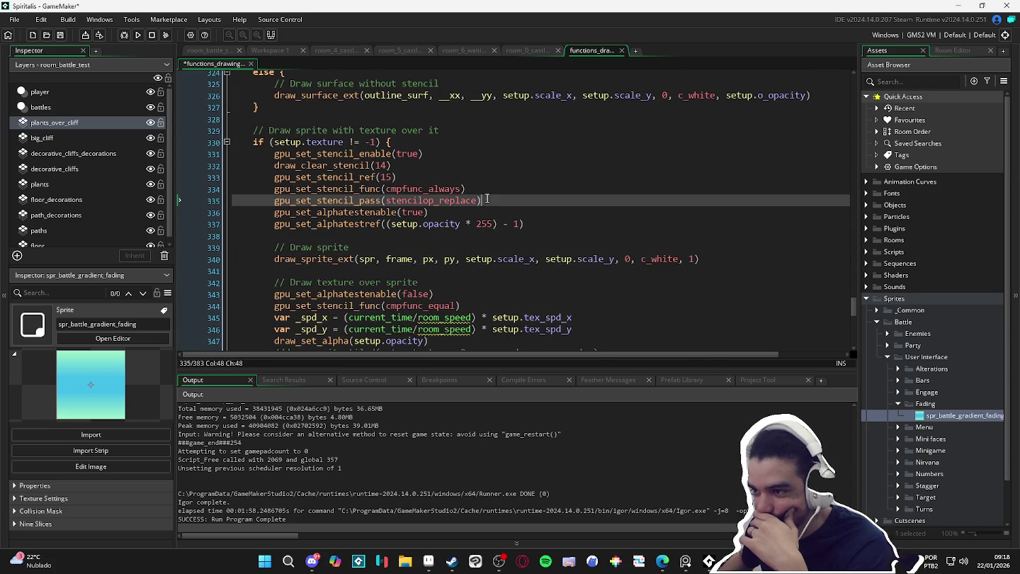
left_click(407, 188)
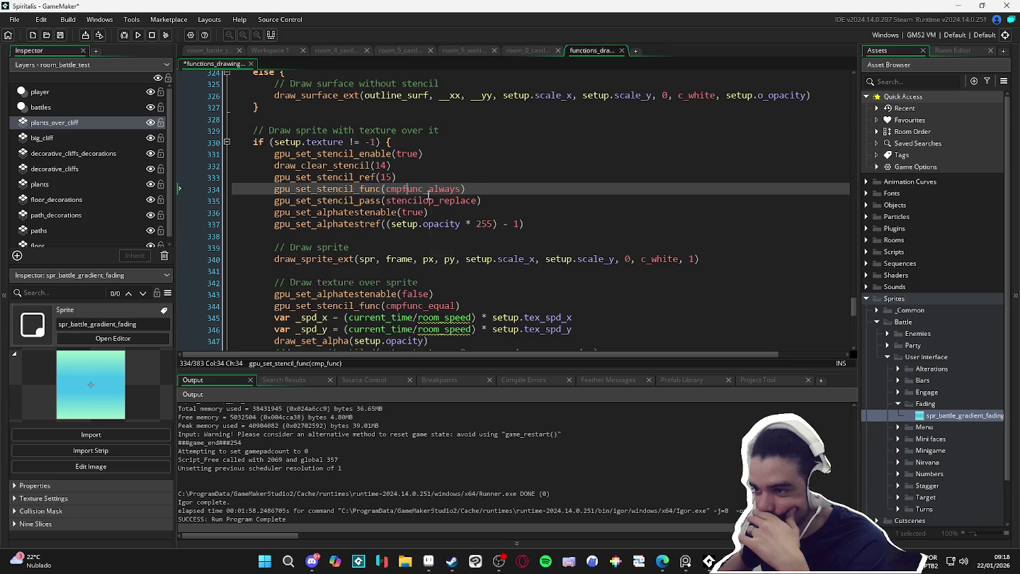
left_click(476, 224)
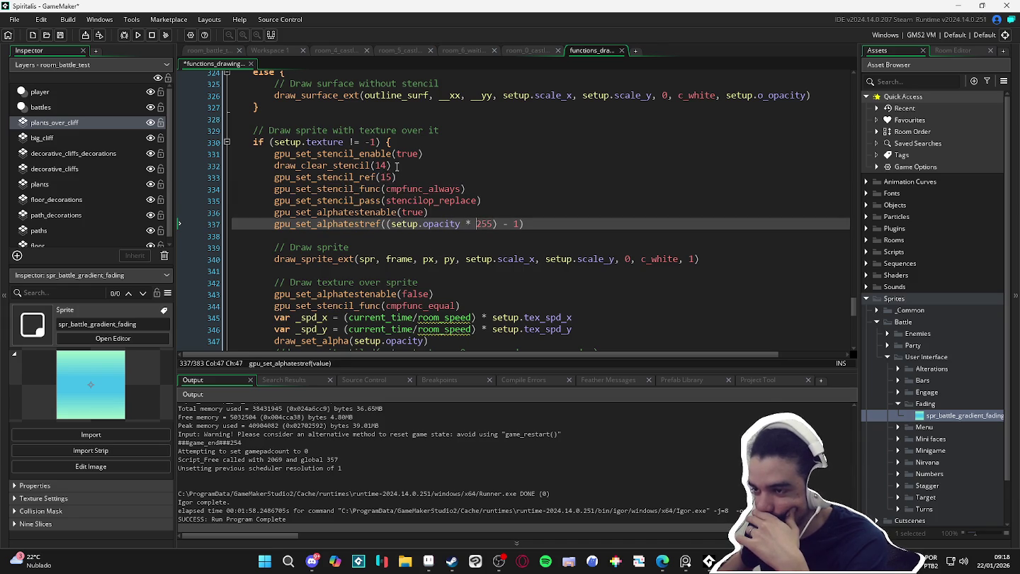
left_click(377, 176)
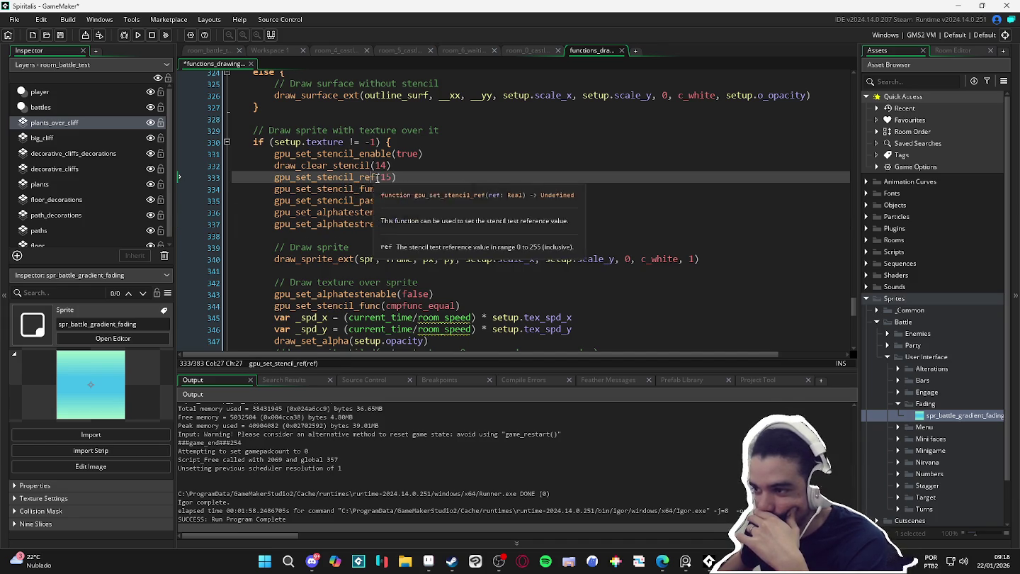
left_click(573, 248)
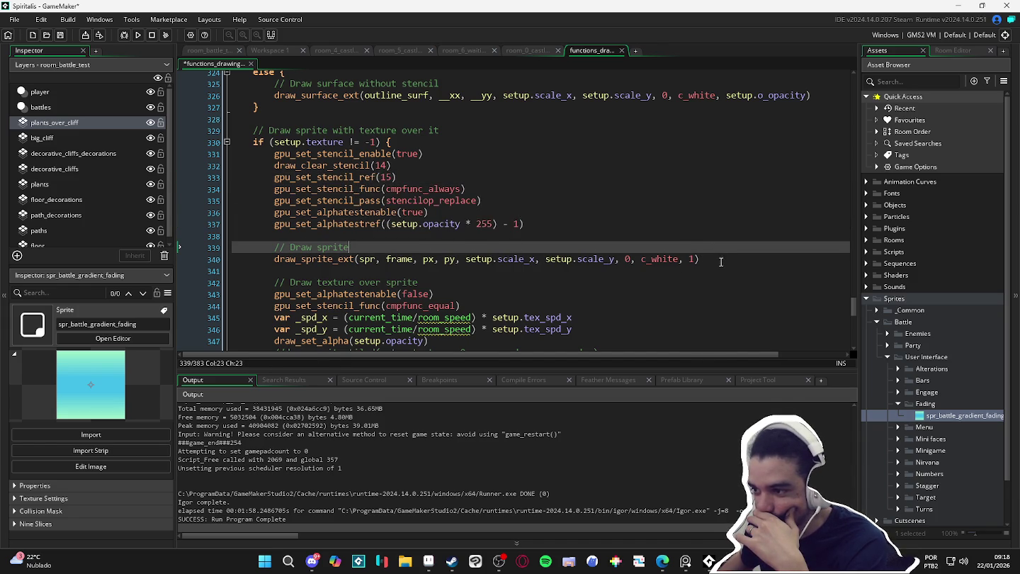
left_click(412, 259)
scroll(413, 251, "down", 2)
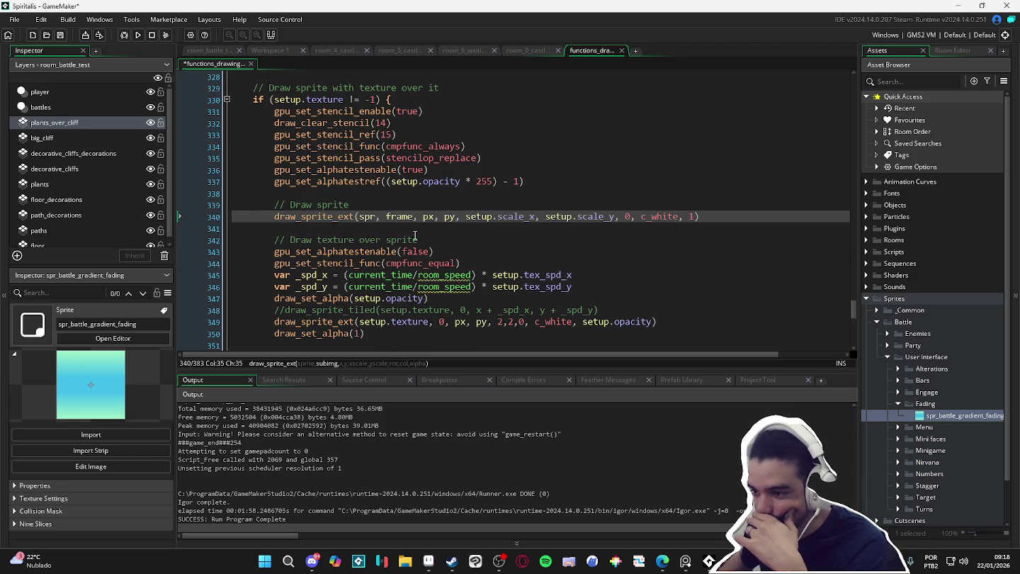
scroll(416, 236, "up", 2)
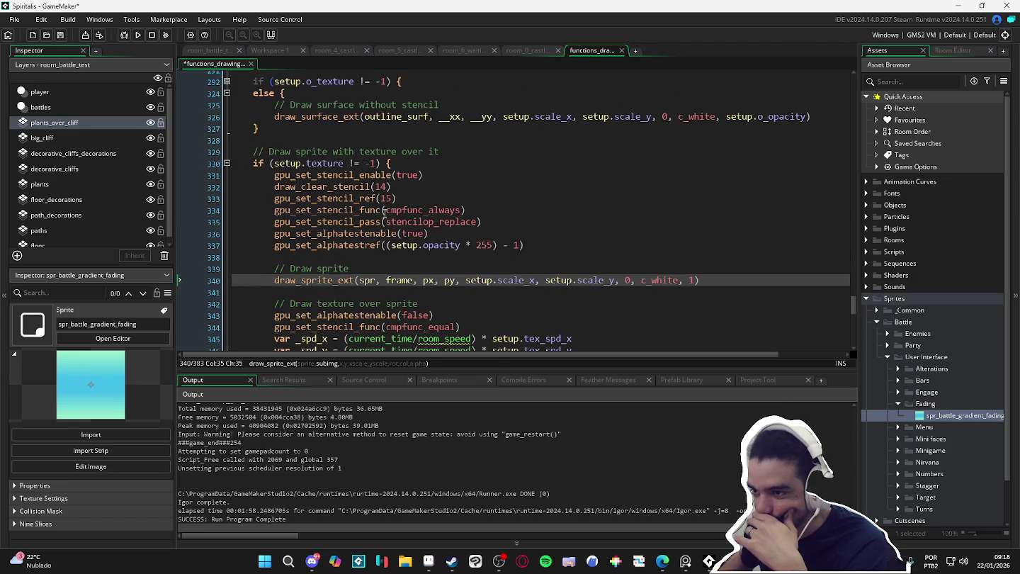
left_click(424, 175)
- Declare _clear and _print variables set to irandom(100) after enabling the stencil
key("Return")
type("var _clear = irand")
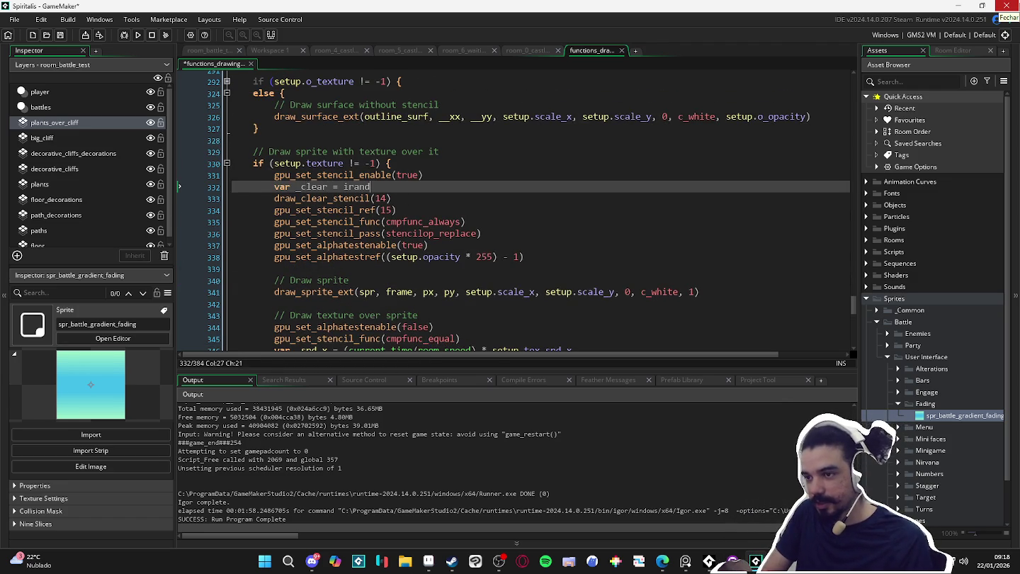
type("om(100")
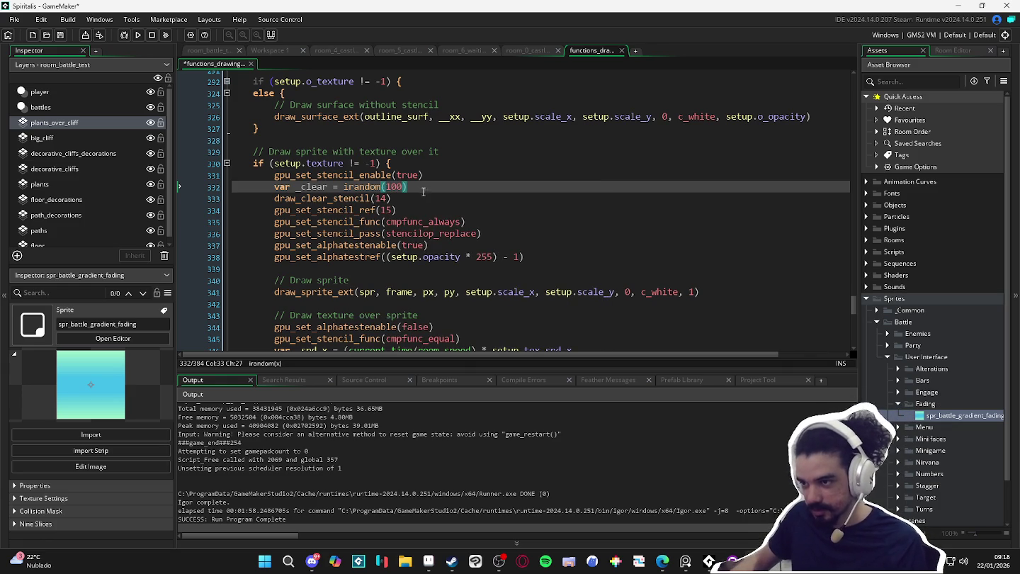
key("Return")
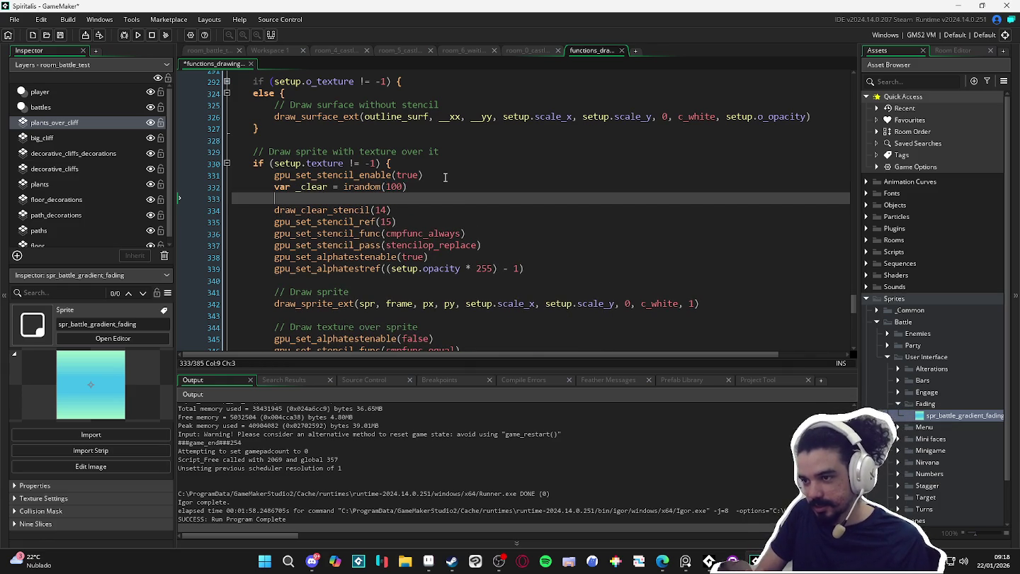
type("var _")
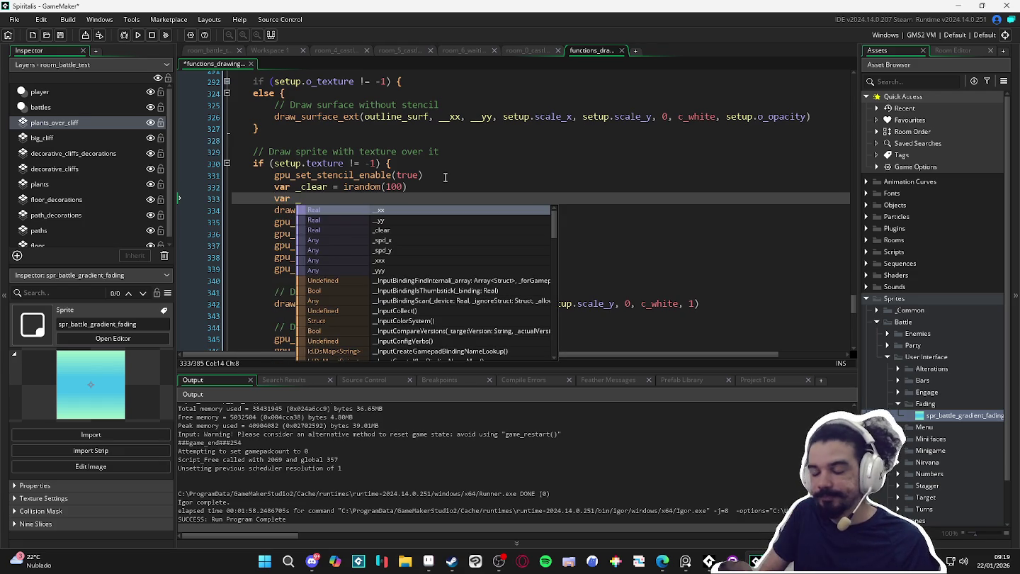
type("print ")
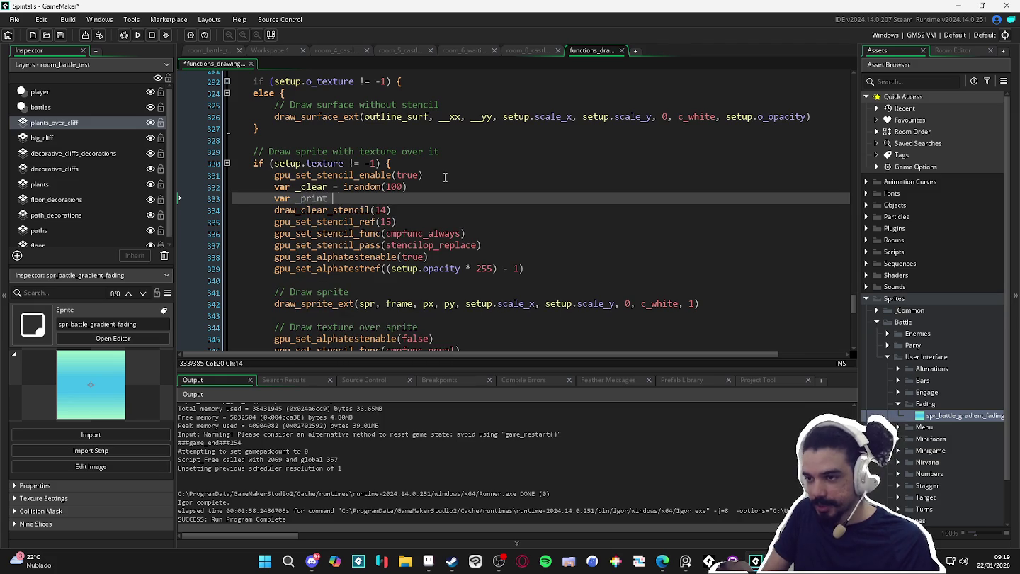
type("= irandom")
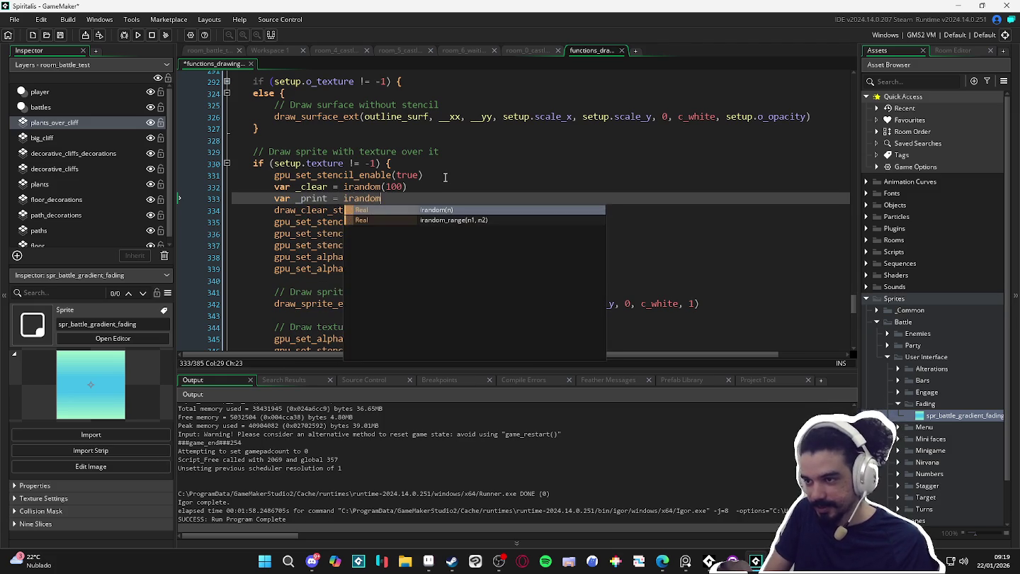
type("(00")
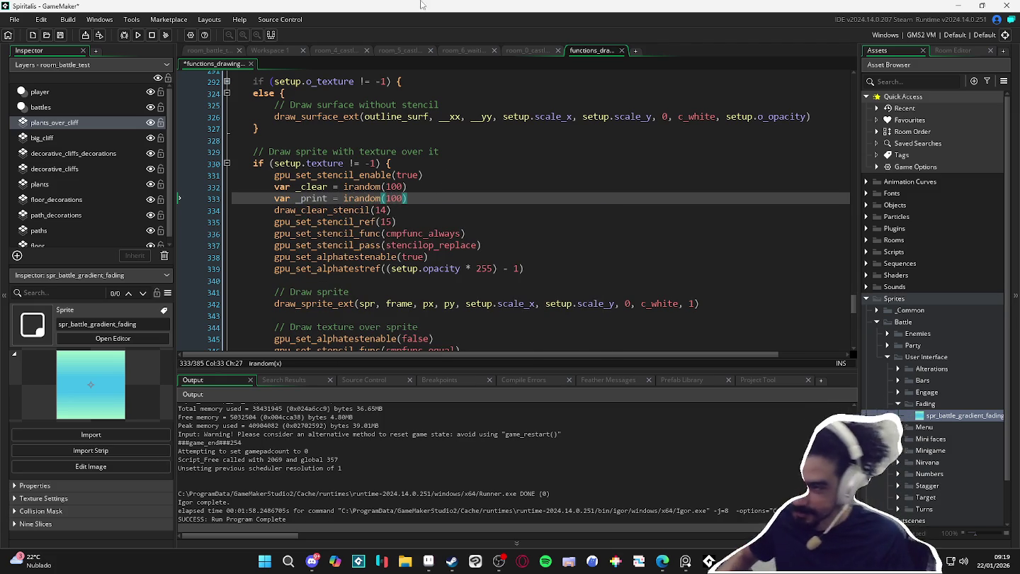
- Replace the stencil values 14 and 15 with the _clear and _print variables
double_click(312, 186)
key("ctrl+c")
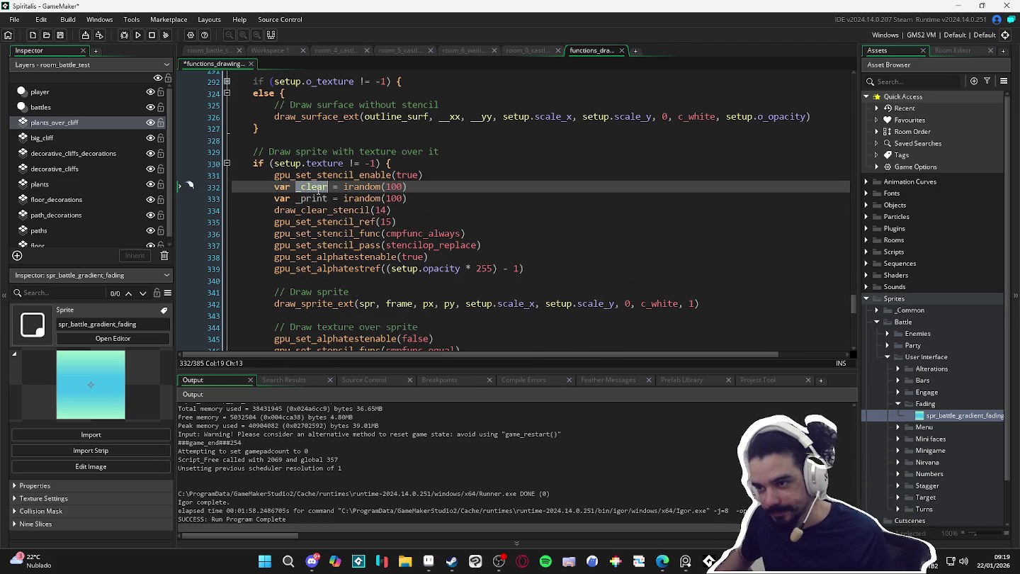
left_click(387, 210)
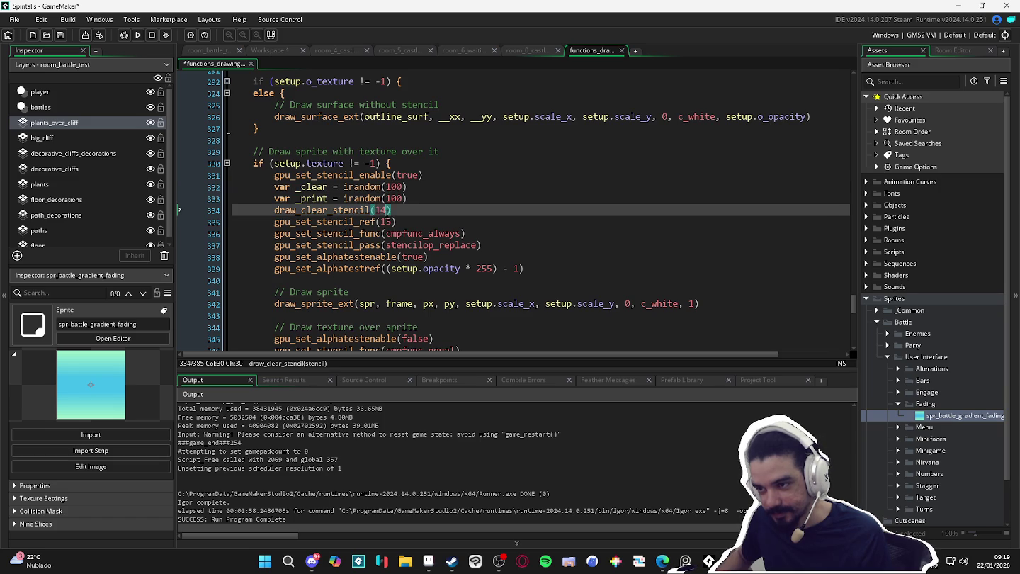
key("ctrl+v")
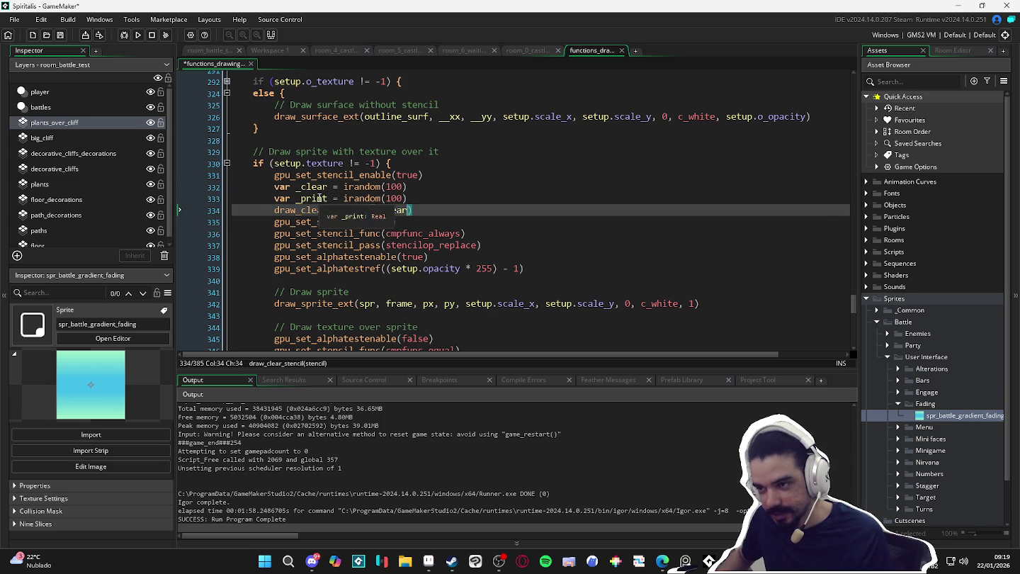
double_click(318, 198)
left_click(388, 221)
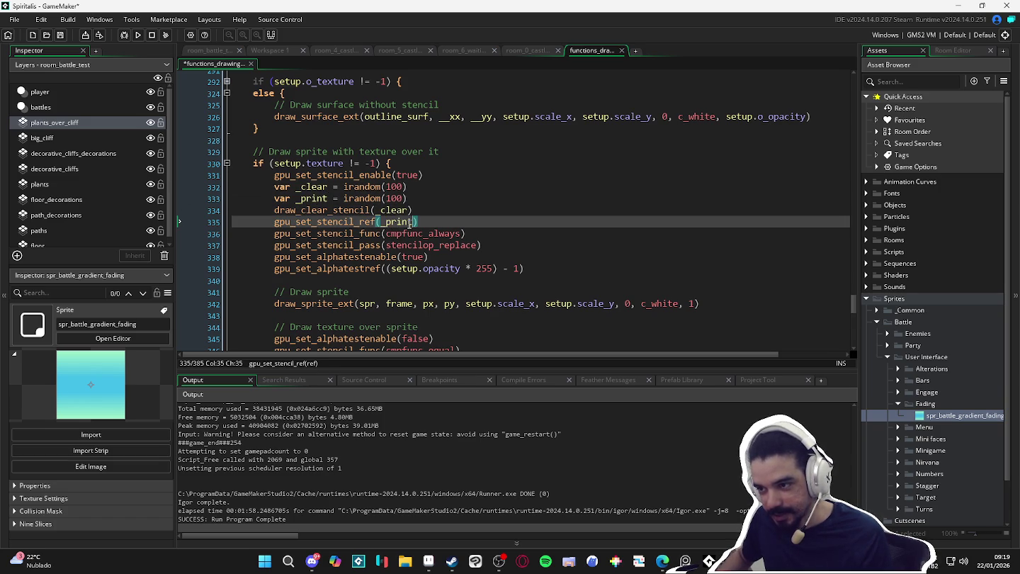
scroll(409, 222, "down", 4)
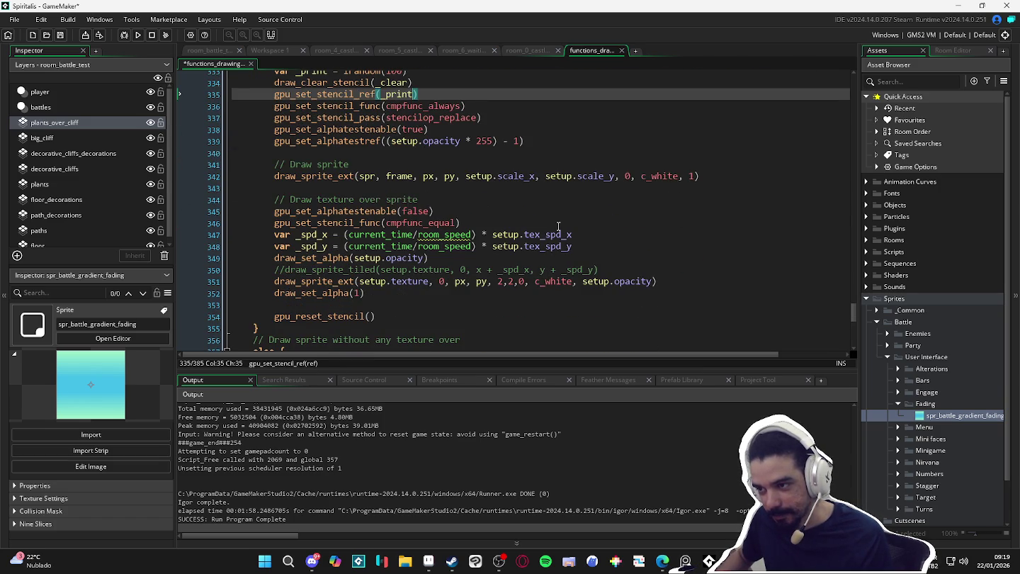
scroll(558, 227, "up", 2)
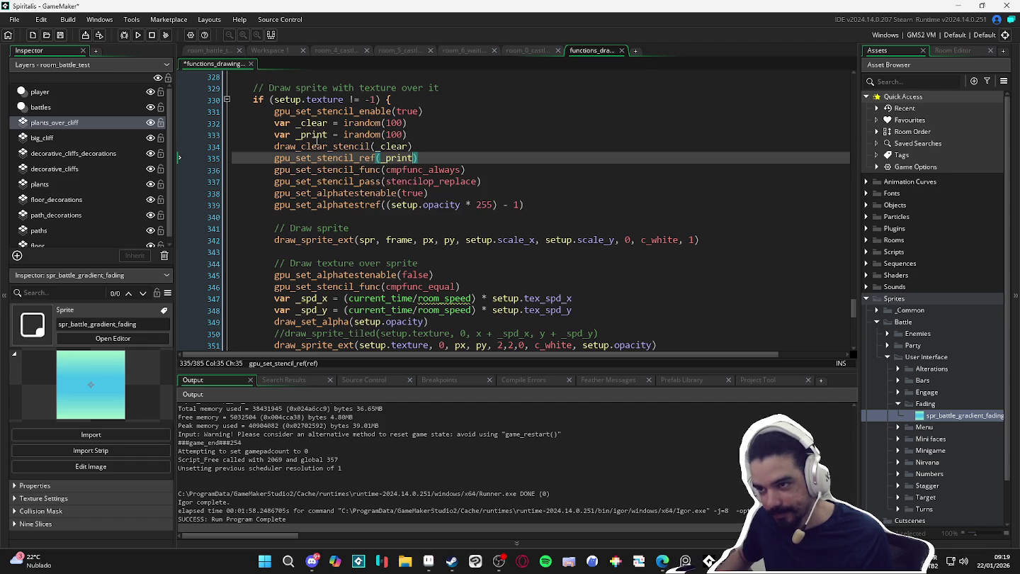
- Rename _print to _ref in its declaration and the stencil reference call
double_click(312, 135)
type("_ref")
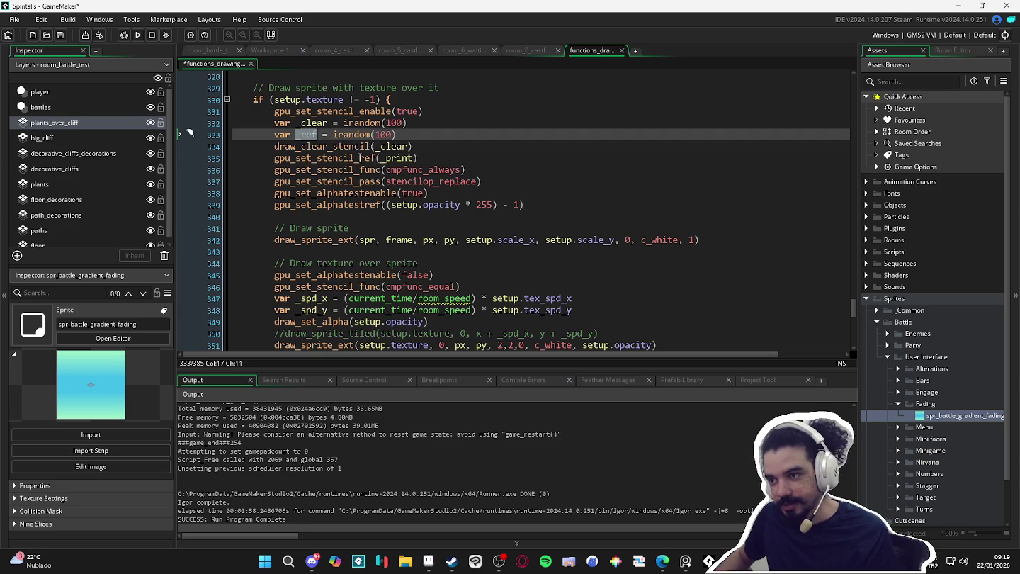
double_click(387, 158)
type("_ref")
scroll(426, 191, "down", 2)
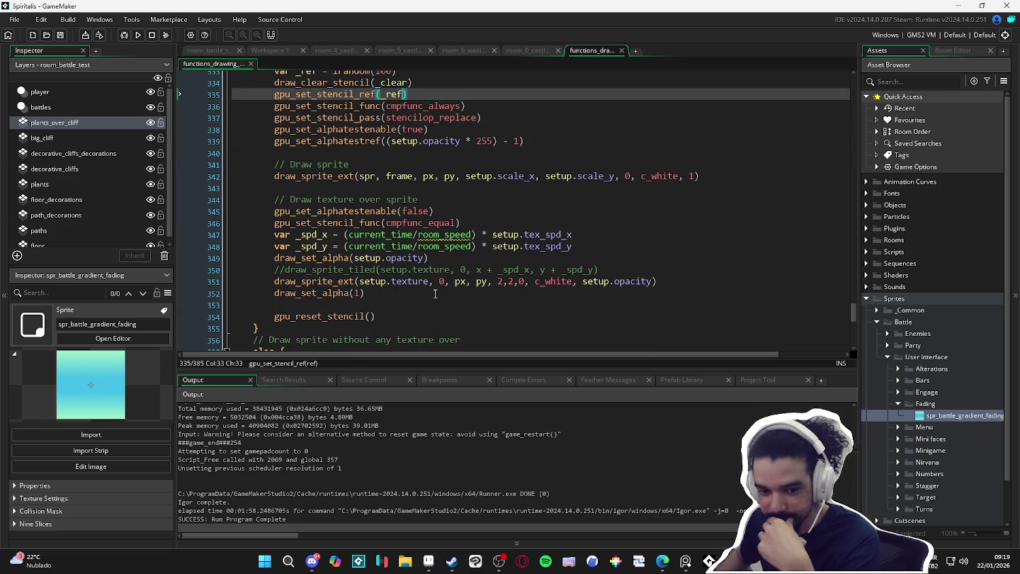
scroll(468, 194, "up", 2)
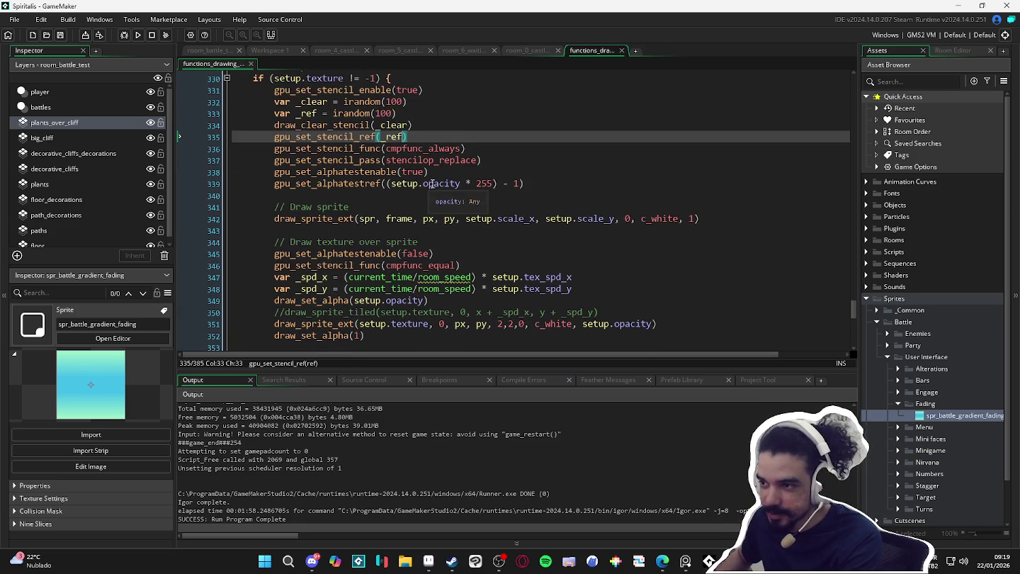
- Change both irandom(100) ranges for _clear and _ref to irandom(255)
left_click(488, 201)
scroll(512, 207, "down", 2)
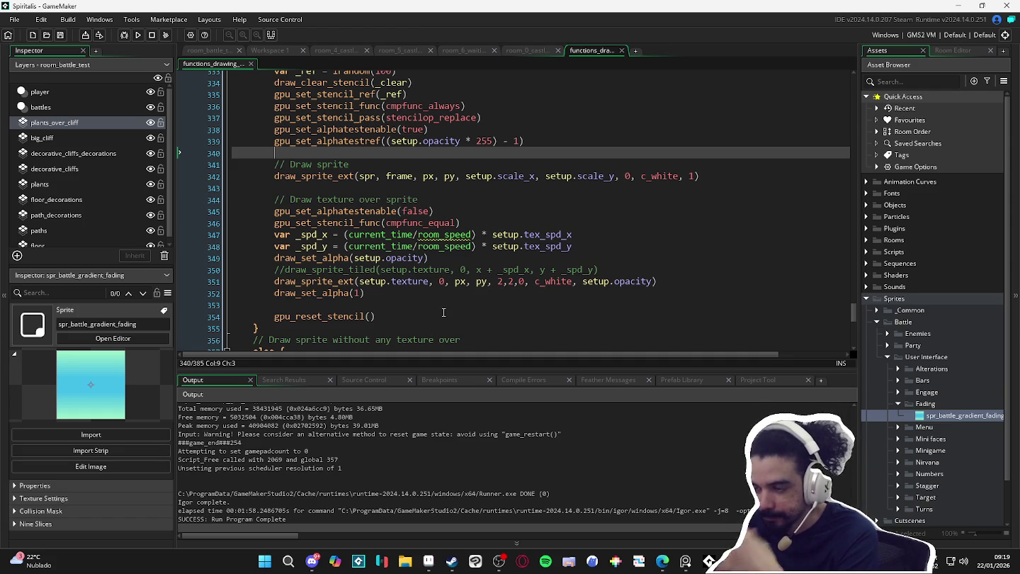
scroll(439, 322, "up", 2)
left_click(406, 143)
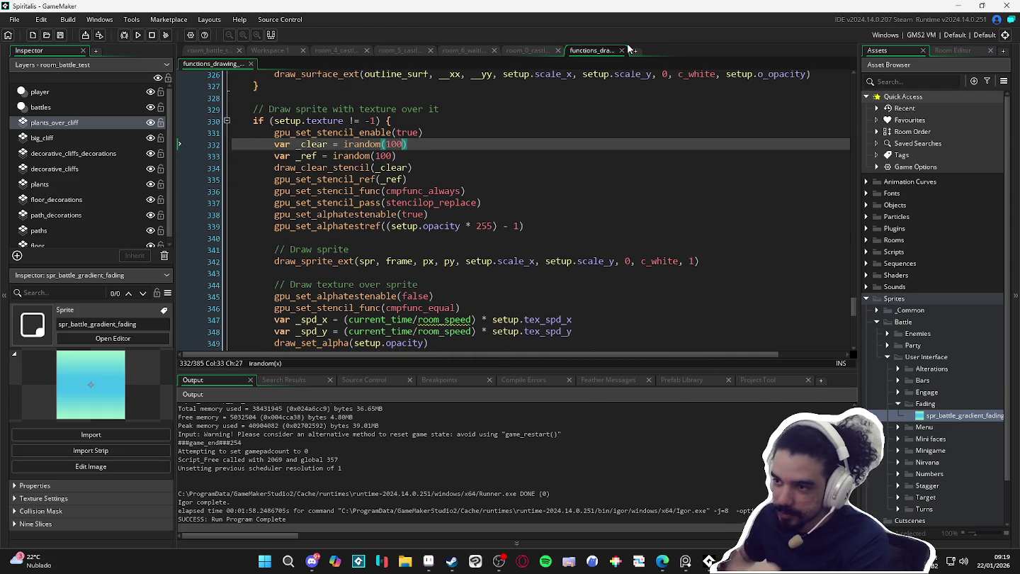
key("BackSpace")
key("BackSpace")
key("BackSpace")
type("255")
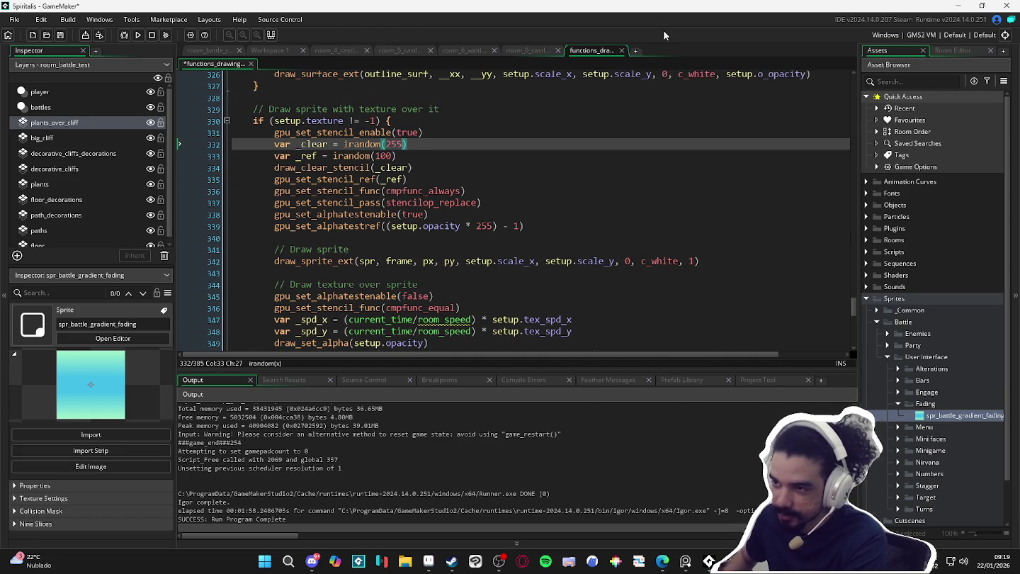
double_click(384, 156)
type("255")
left_click(438, 159)
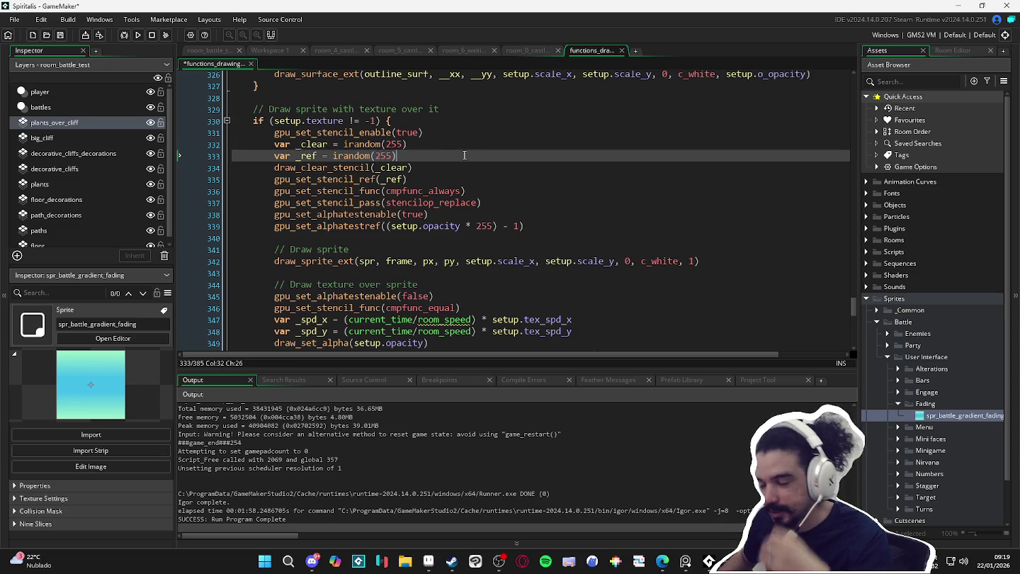
- Save the script and run the game to test the change
key("ctrl+s")
scroll(451, 156, "down", 3)
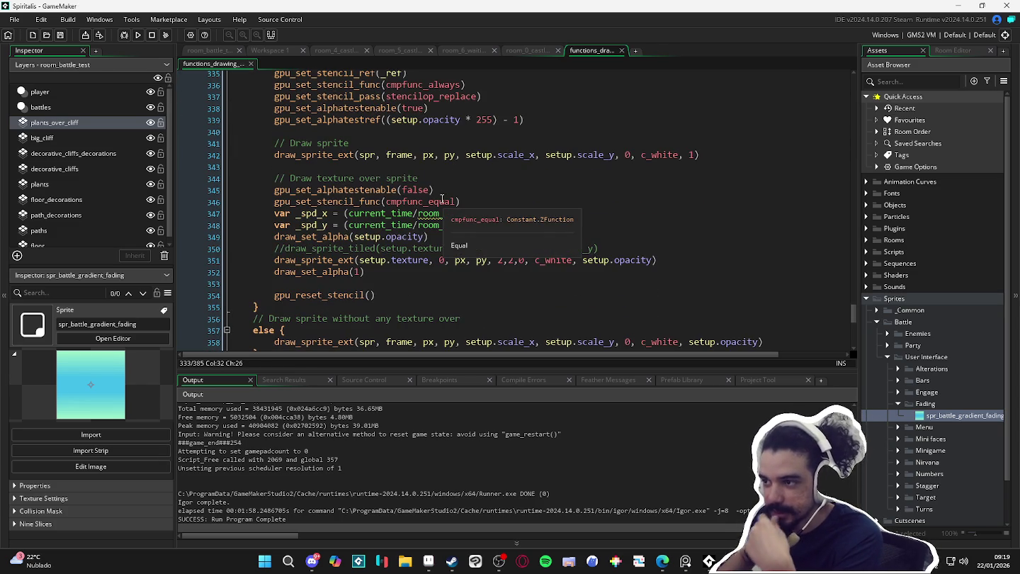
scroll(443, 199, "up", 1)
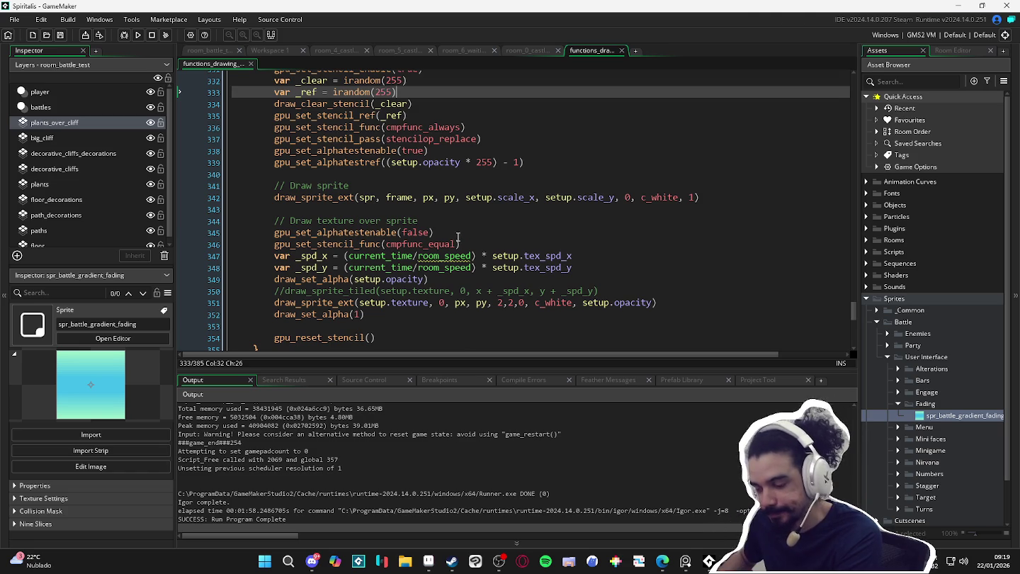
key("F5")
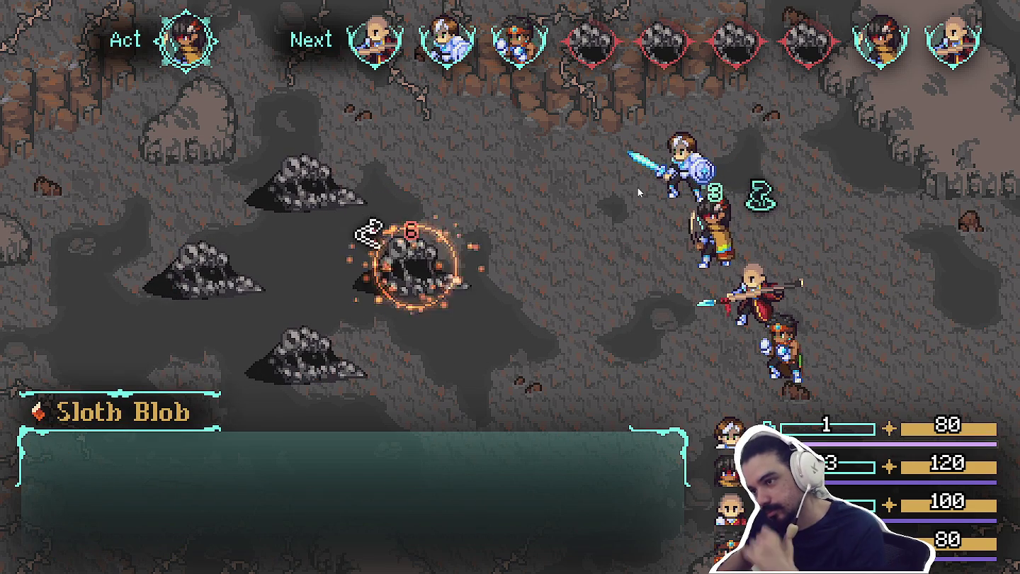
- Have each hero attack the Sloth Blobs in the test battle
key("Return")
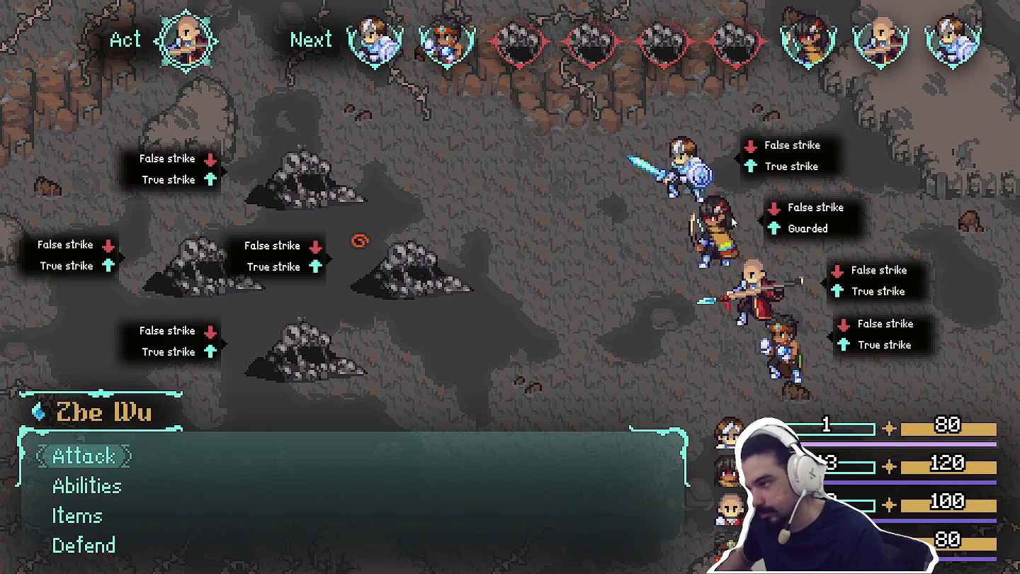
key("Return")
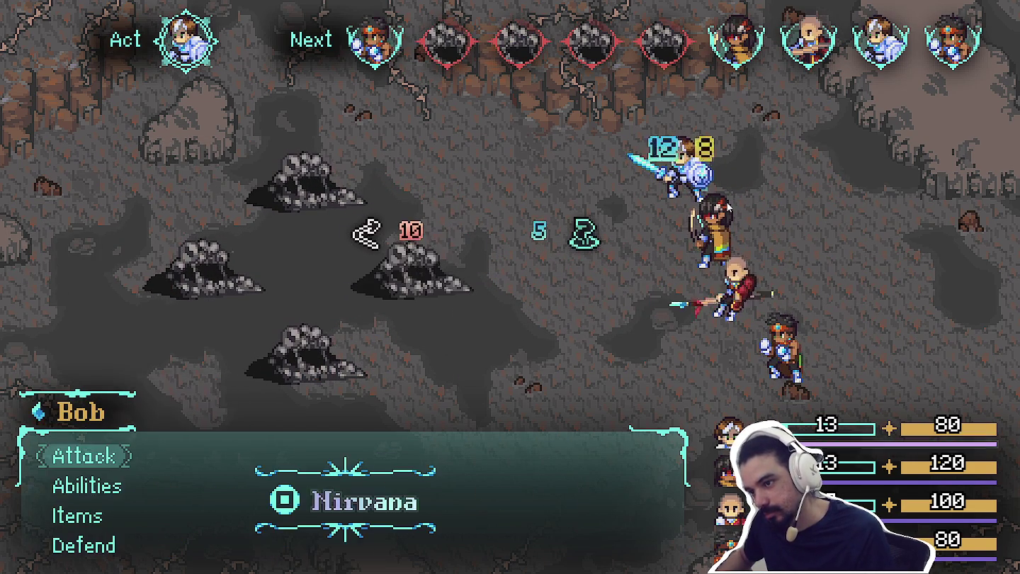
key("Return")
key("Return")
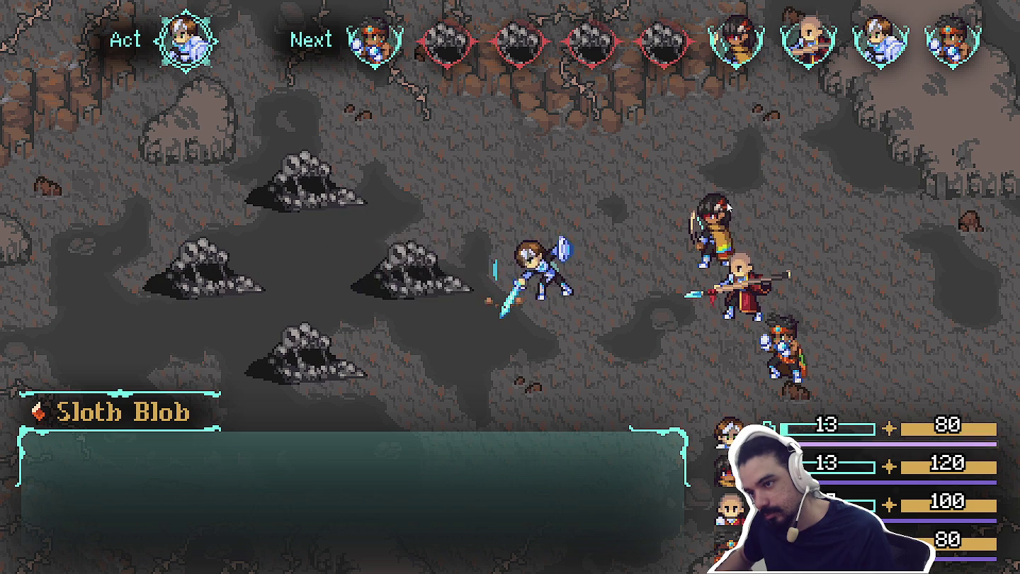
key("Return")
key("Return")
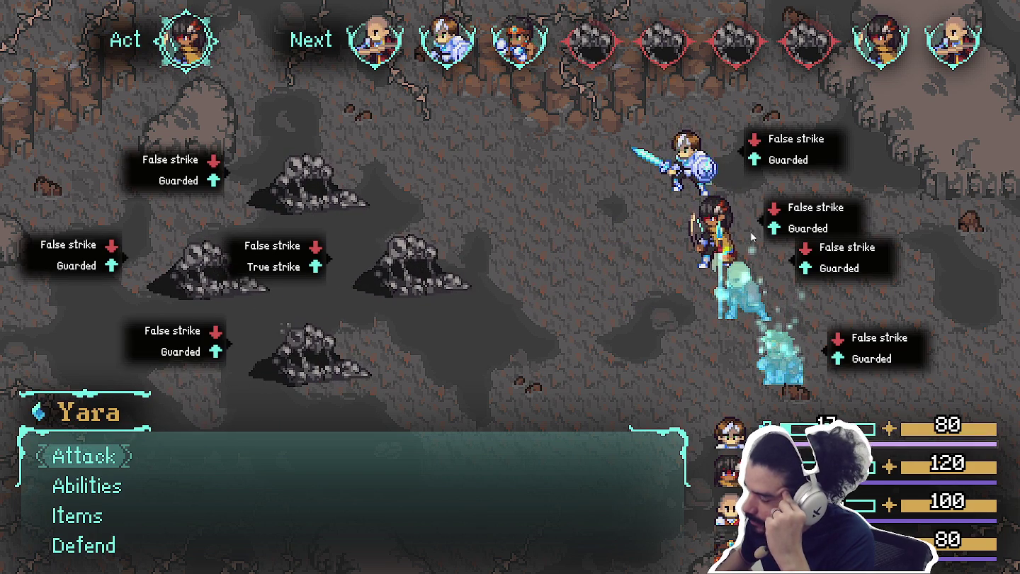
key("Return")
key("Return")
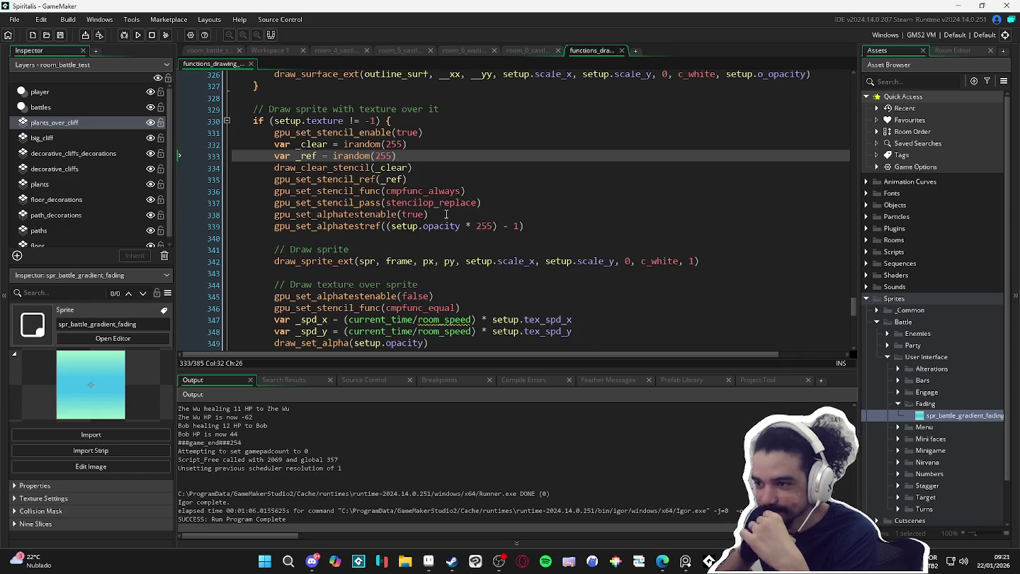
- Delete the var _clear and var _ref lines 332–333 and the leftover empty line
scroll(444, 215, "down", 2)
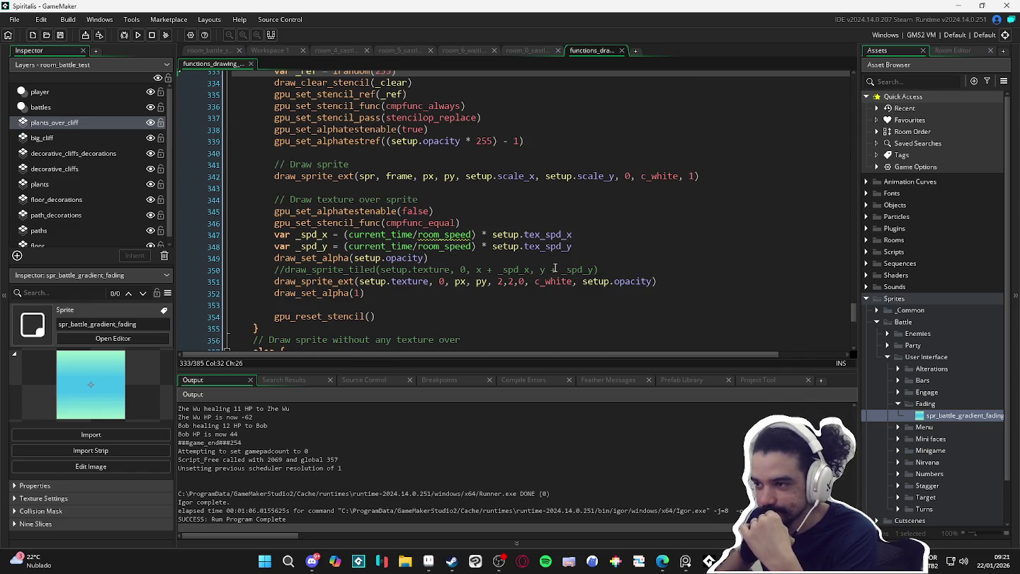
scroll(547, 262, "up", 2)
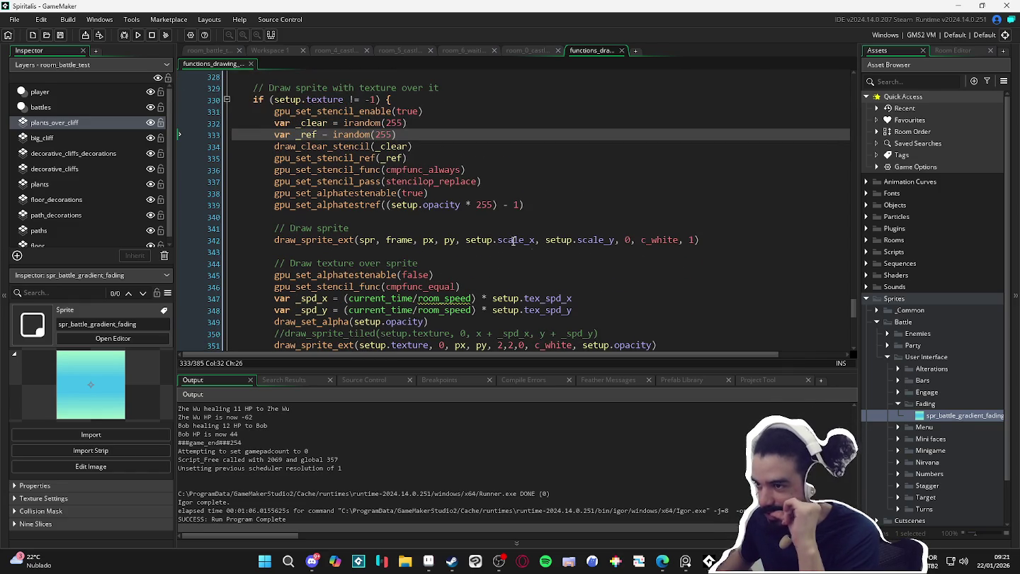
scroll(402, 163, "up", 1)
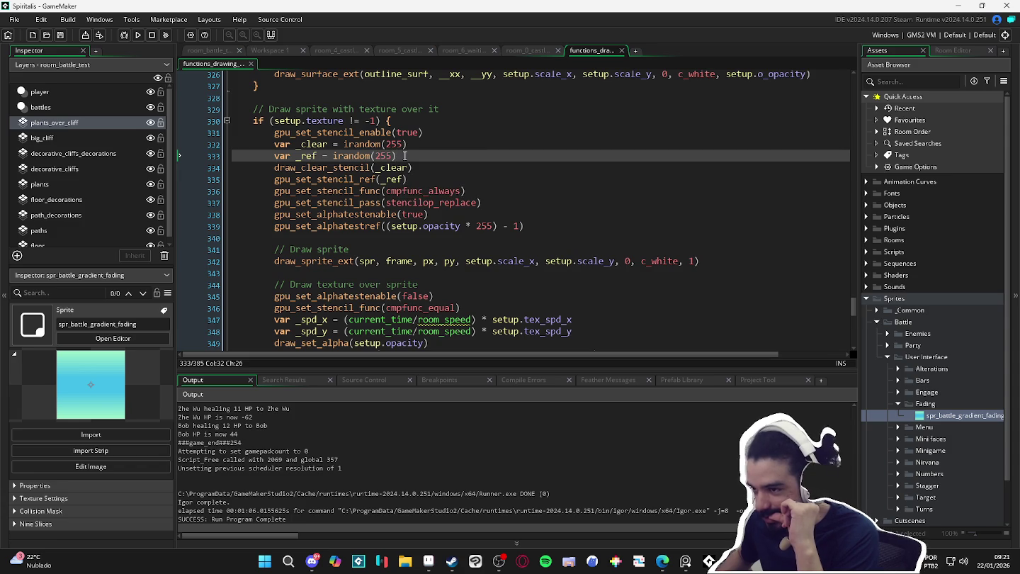
left_click_drag(404, 156, 253, 143)
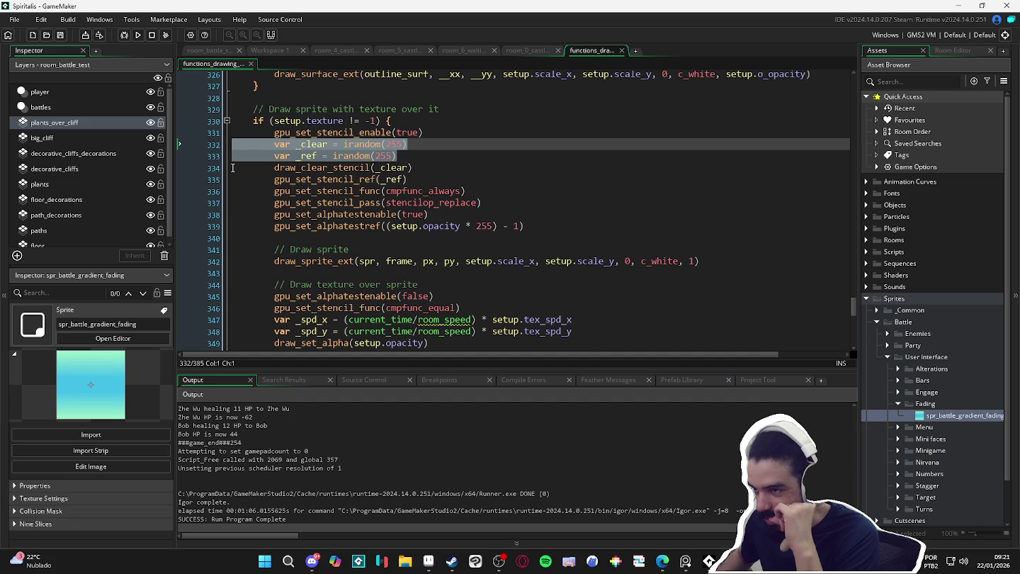
left_click_drag(409, 158, 205, 145)
key("Delete")
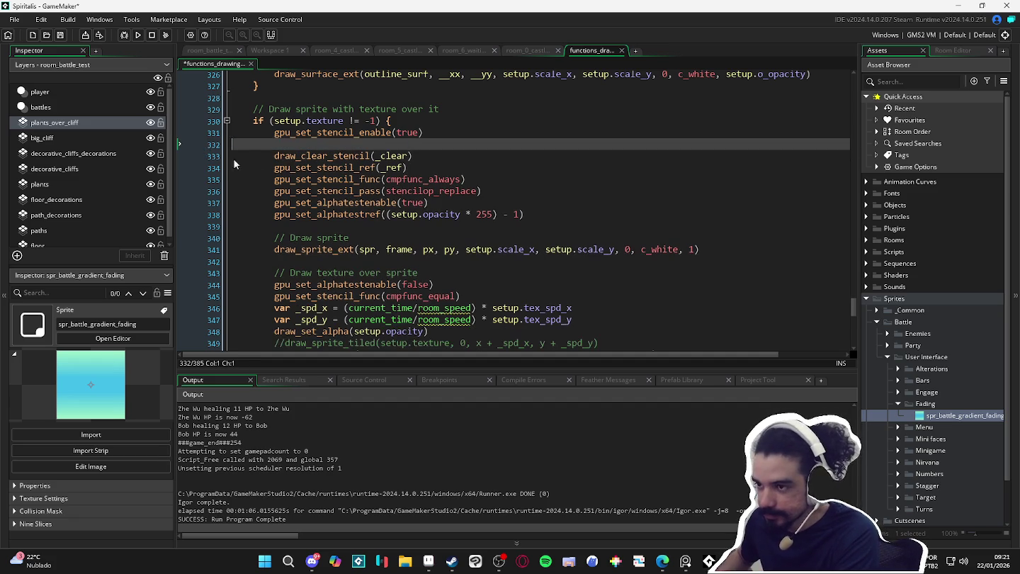
key("BackSpace")
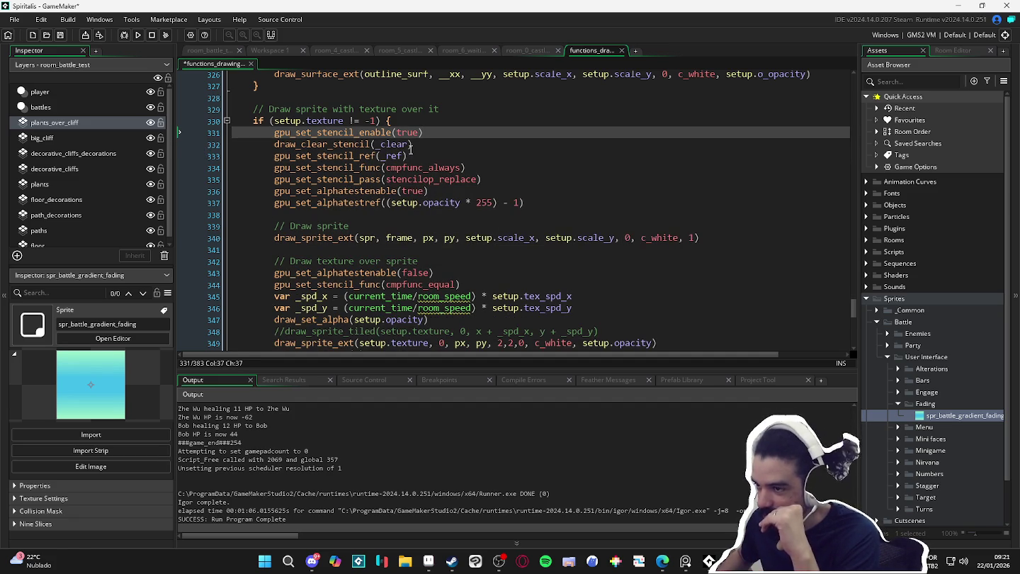
- Undo back to draw_clear_stencil(14) and gpu_set_stencil_ref(15), then save
key("ctrl+z")
key("ctrl+z")
key("ctrl+z")
key("ctrl+z")
key("ctrl+z")
key("ctrl+z")
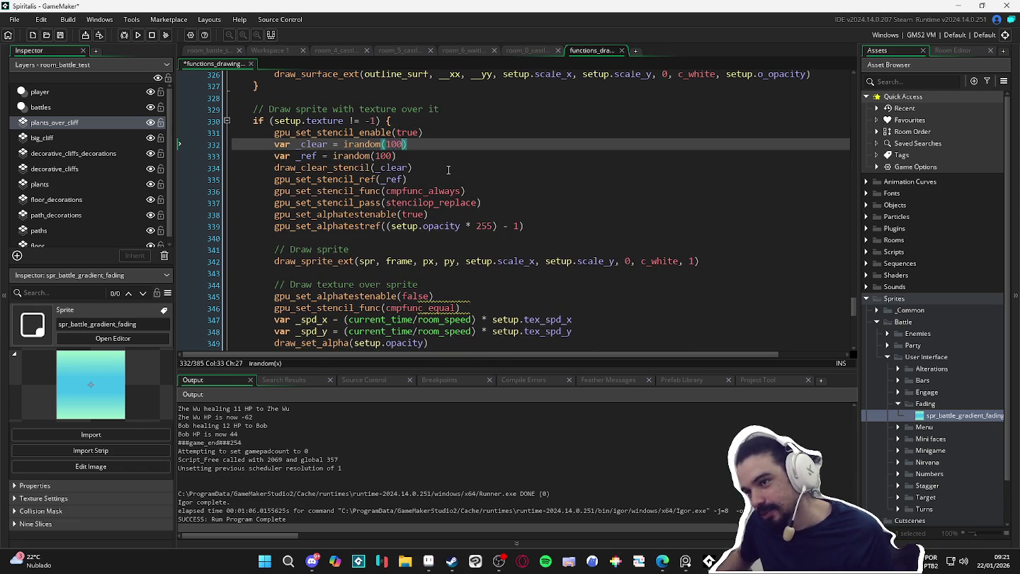
key("ctrl+z")
key("ctrl+z")
key("ctrl+z")
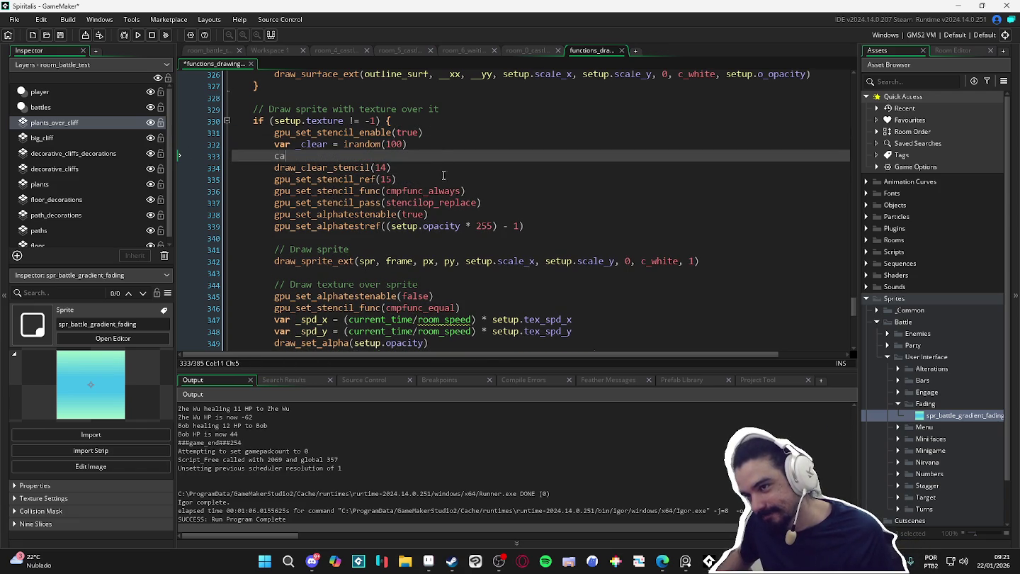
key("ctrl+z")
key("ctrl+z")
key("ctrl+z")
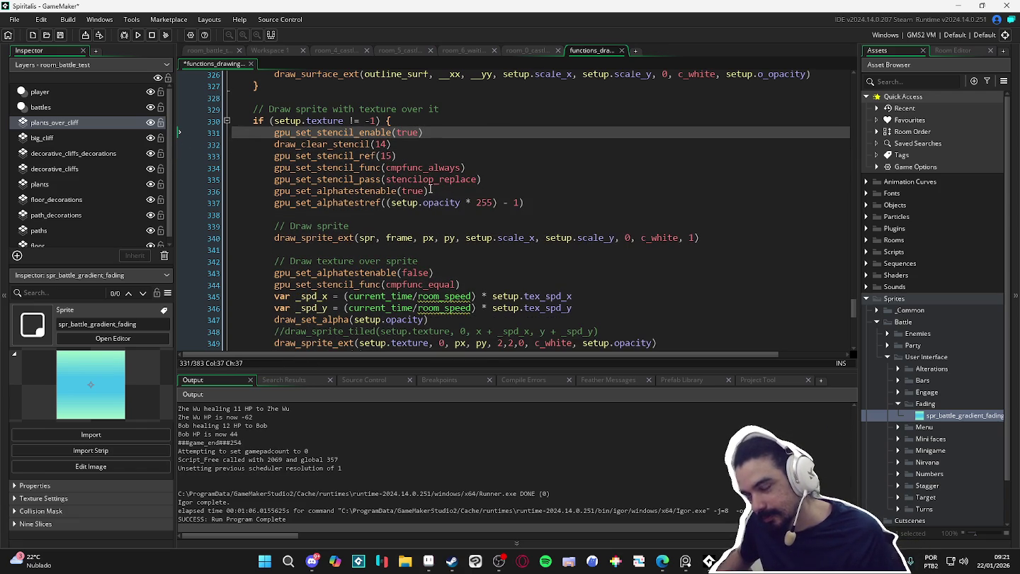
key("ctrl+s")
scroll(501, 183, "up", 2)
scroll(397, 188, "down", 1)
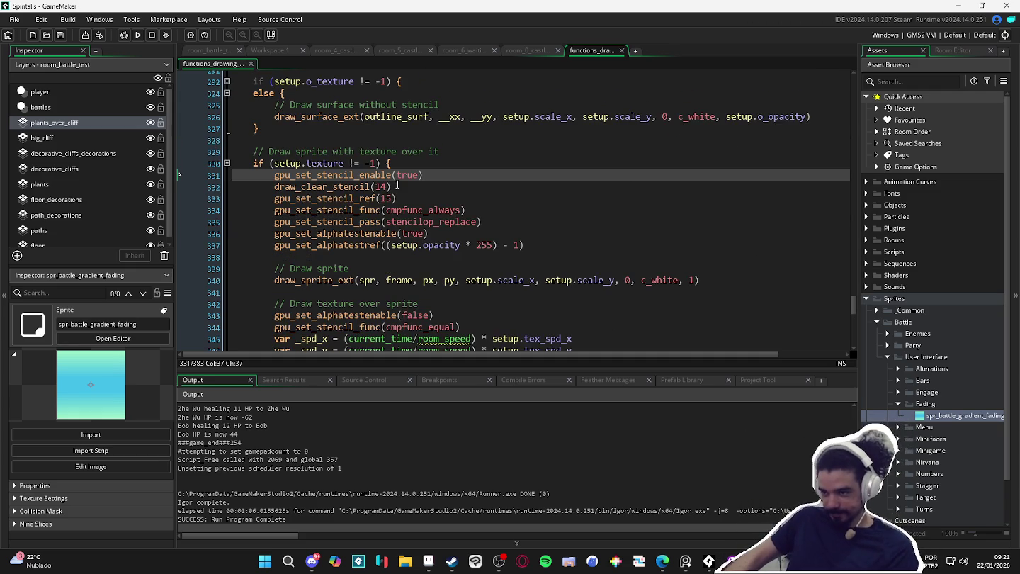
left_click(388, 187)
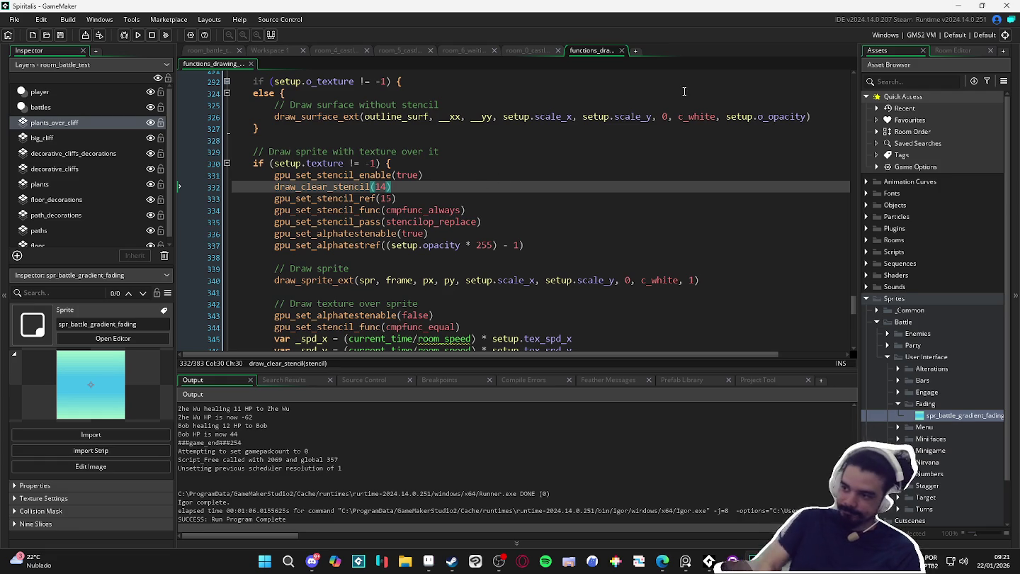
- Replace the stencil constants 14 and 15 with _clear and _ref, then save
key("BackSpace")
key("BackSpace")
key("Escape")
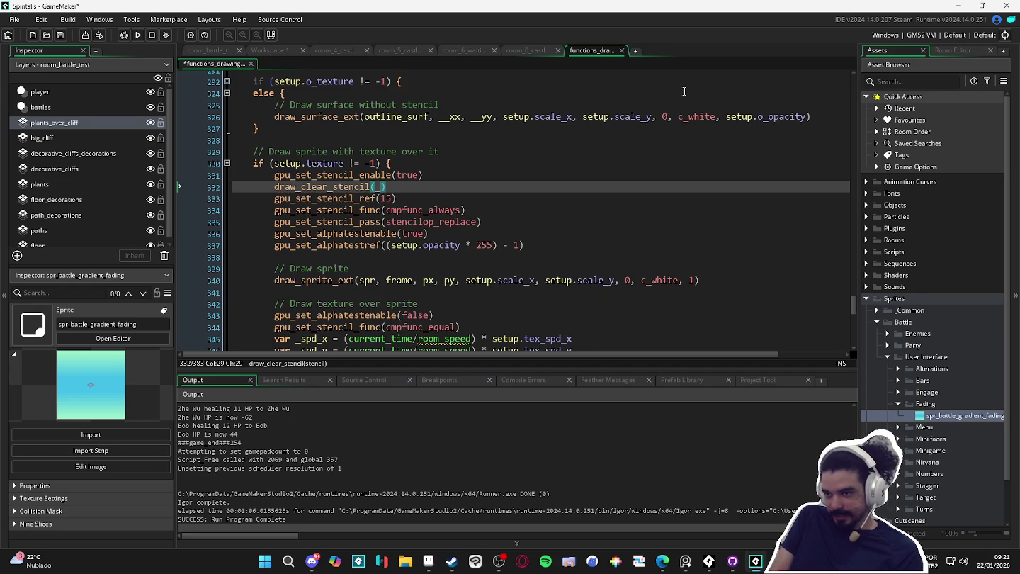
type("_clear,")
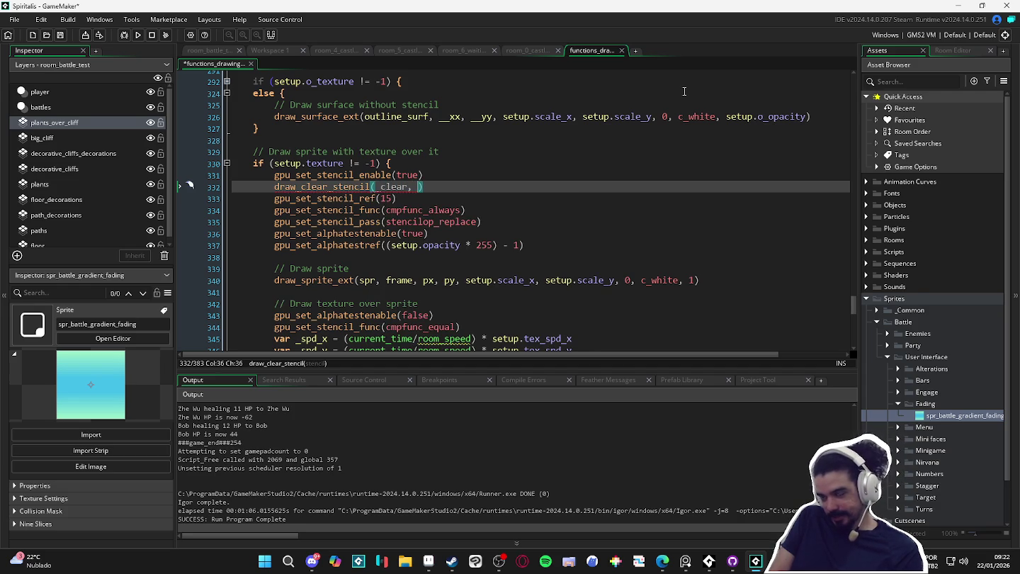
key("BackSpace")
key("Down")
key("Left")
key("BackSpace")
key("BackSpace")
type("_ref")
key("ctrl+s")
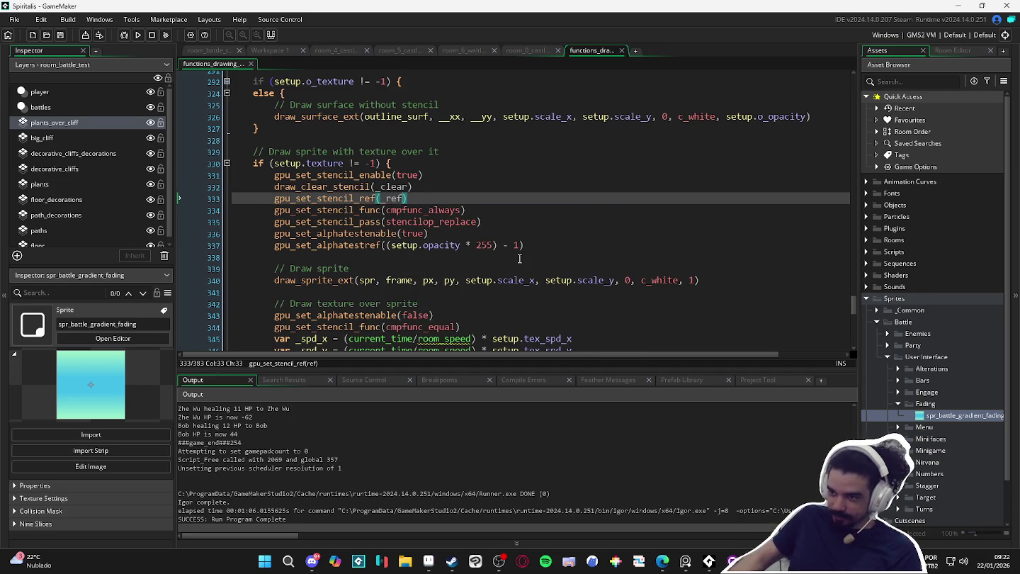
- Add _clear = 13 and _ref = 14 parameters to the draw_sprite_outlined header
scroll(688, 281, "up", 20)
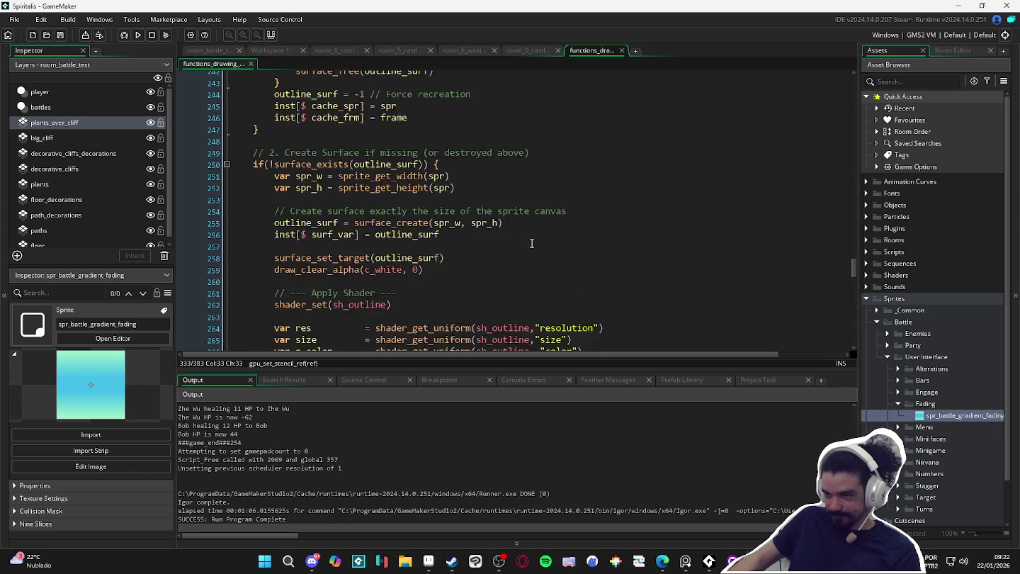
scroll(531, 243, "up", 7)
left_click(580, 219)
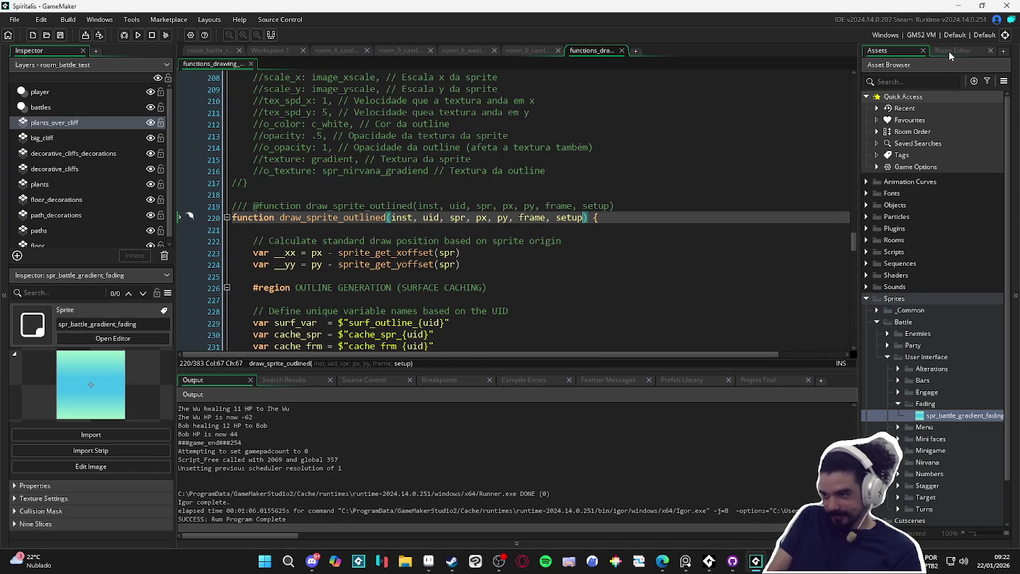
type(",_cl")
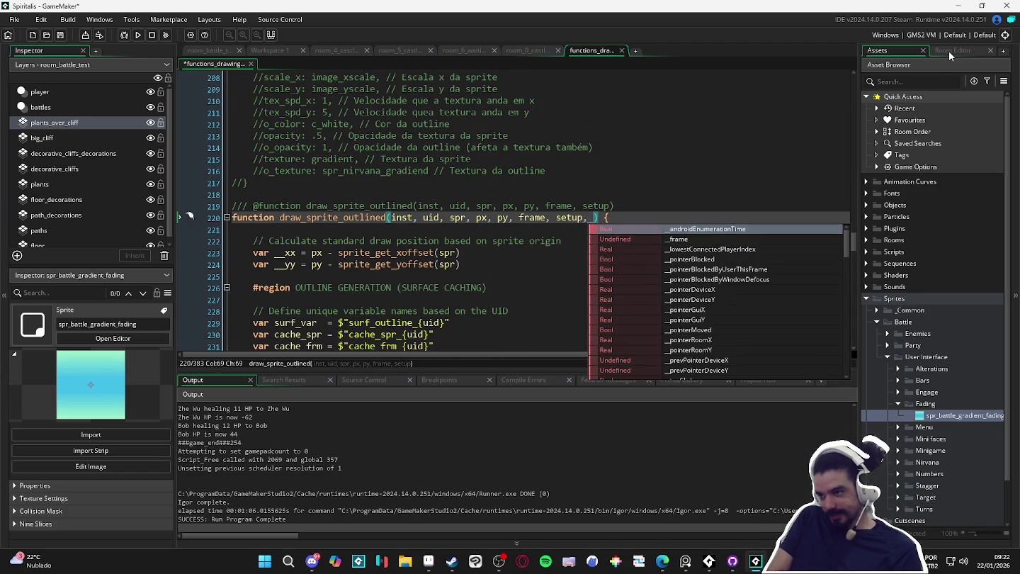
type("ear, _ref")
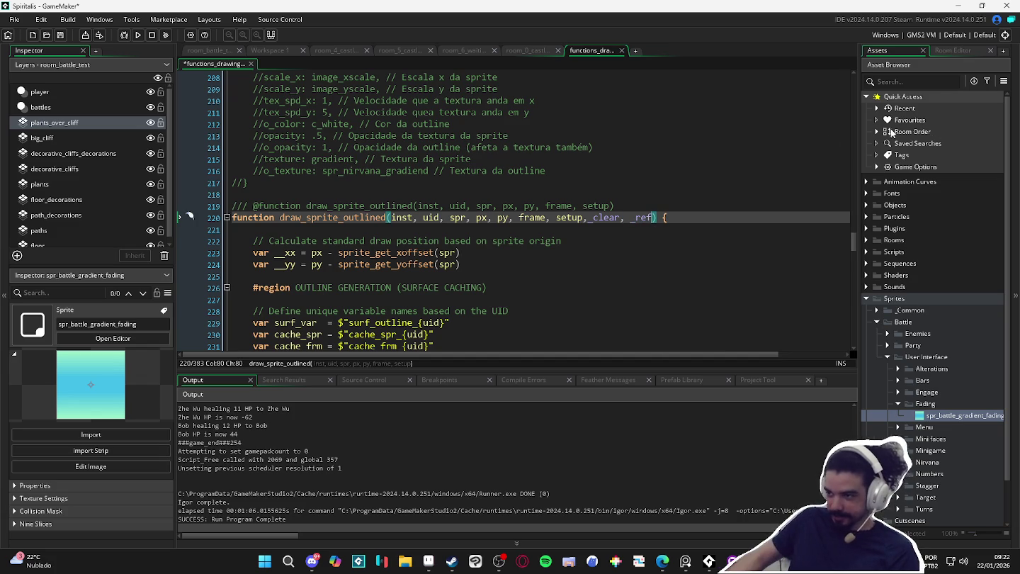
left_click(598, 217)
key("BackSpace")
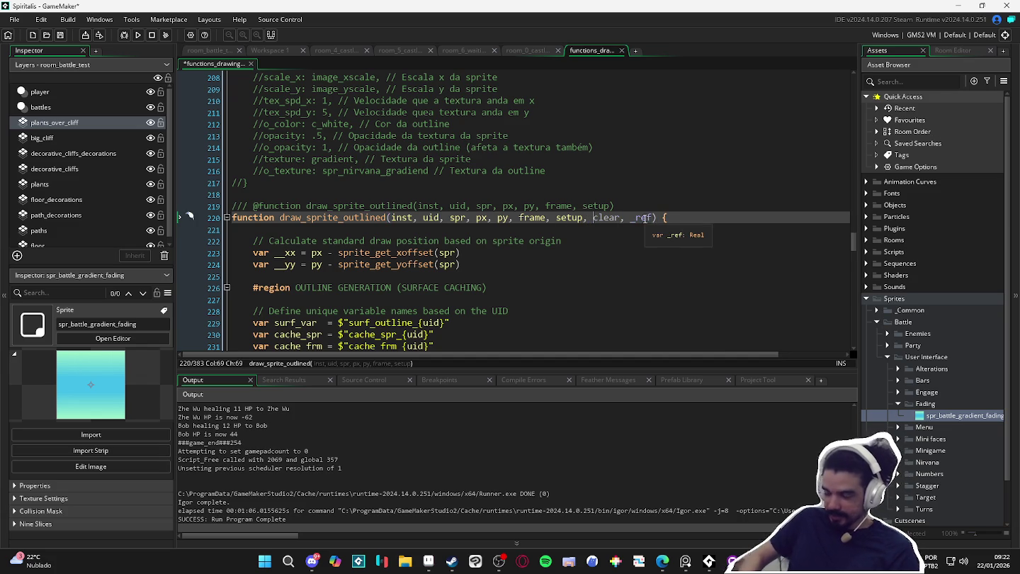
type("_")
key("Right")
type("= -1")
key("Right")
key("Right")
key("Right")
type("= 14")
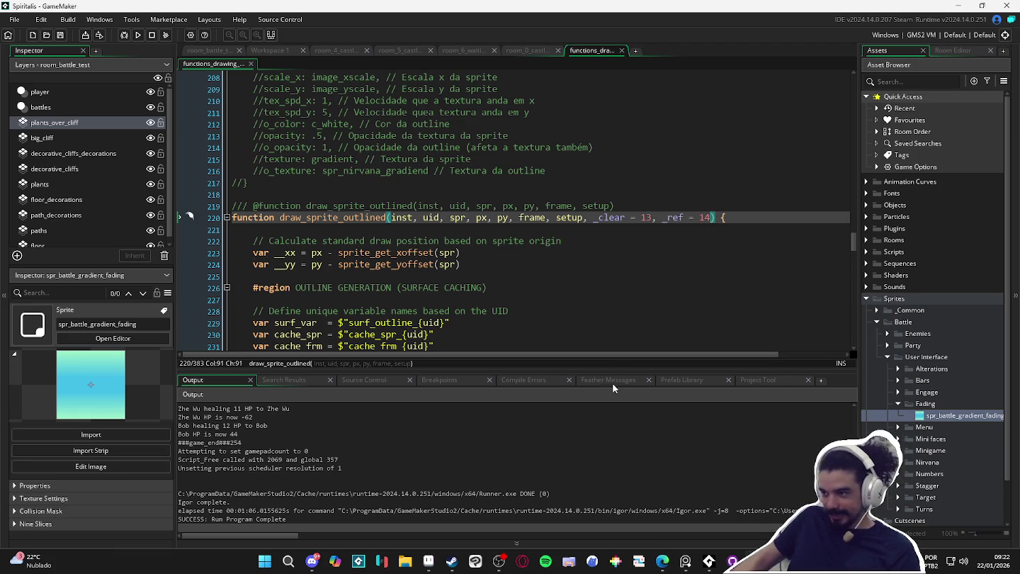
- Find all 7 uses of draw_sprite_outlined across the project
scroll(488, 291, "down", 20)
scroll(488, 289, "up", 20)
left_click(320, 185)
double_click(331, 196)
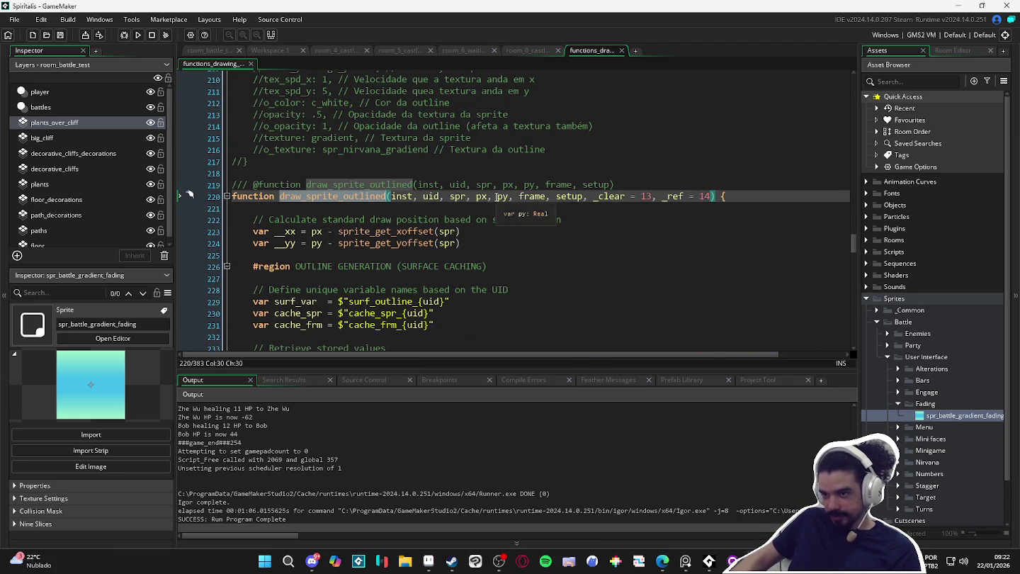
key("ctrl+shift+f")
left_click(740, 200)
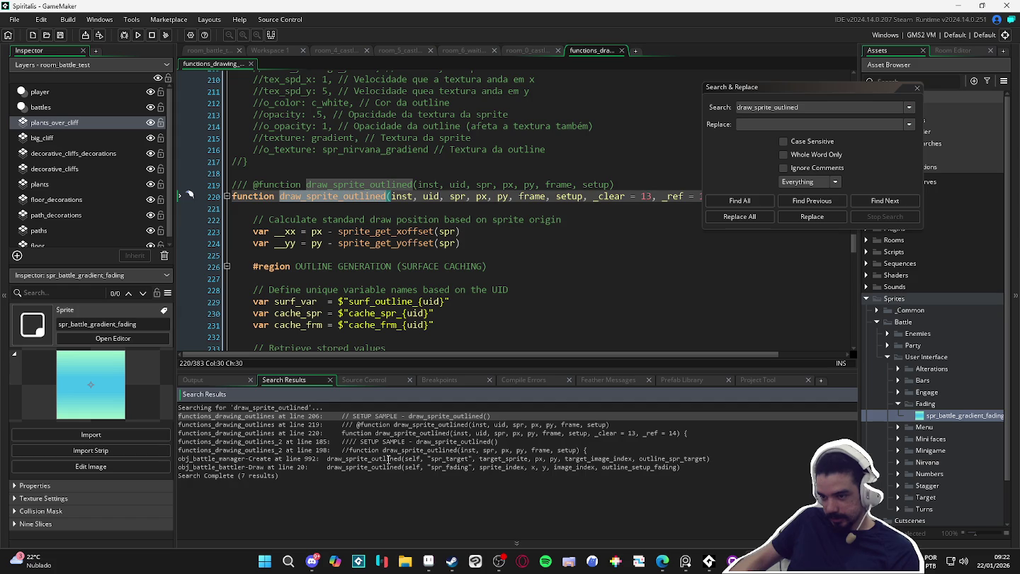
- Open obj_battle_manager's Create event at the line 992 draw_sprite_outlined call and browse it
double_click(388, 458)
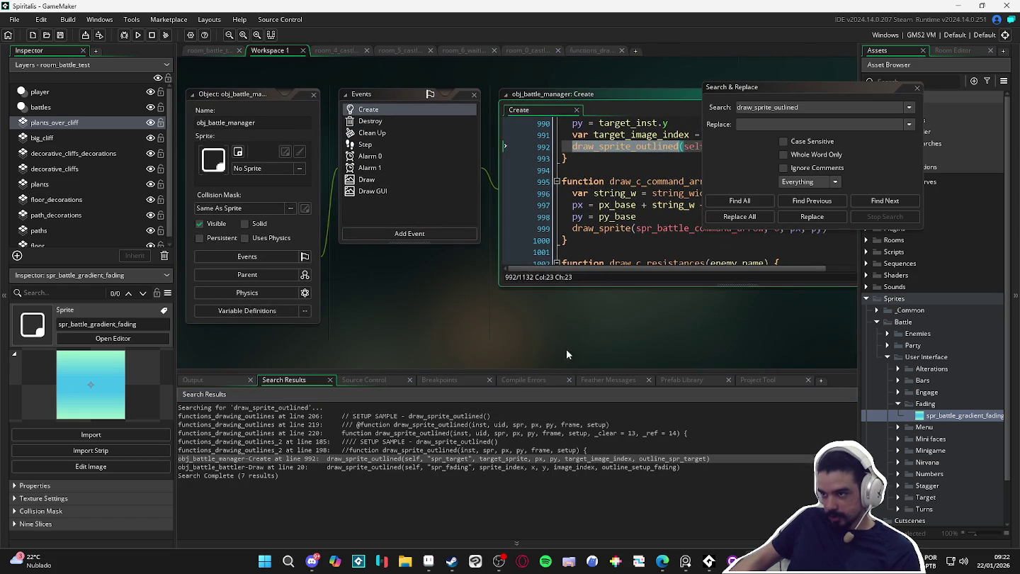
left_click(916, 87)
left_click(746, 110)
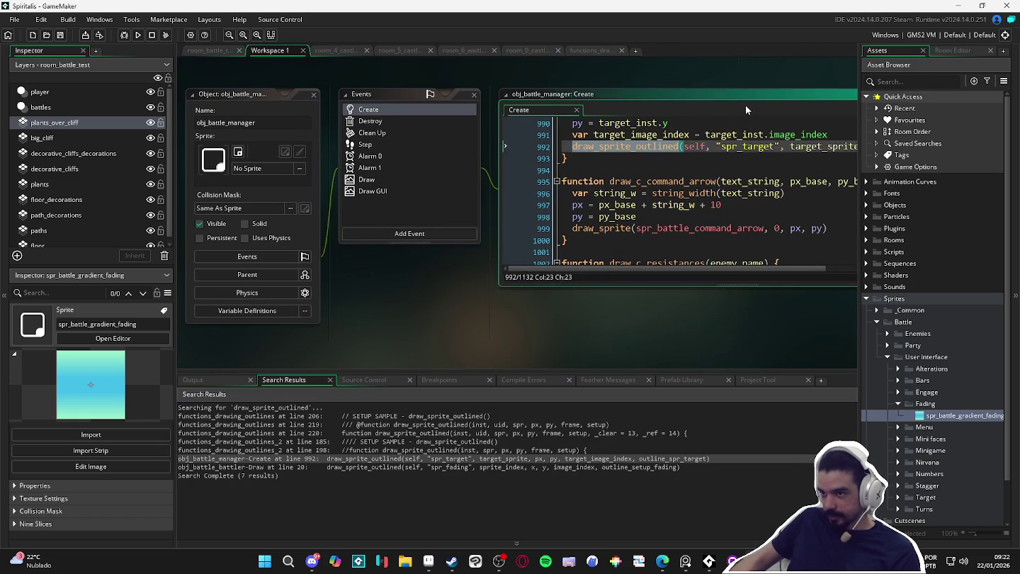
scroll(705, 137, "up", 5)
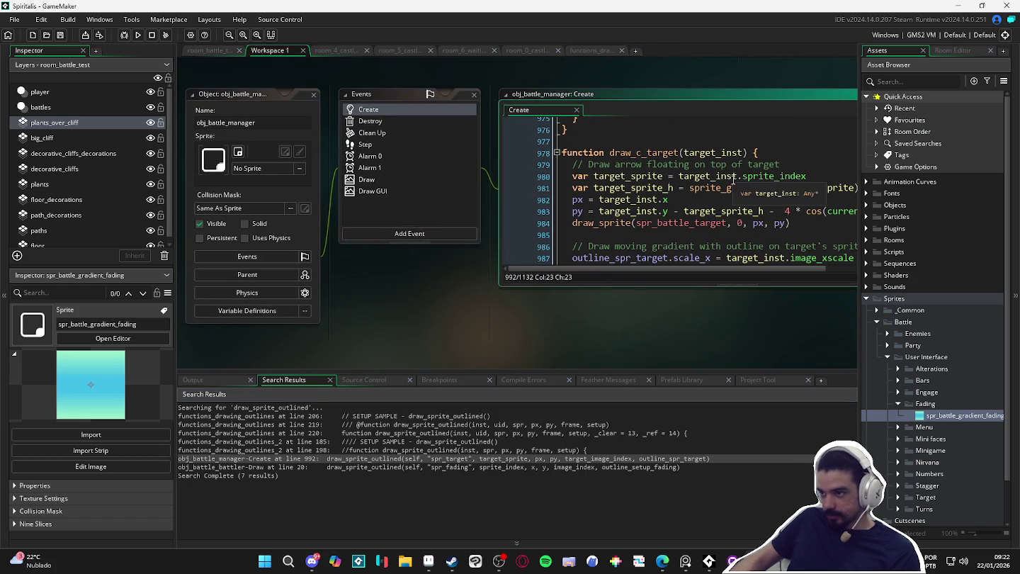
scroll(749, 175, "down", 1)
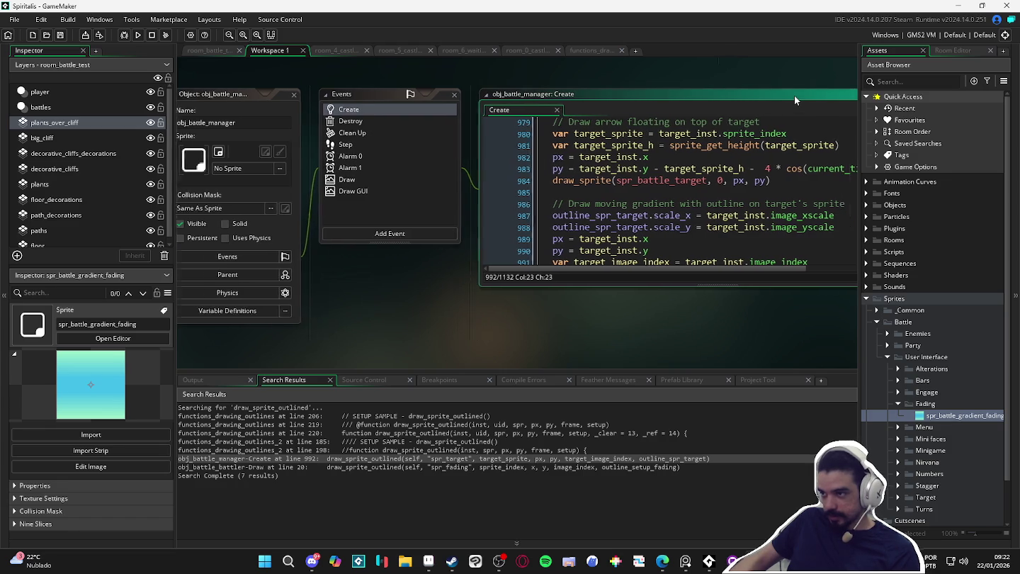
left_click(794, 95)
scroll(739, 169, "up", 2)
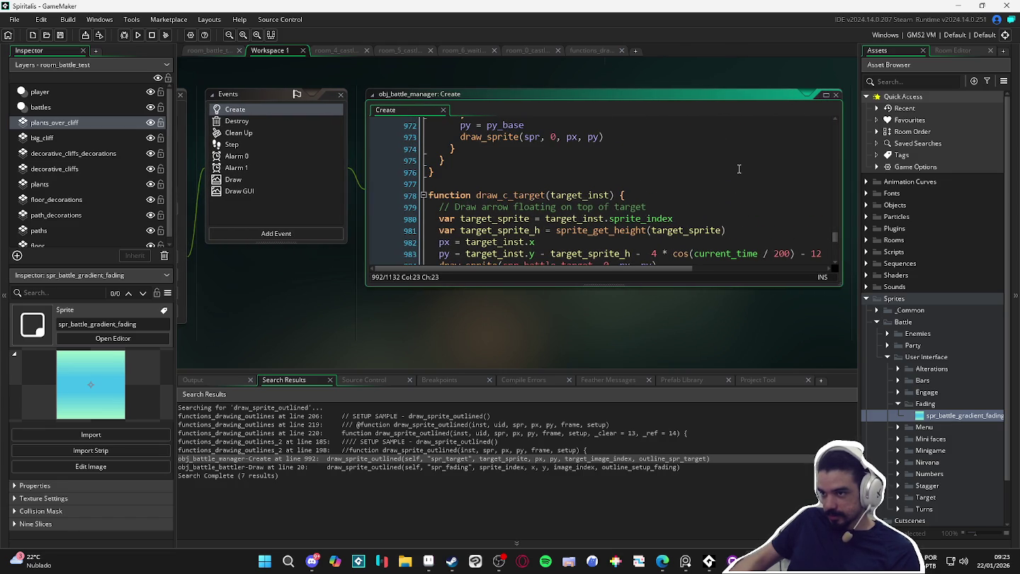
scroll(739, 170, "up", 1)
scroll(739, 169, "down", 2)
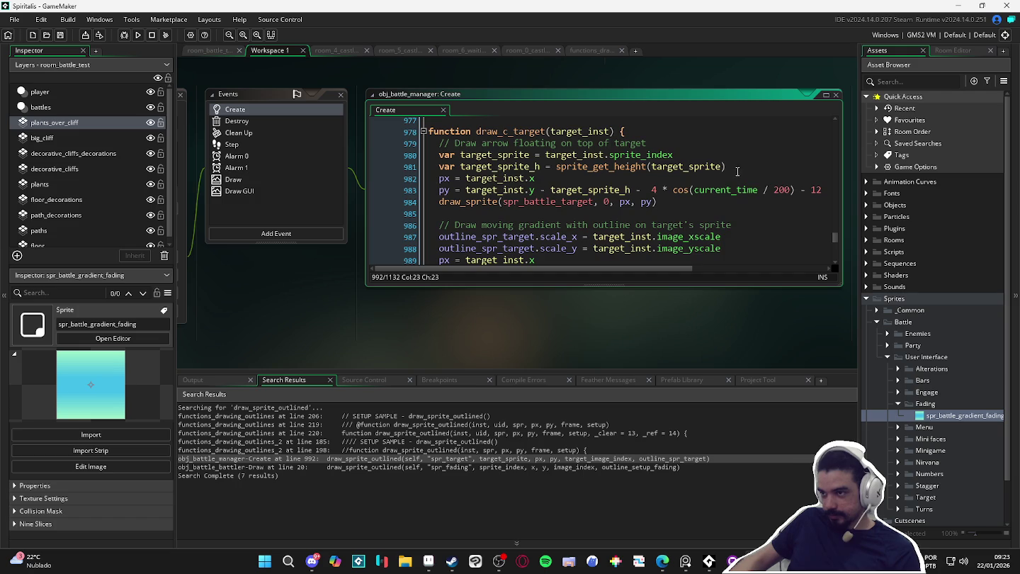
scroll(739, 172, "down", 2)
- Append arguments 20, 21 to draw_sprite_outlined on line 20 of obj_battle_battler's Draw event
double_click(410, 467)
scroll(595, 234, "down", 2)
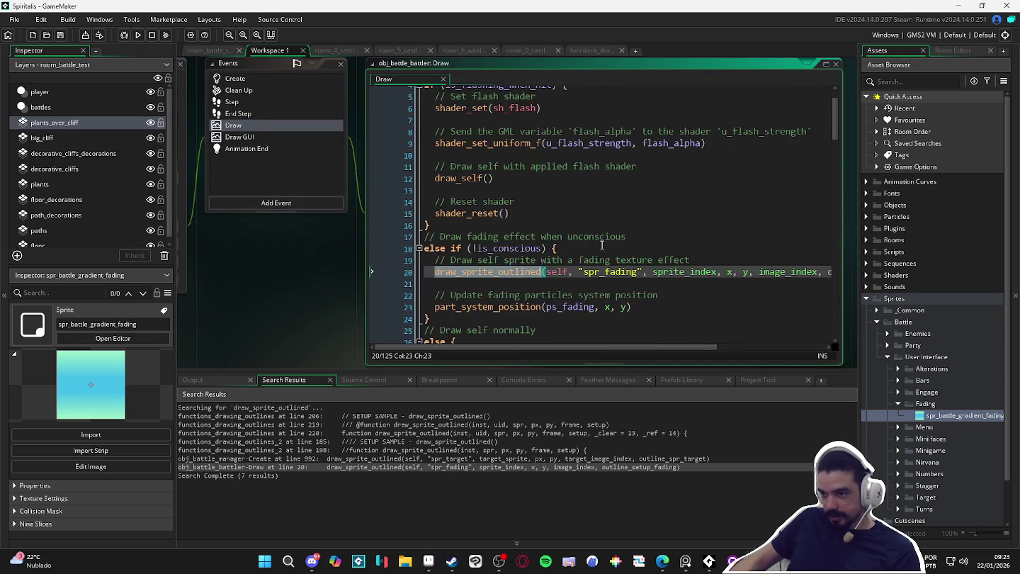
left_click_drag(626, 346, 691, 350)
left_click(788, 250)
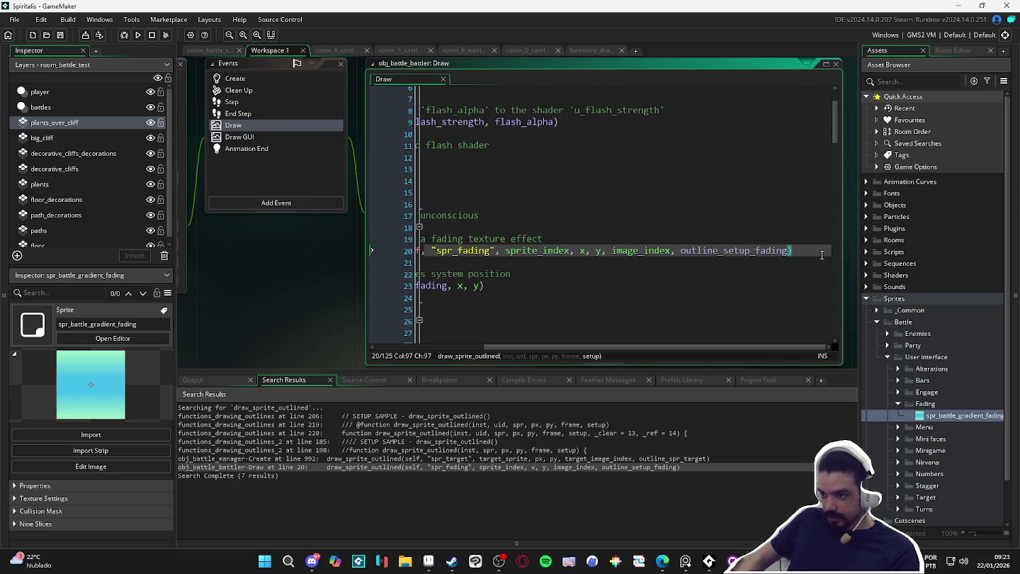
type(",")
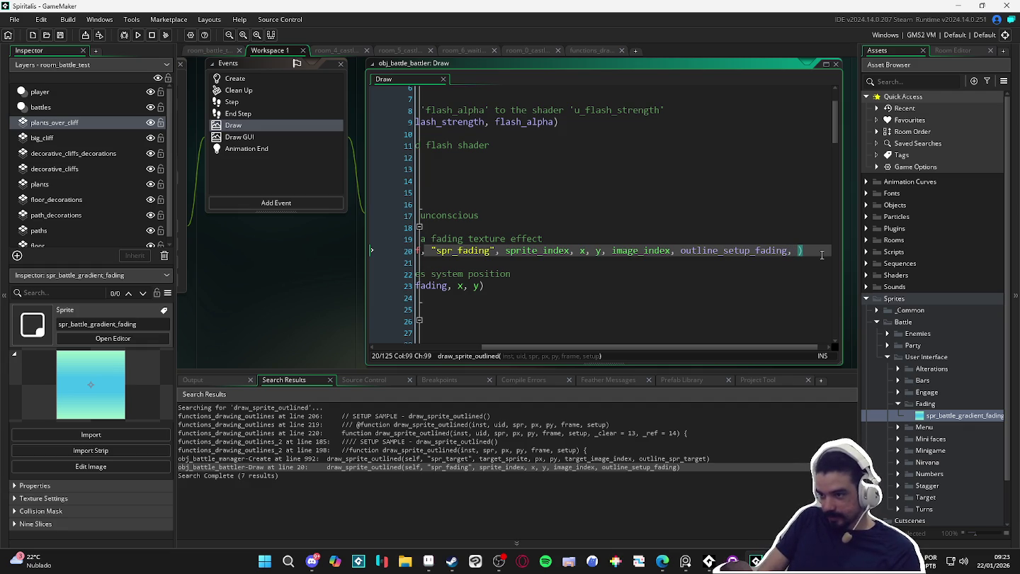
type(" 20, ")
type("21")
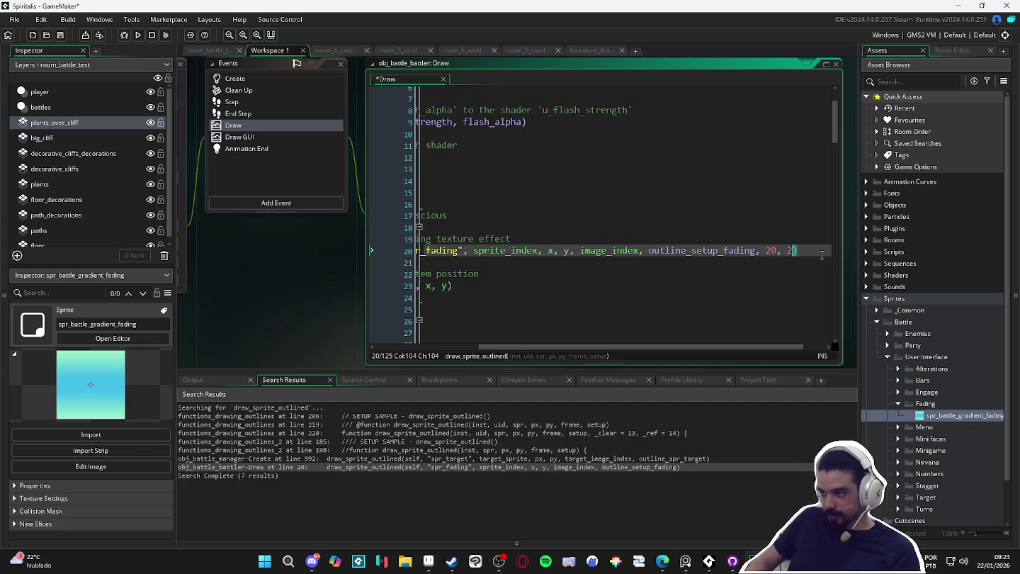
- Review the edited draw_sprite_outlined arguments and launch a test build
left_click(770, 255)
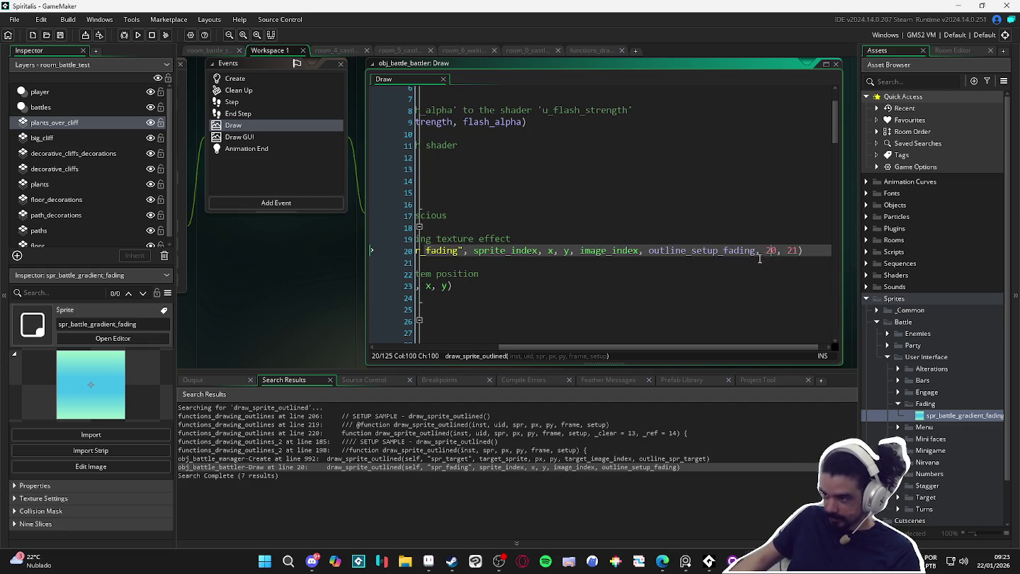
left_click_drag(544, 347, 454, 341)
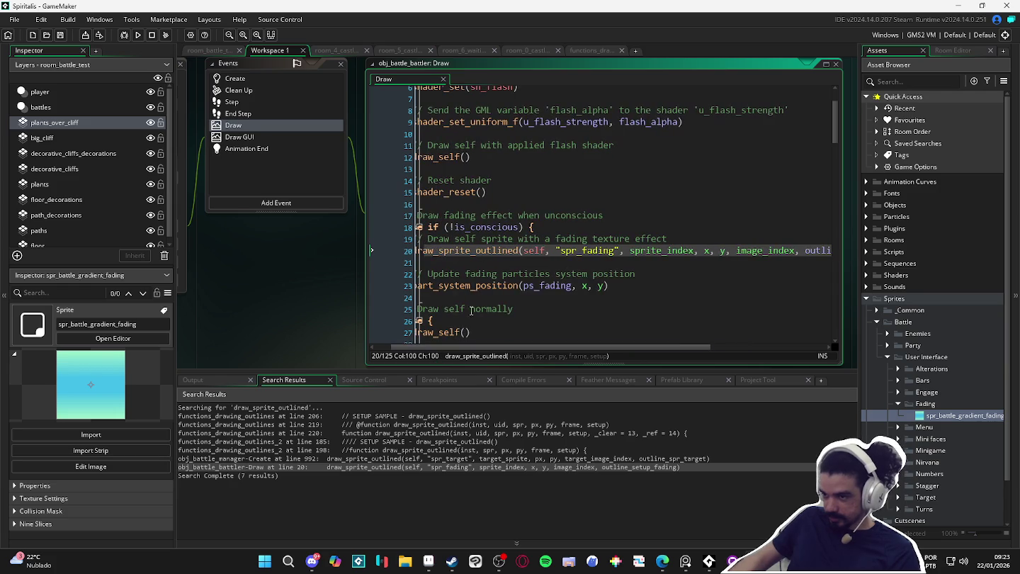
mouse_move(500, 253)
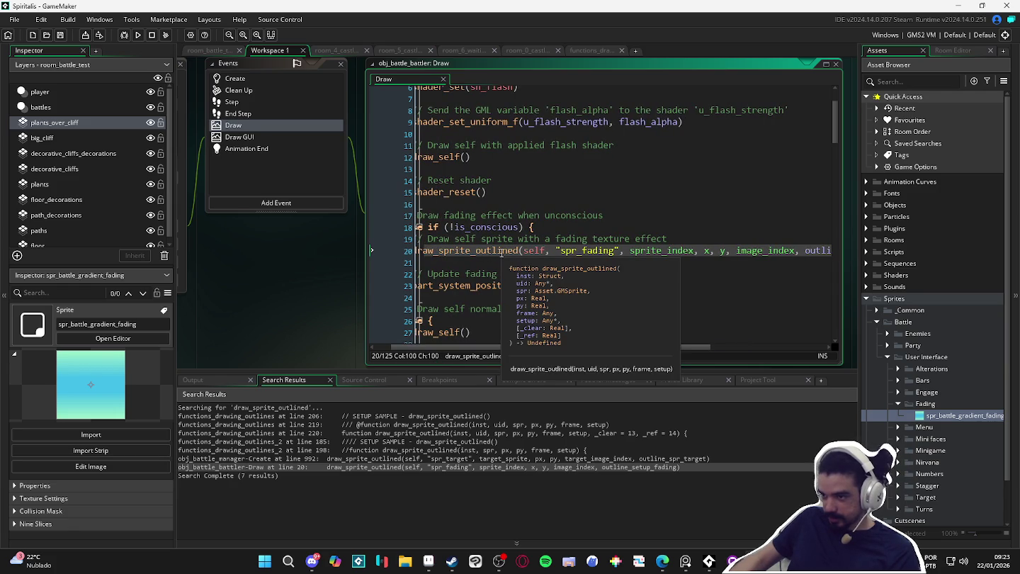
left_click(647, 250)
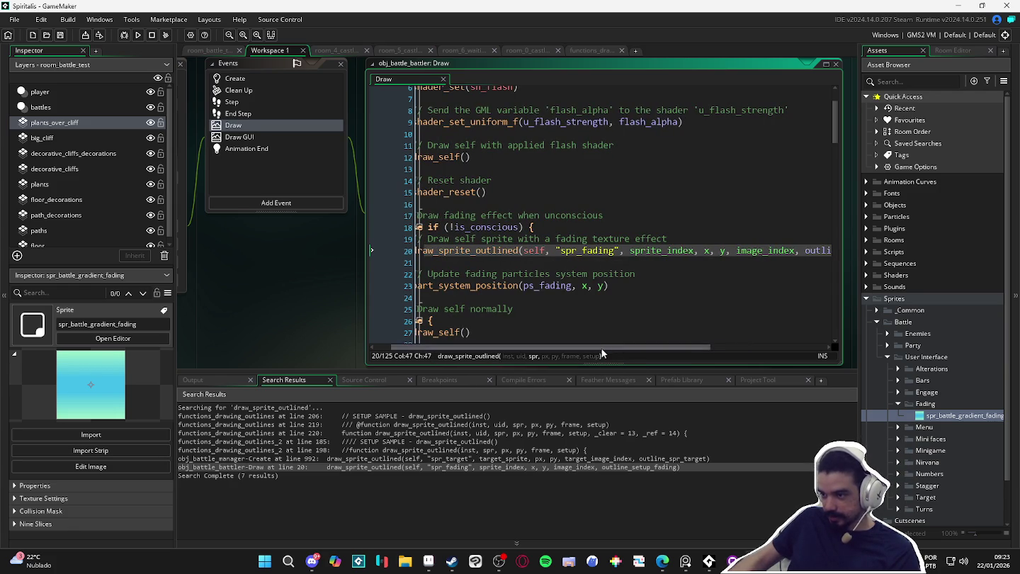
left_click_drag(601, 348, 779, 346)
left_click(752, 252)
left_click_drag(687, 347, 552, 347)
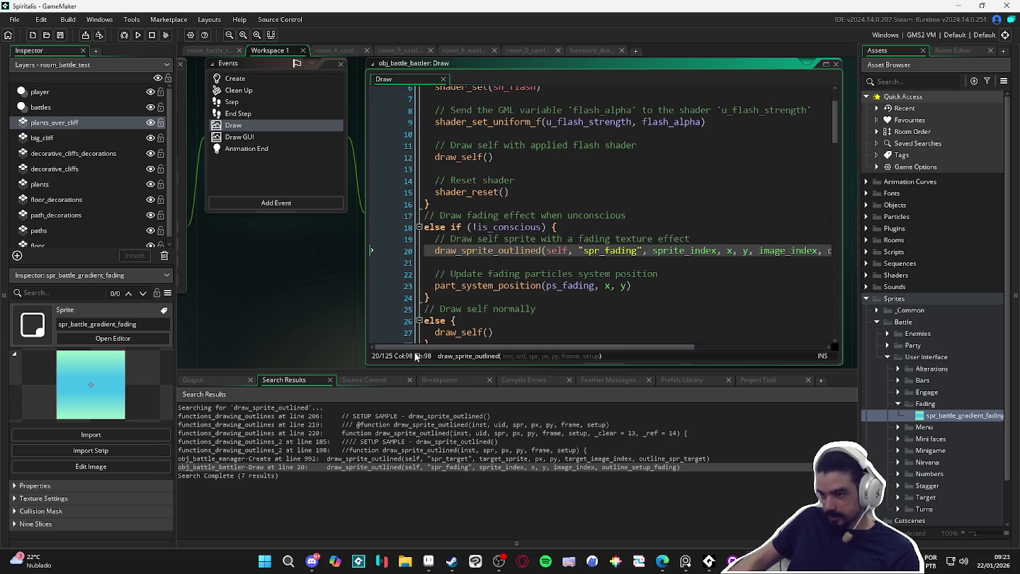
left_click(514, 260)
key("F5")
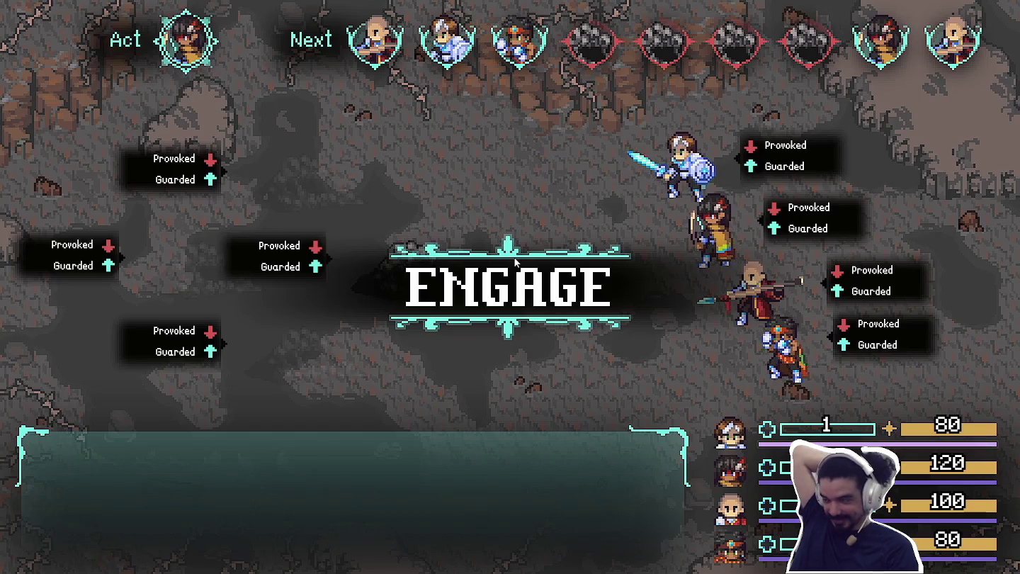
- Check the Sloth Blob enemies' status once Yara's command menu appears
key("Tab")
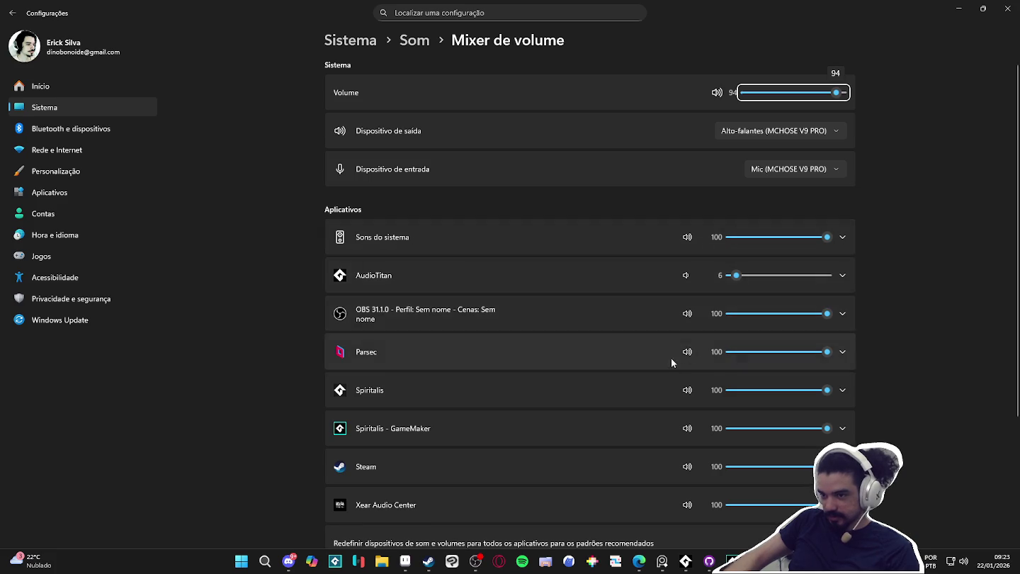
- Set the Spiritalis slider in the Volume mixer to 14
scroll(623, 432, "down", 3)
scroll(606, 423, "up", 3)
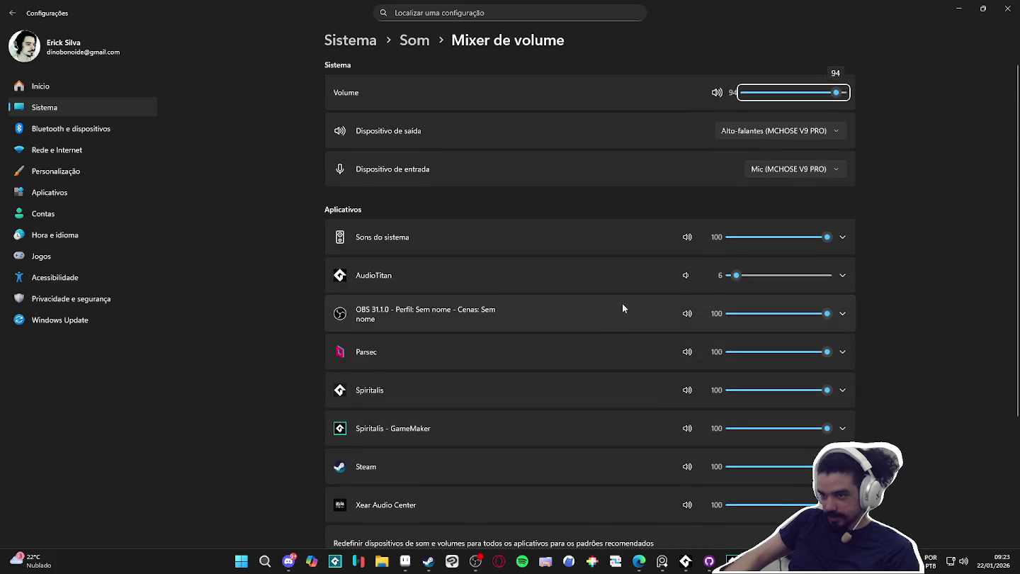
left_click(743, 390)
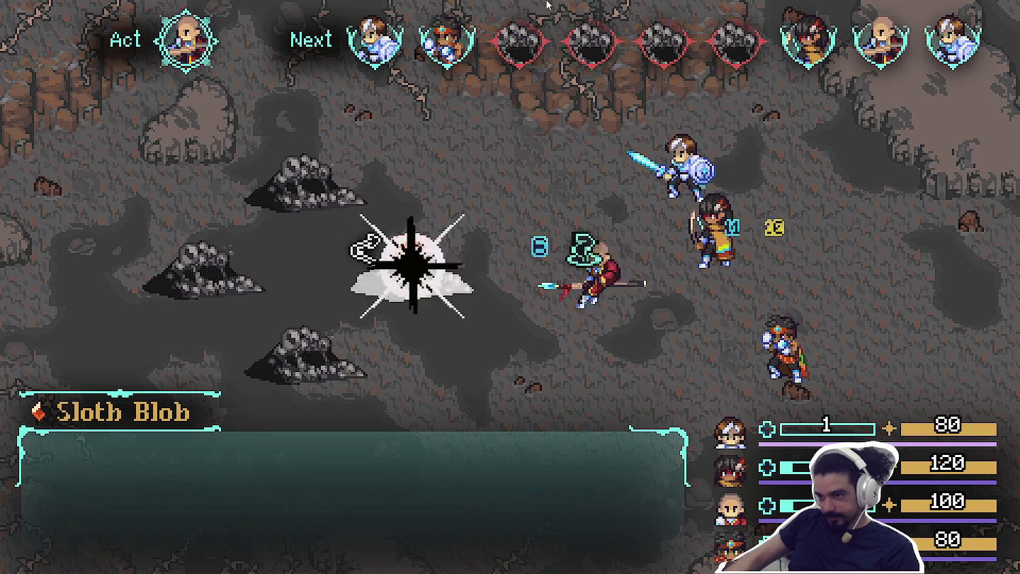
- Confirm the knight's attack, then have Yara attack a Sloth Blob
key("Return")
key("Return")
key("Return")
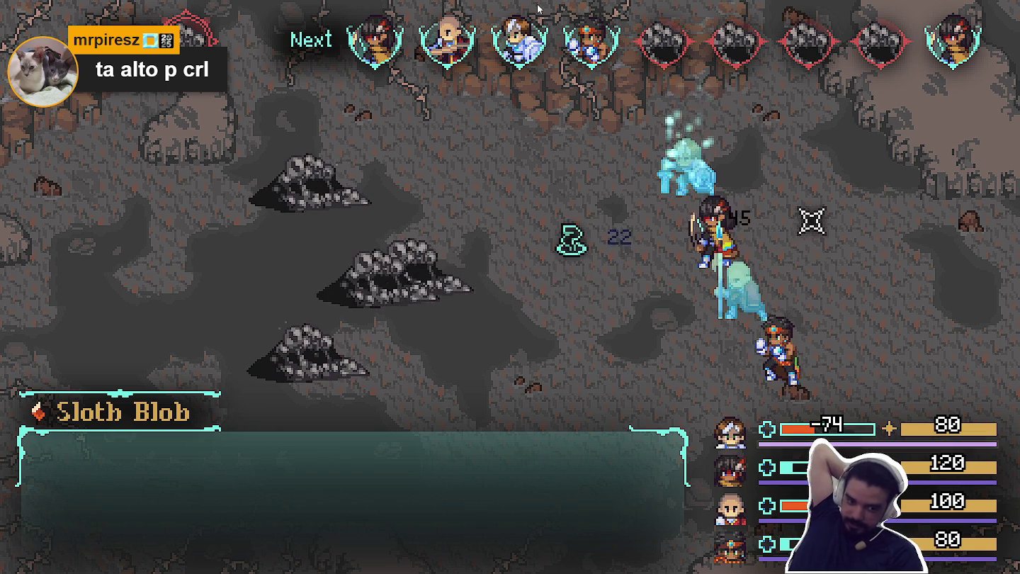
key("Return")
key("Return")
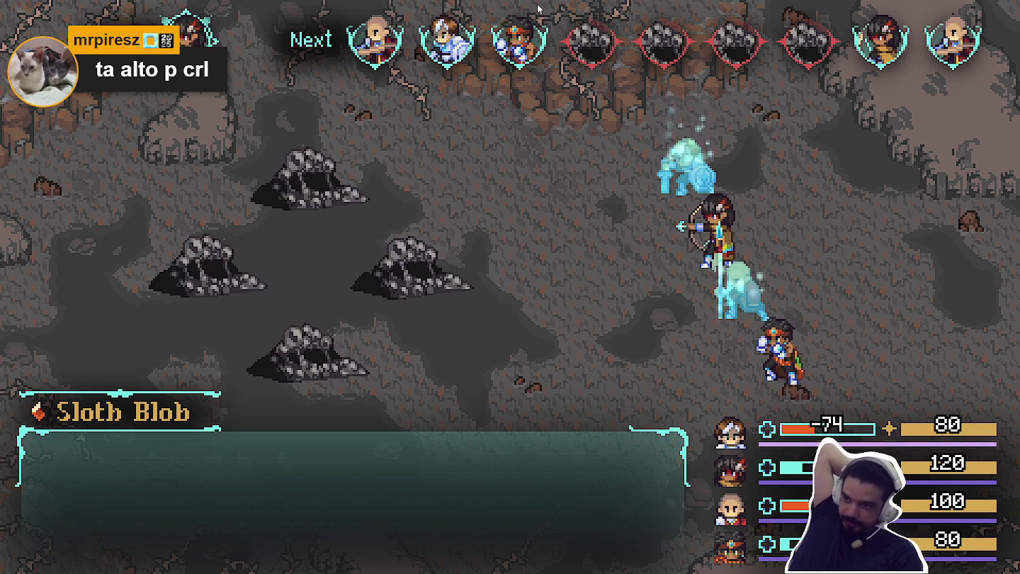
key("Return")
key("Return")
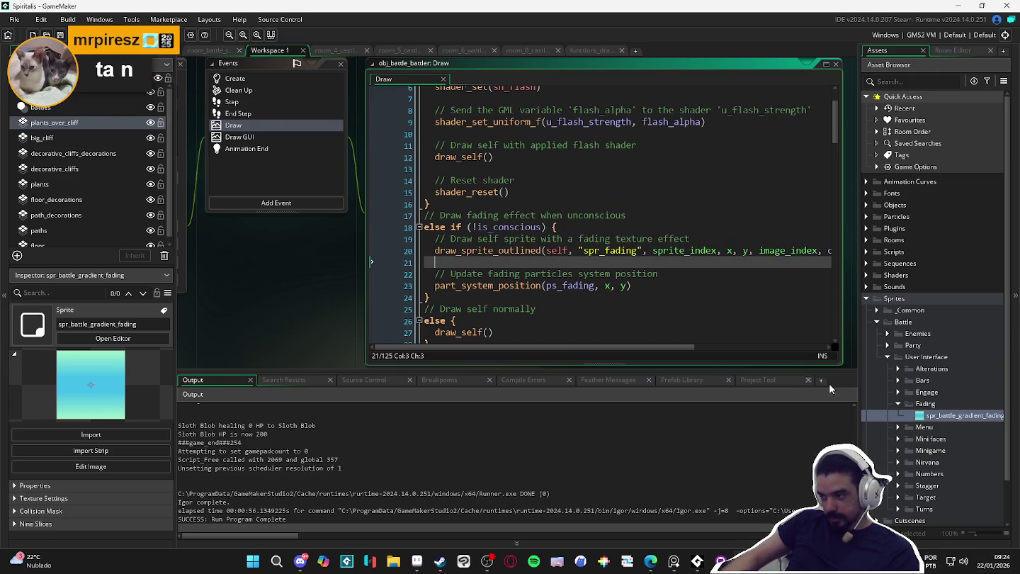
- Search the whole project for draw_sprite_outlined and list every use, opening the obj_battle_manager call
scroll(383, 447, "up", 10)
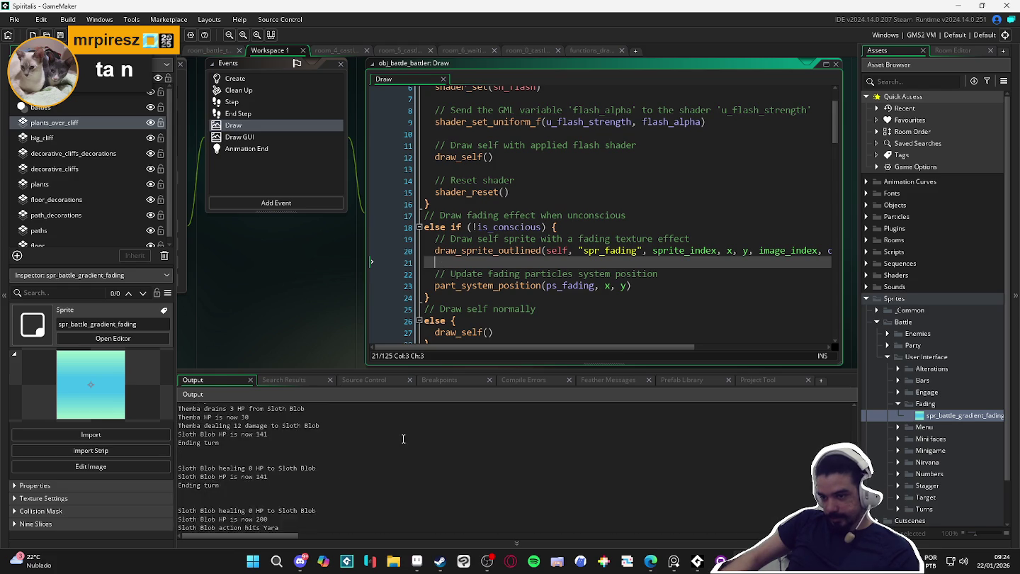
scroll(408, 438, "down", 10)
left_click(550, 191)
key("ctrl+f")
type("draw_sprite_outlined")
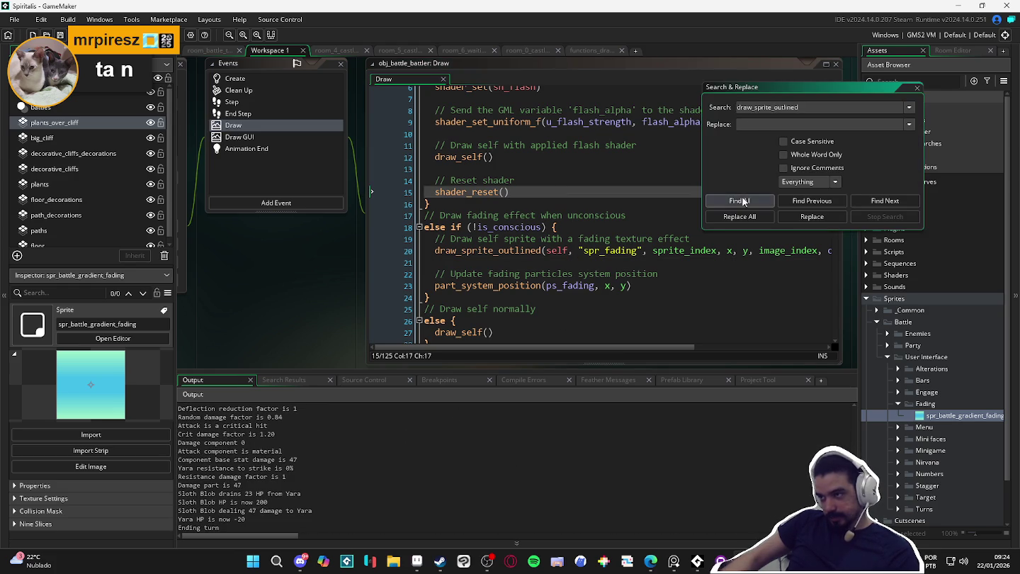
left_click(740, 202)
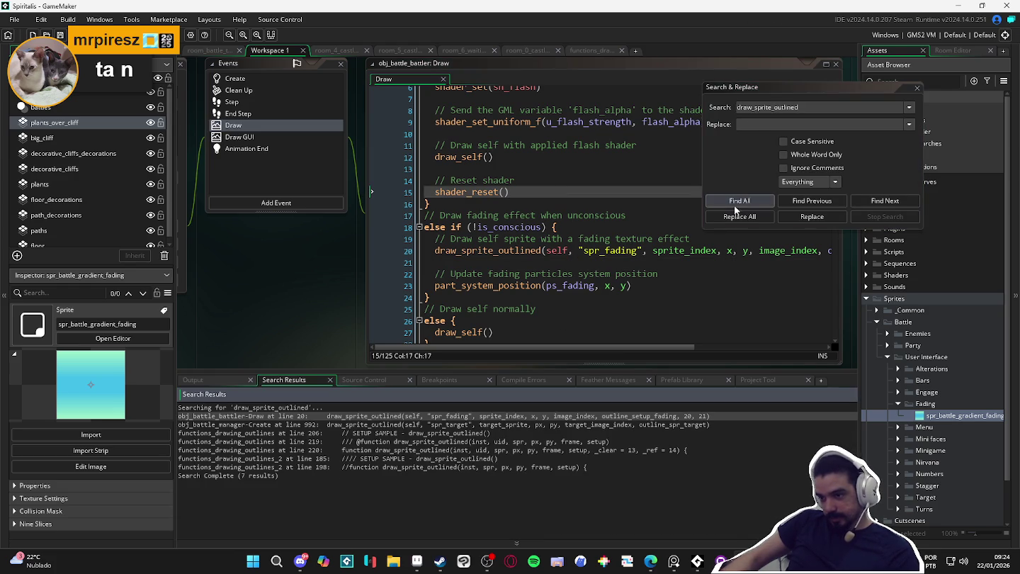
double_click(444, 425)
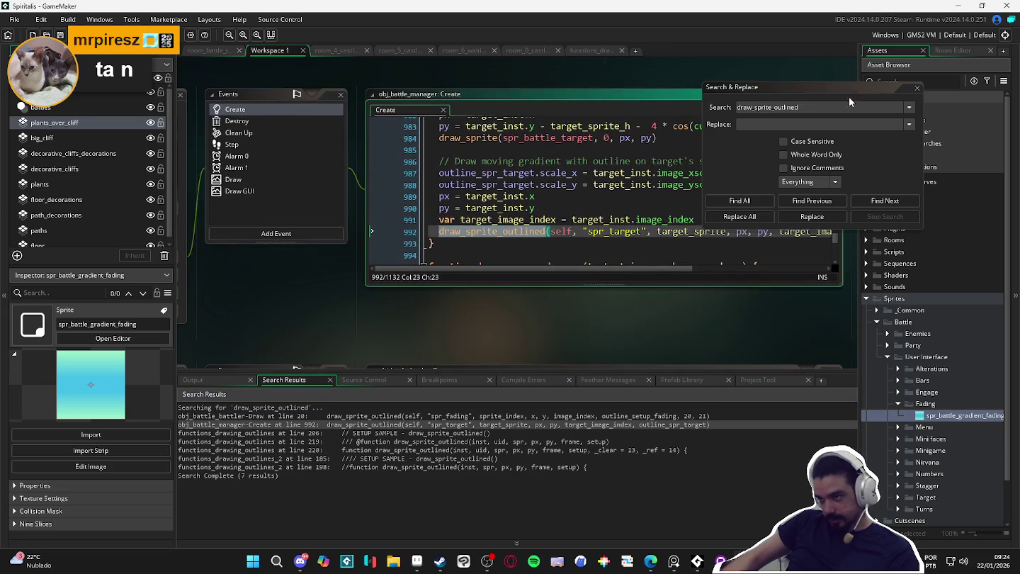
- Close the search dialog and open the obj_battle_battler Draw event call at line 20
left_click(919, 97)
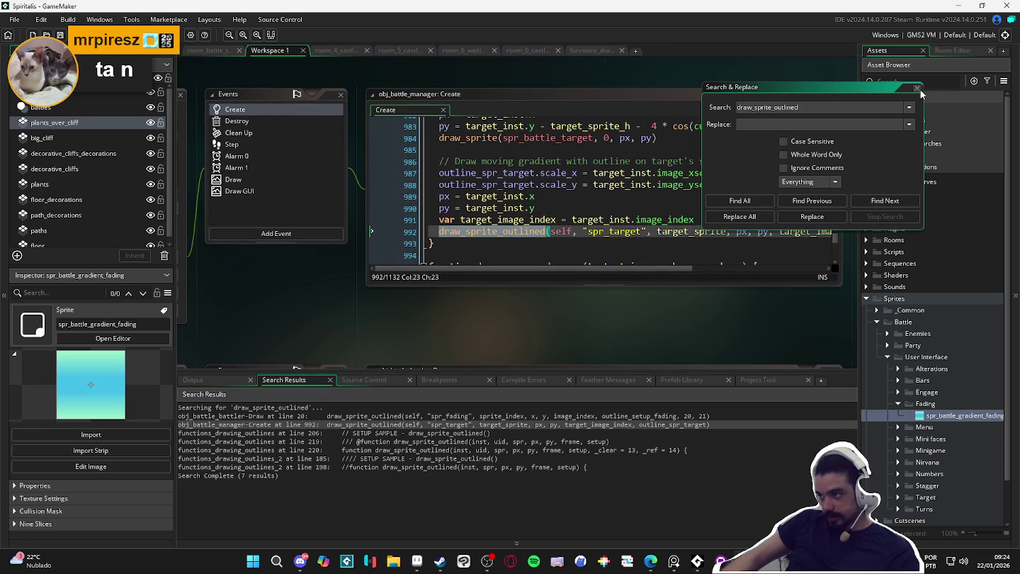
left_click(917, 87)
left_click(711, 268)
left_click_drag(684, 274, 490, 282)
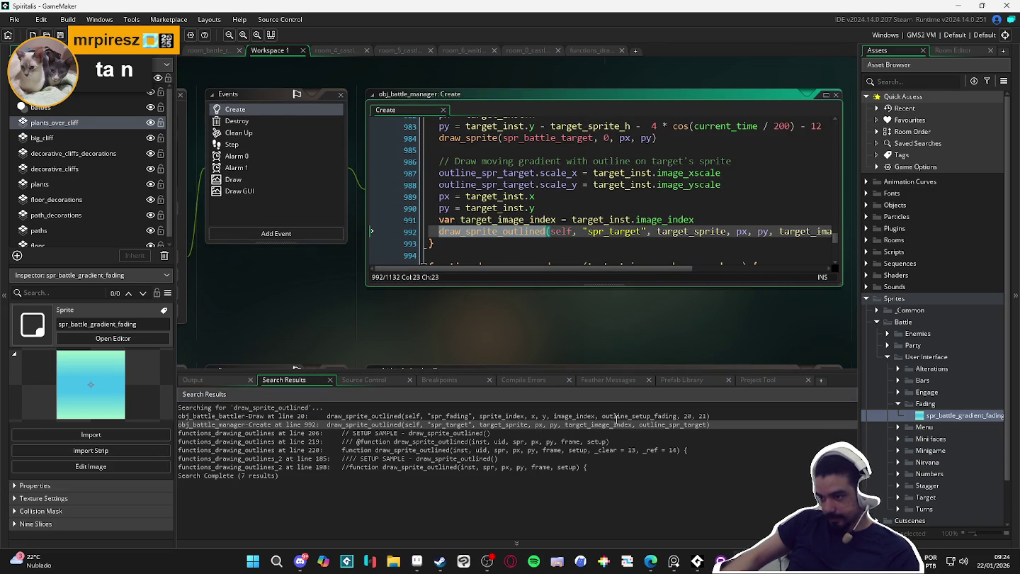
double_click(616, 416)
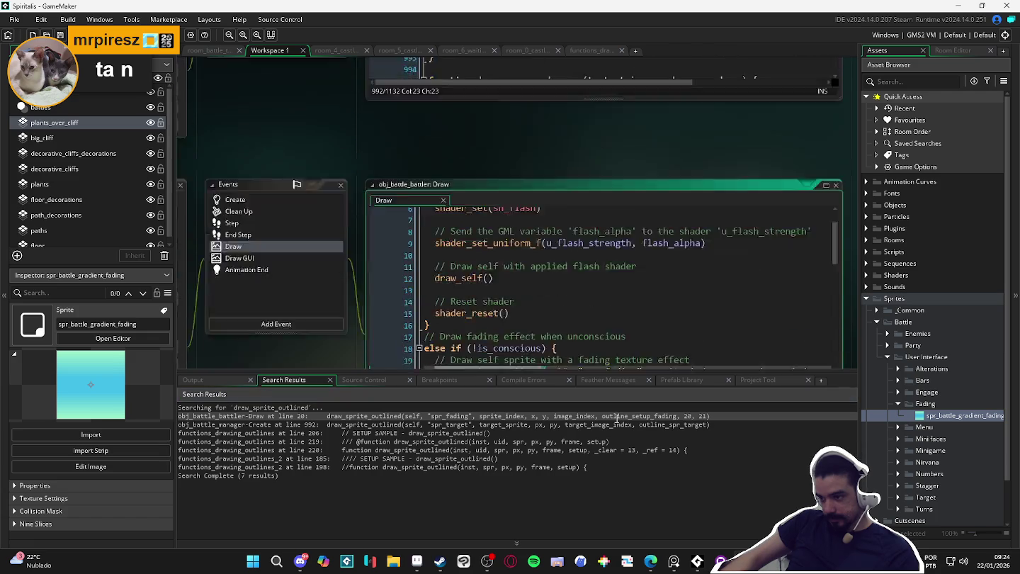
left_click_drag(655, 348, 790, 345)
- Remove the trailing 20, 21 arguments from line 20 and jump to draw_sprite_outlined's definition
left_click(787, 250)
left_click_drag(787, 252, 748, 258)
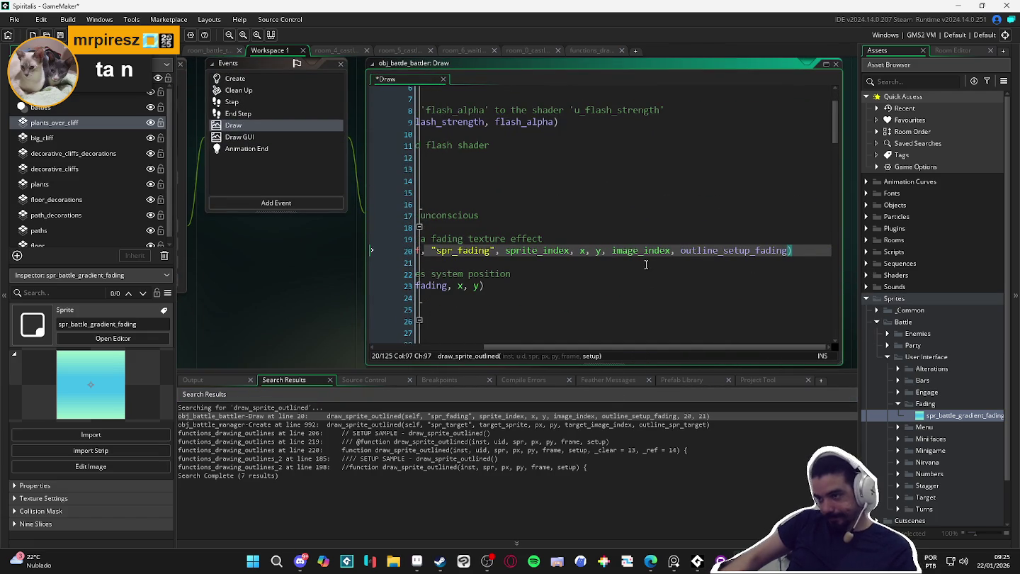
left_click_drag(603, 347, 456, 341)
left_click(517, 273)
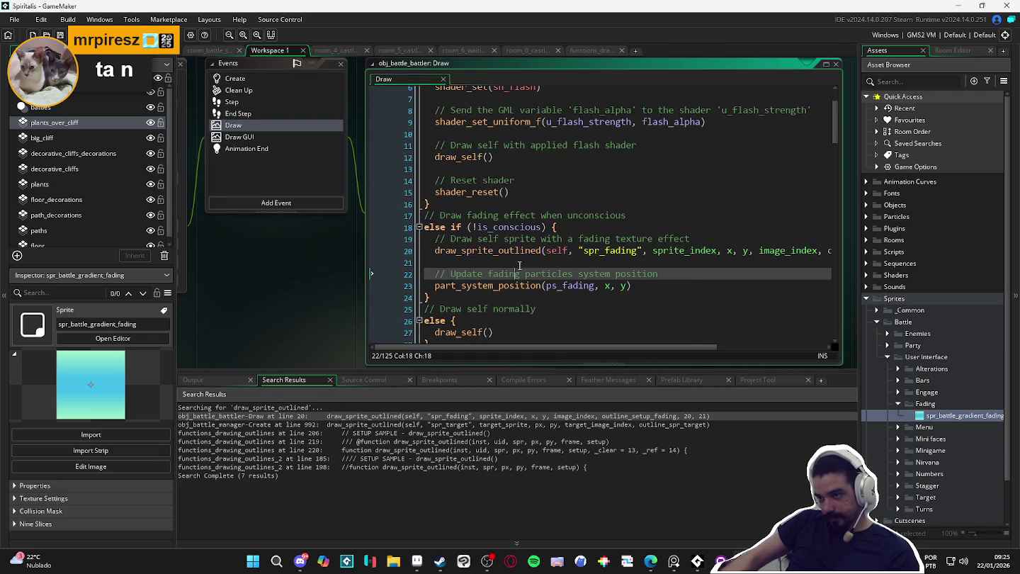
middle_click(511, 251)
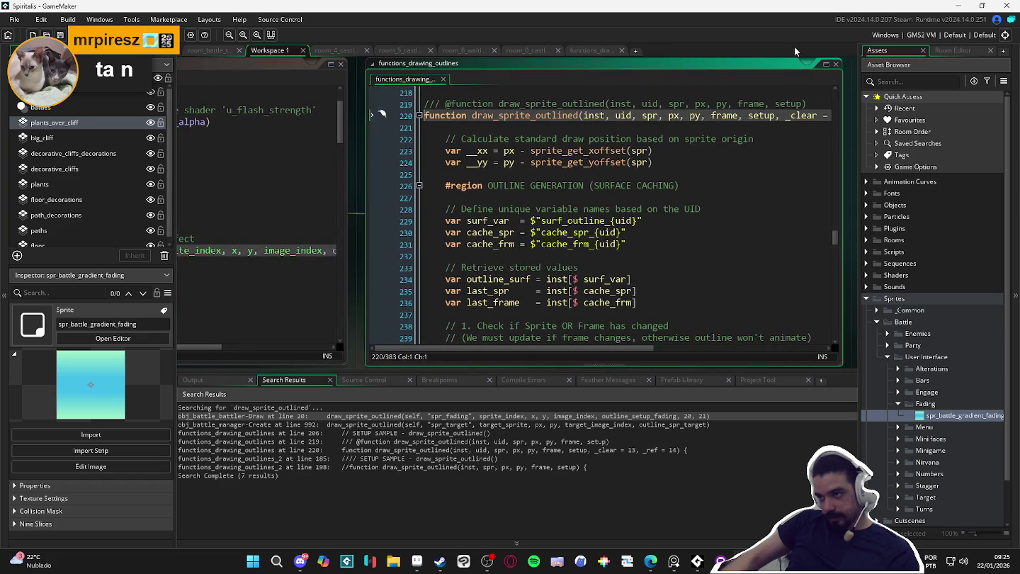
- Dock functions_drawing_outlines as a full editor tab and read through draw_sprite_outlined's code
left_click(825, 65)
scroll(444, 200, "down", 5)
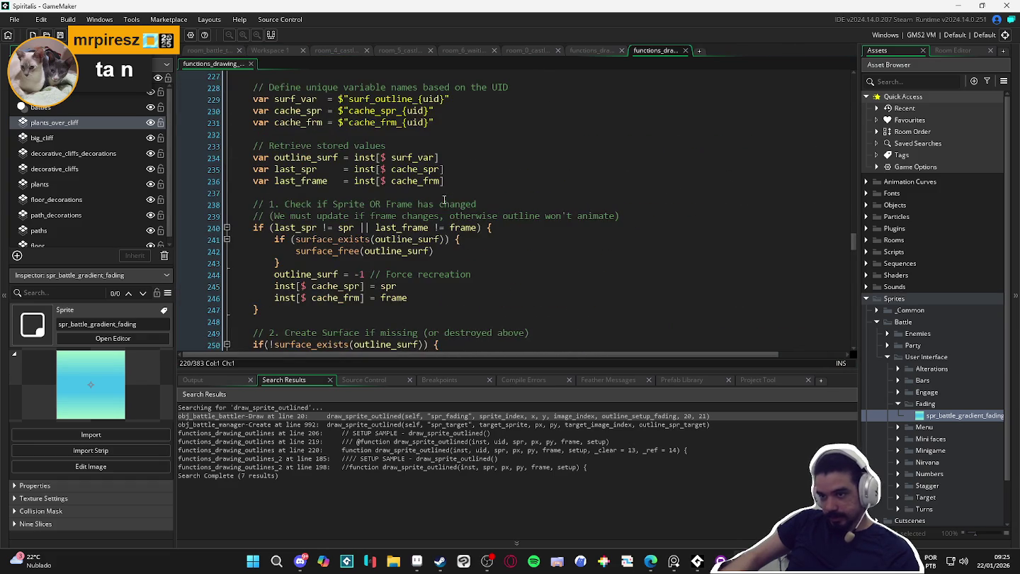
scroll(436, 199, "up", 5)
scroll(356, 145, "down", 2)
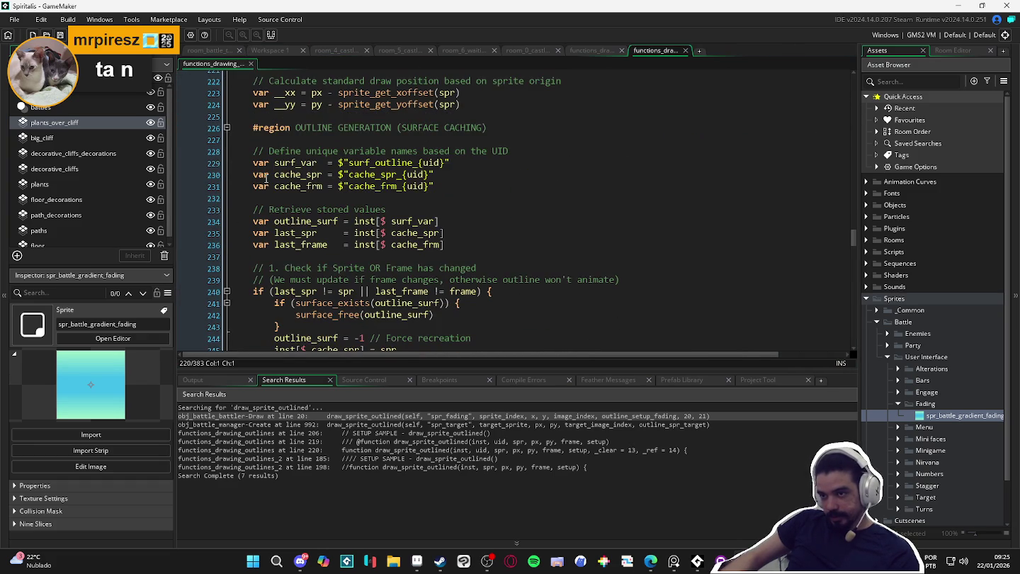
scroll(284, 191, "down", 2)
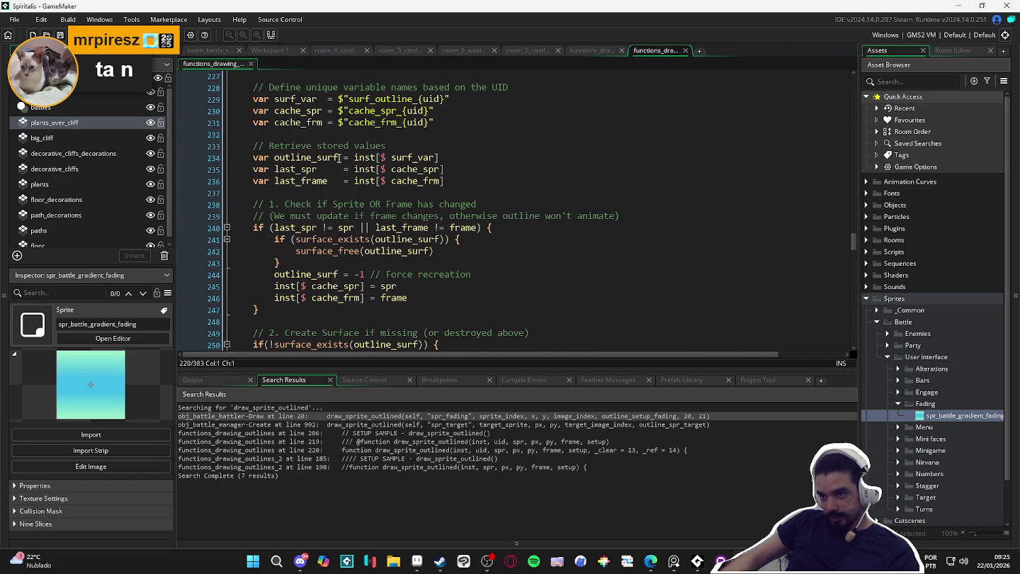
scroll(443, 147, "down", 5)
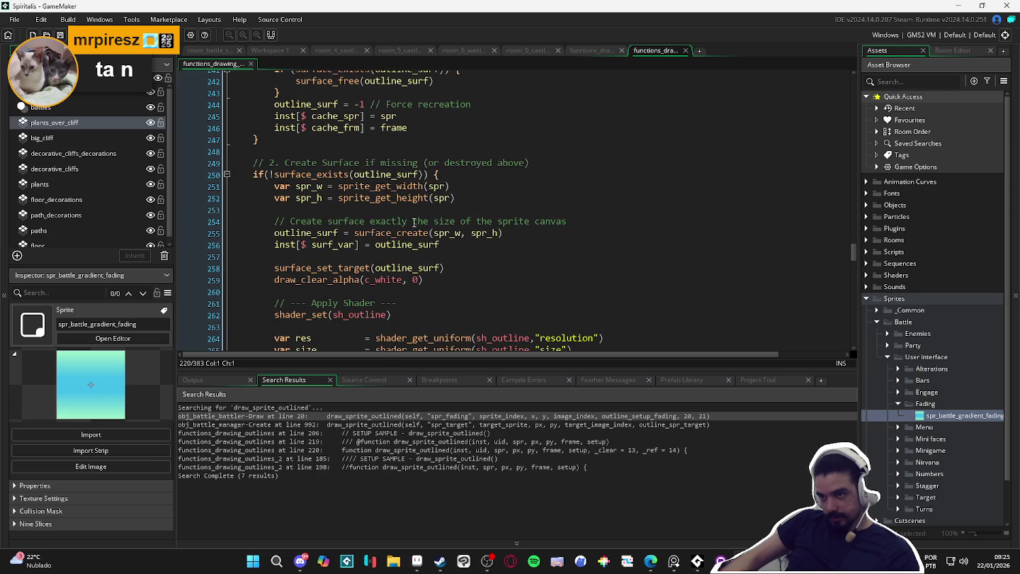
scroll(531, 204, "down", 3)
scroll(488, 217, "down", 1)
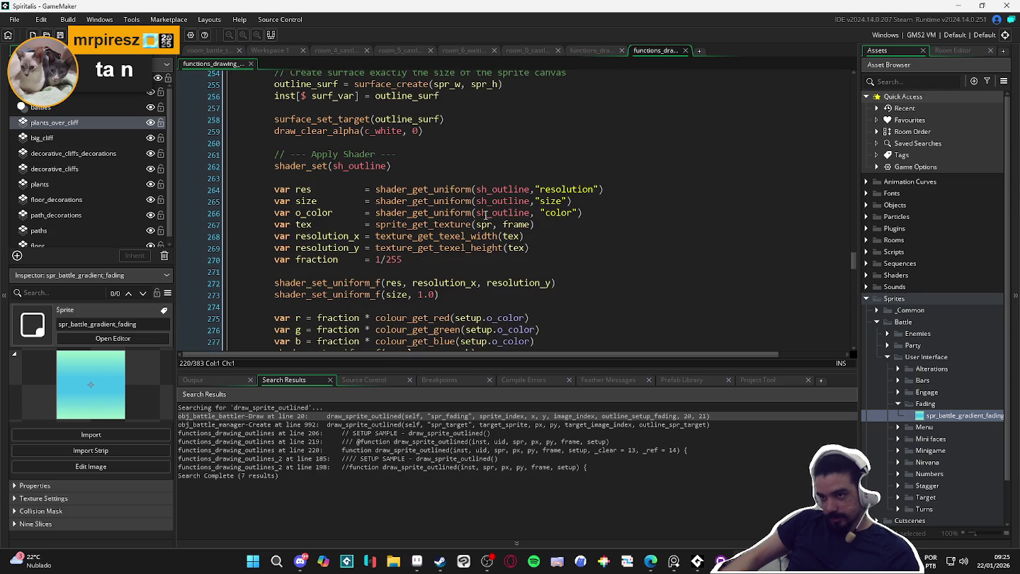
scroll(366, 224, "down", 4)
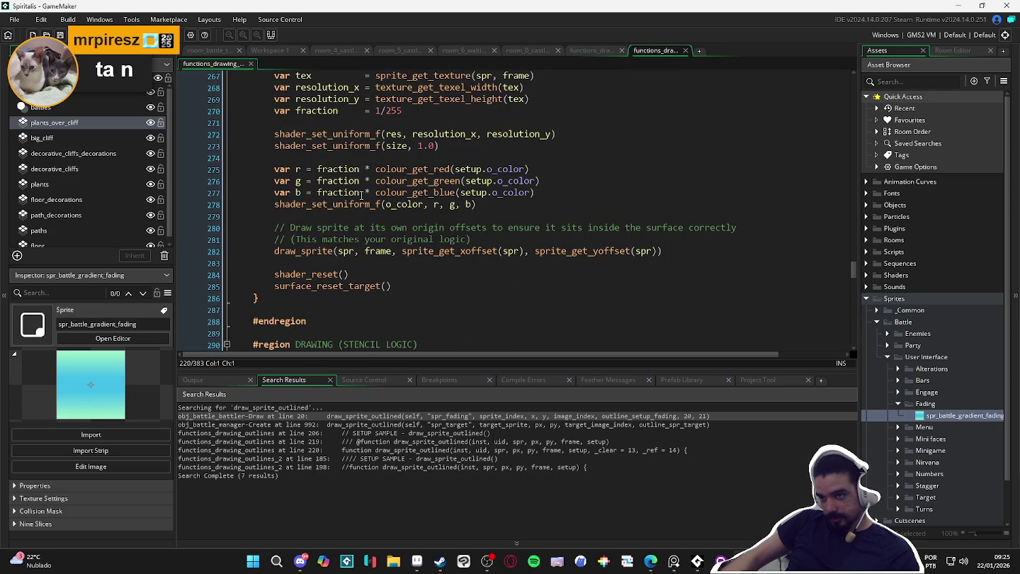
scroll(514, 194, "down", 3)
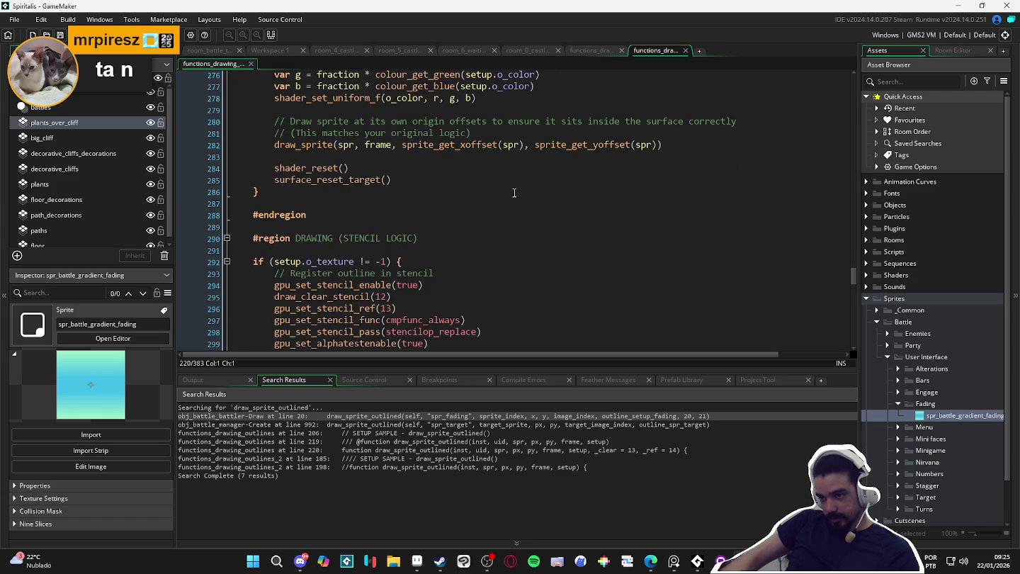
scroll(514, 193, "down", 4)
scroll(514, 189, "up", 1)
scroll(511, 188, "down", 1)
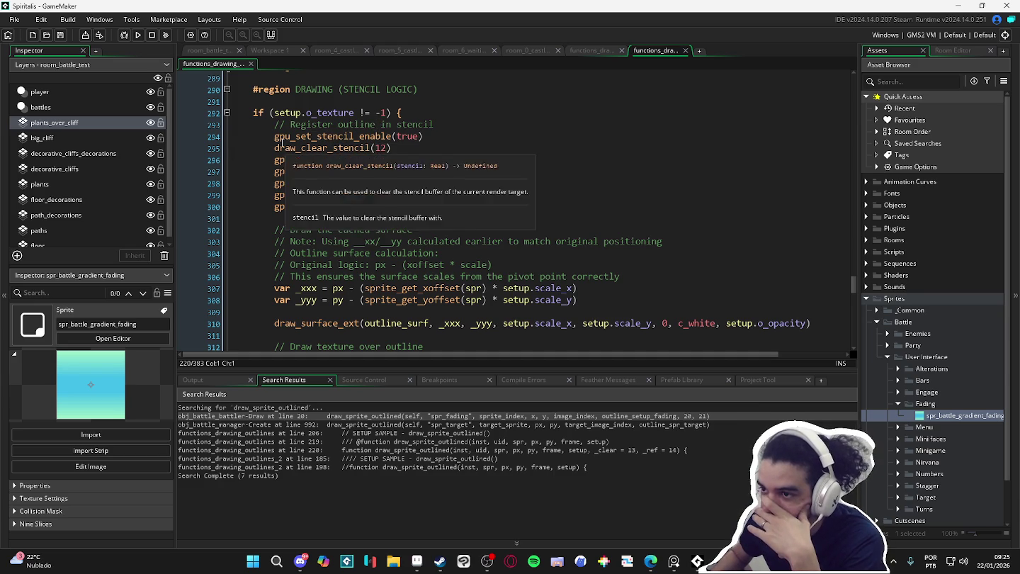
- Fold the stencil if-block at line 292 and select the obj_battle_battler line 20 search result
scroll(233, 133, "up", 1)
left_click(226, 135)
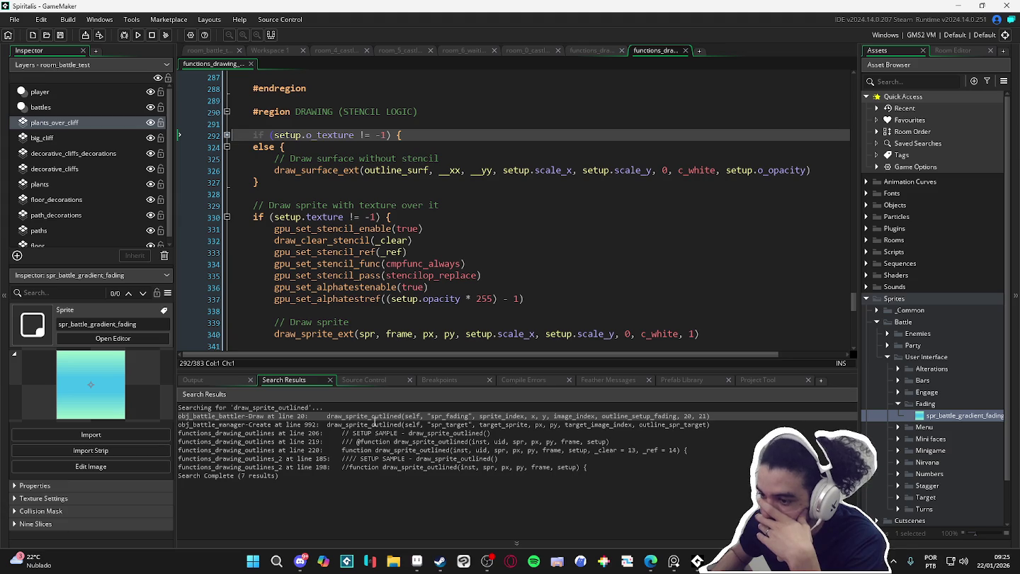
left_click(369, 417)
- Reopen the line 20 Draw call and inspect its outline_setup_fading argument
double_click(369, 416)
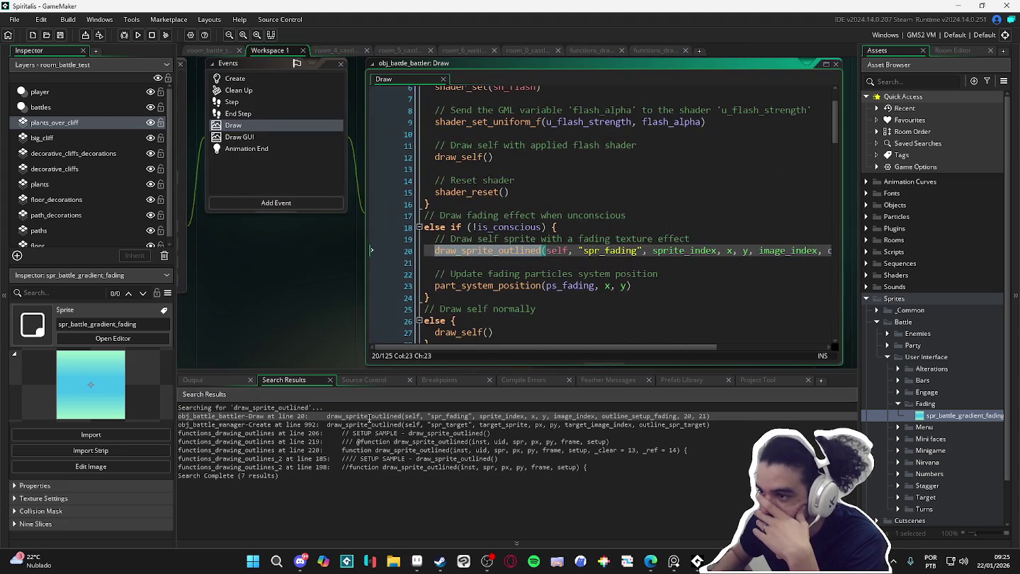
left_click_drag(664, 346, 772, 347)
left_click(743, 250)
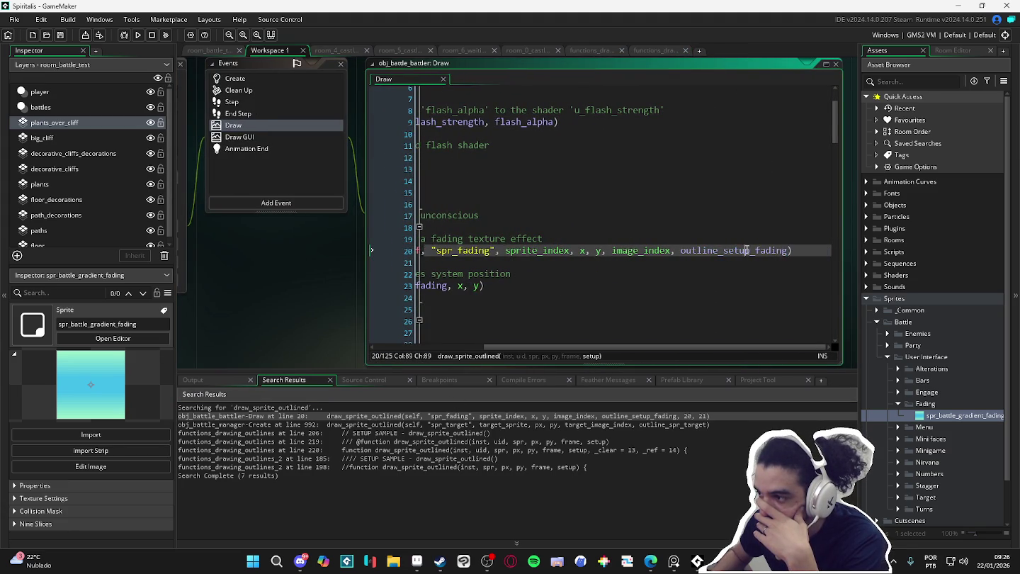
left_click_drag(680, 348, 488, 350)
- Find 'outline' in obj_battle_battler's Create event to view the outline_setup_fading struct on lines 88–98
left_click(249, 79)
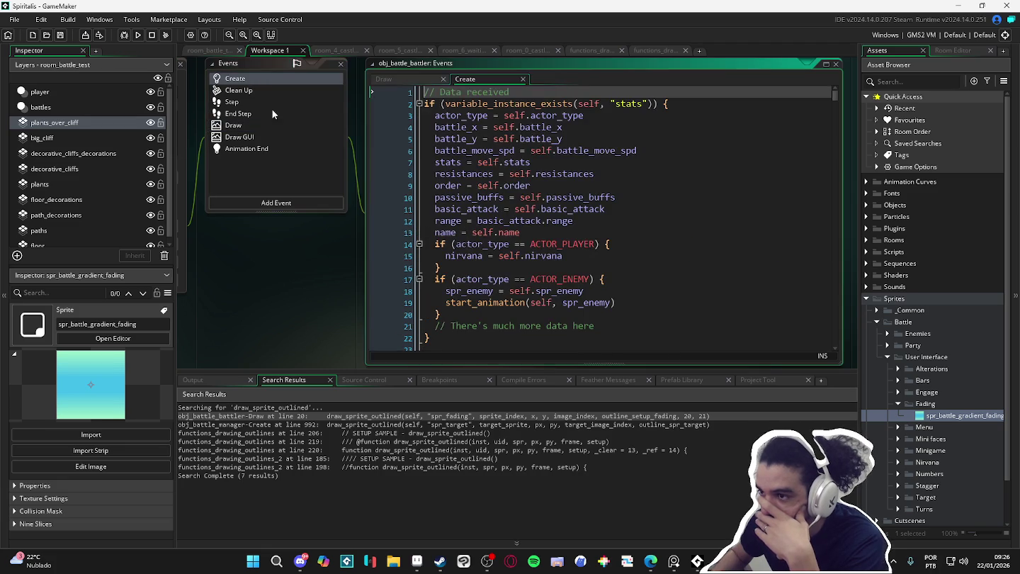
scroll(579, 188, "down", 10)
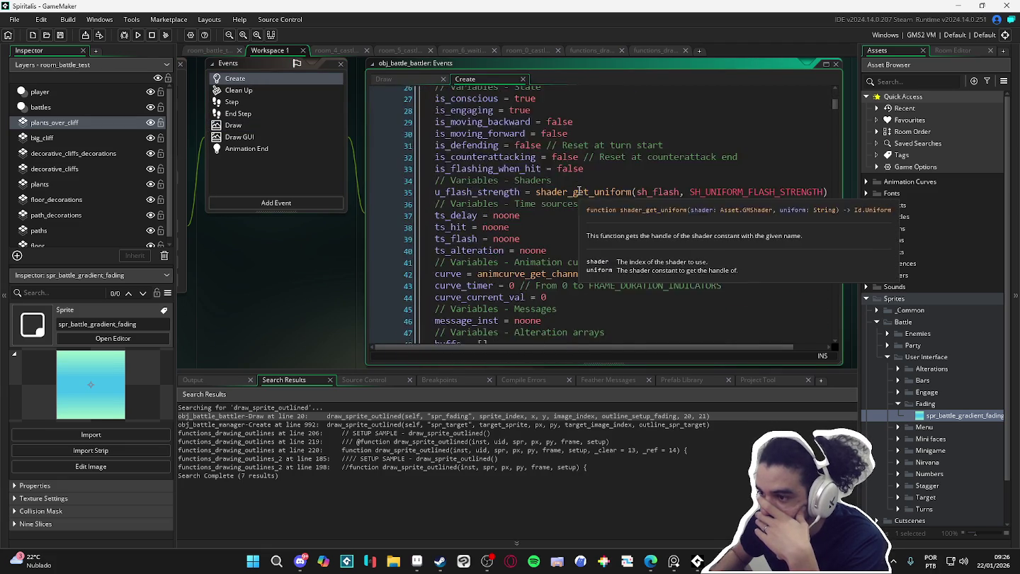
left_click(579, 190)
key("ctrl+f")
type("outline")
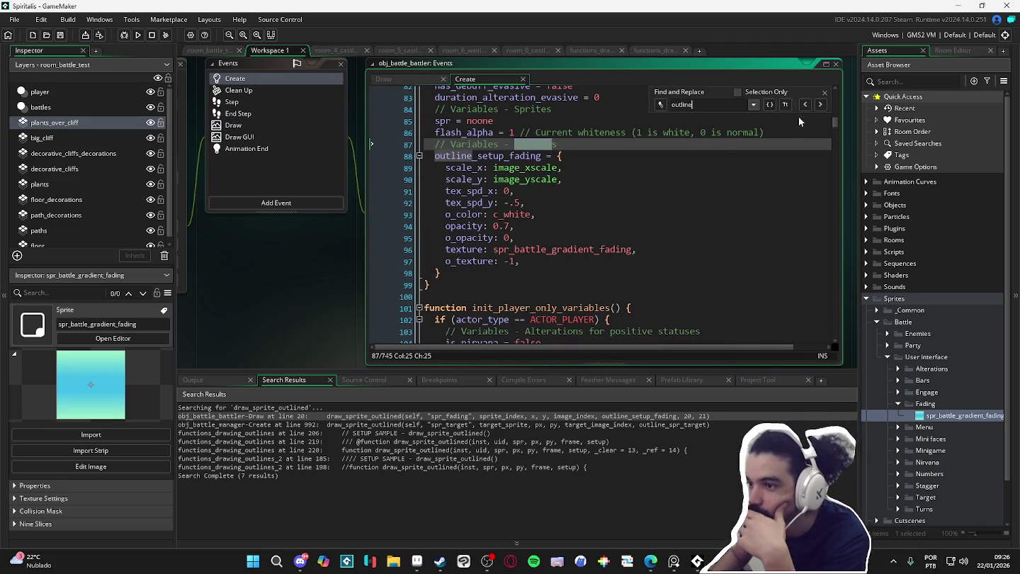
left_click(824, 93)
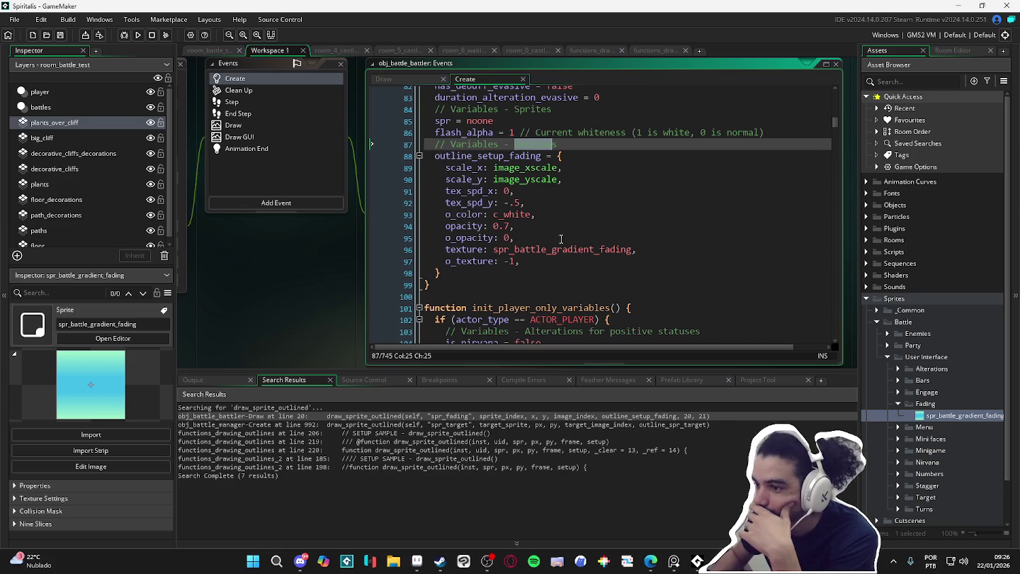
left_click(527, 262)
scroll(526, 264, "down", 1)
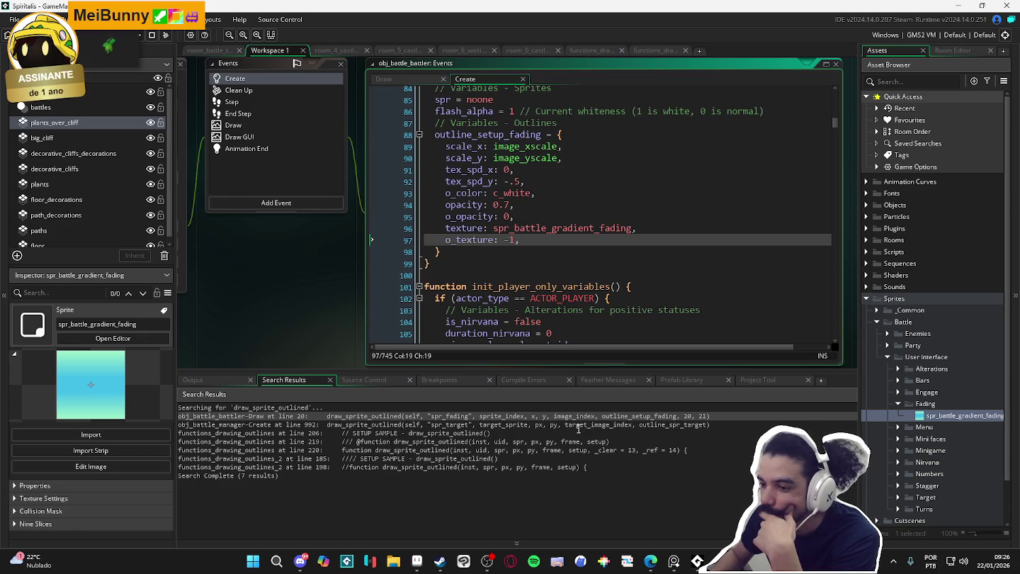
left_click(551, 432)
- Open draw_sprite_outlined's definition from line 20 and delete ', _clear = 13, _ref = 14' from its header
double_click(537, 418)
mouse_move(666, 347)
left_mouse_down()
mouse_move(774, 358)
mouse_move(529, 351)
left_mouse_up()
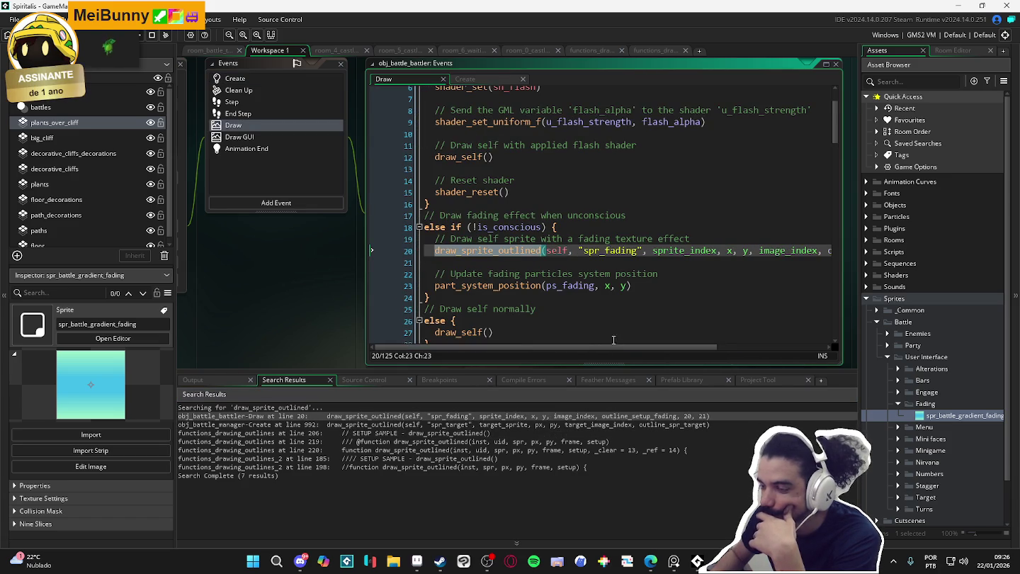
left_click(347, 419)
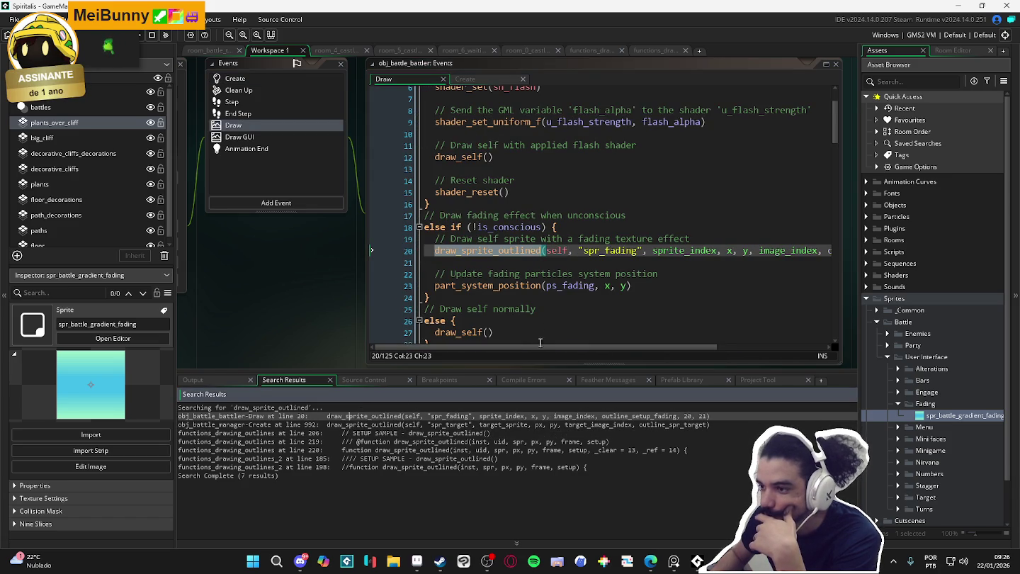
middle_click(527, 251)
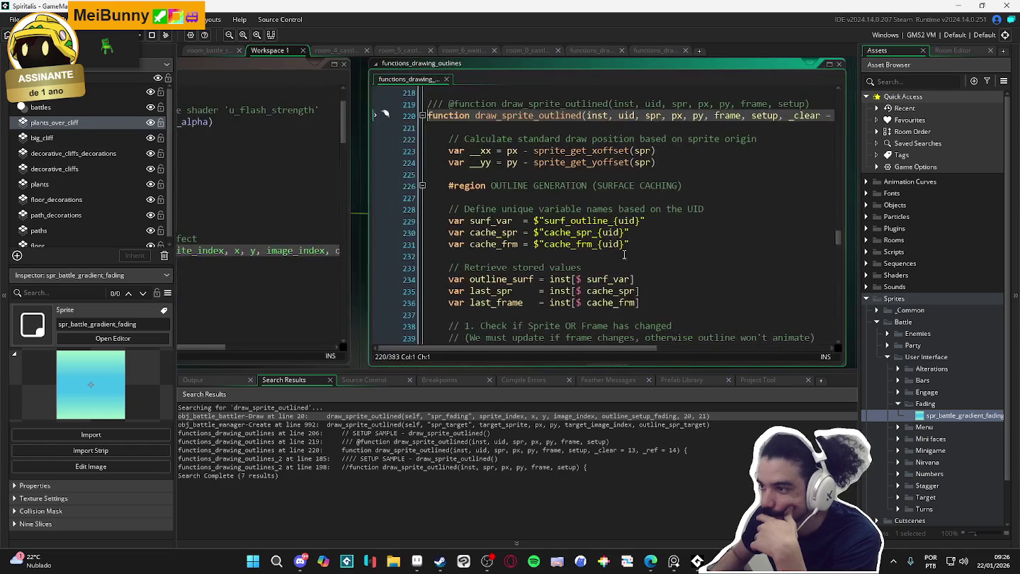
left_click_drag(635, 351, 808, 350)
left_click_drag(621, 115, 494, 118)
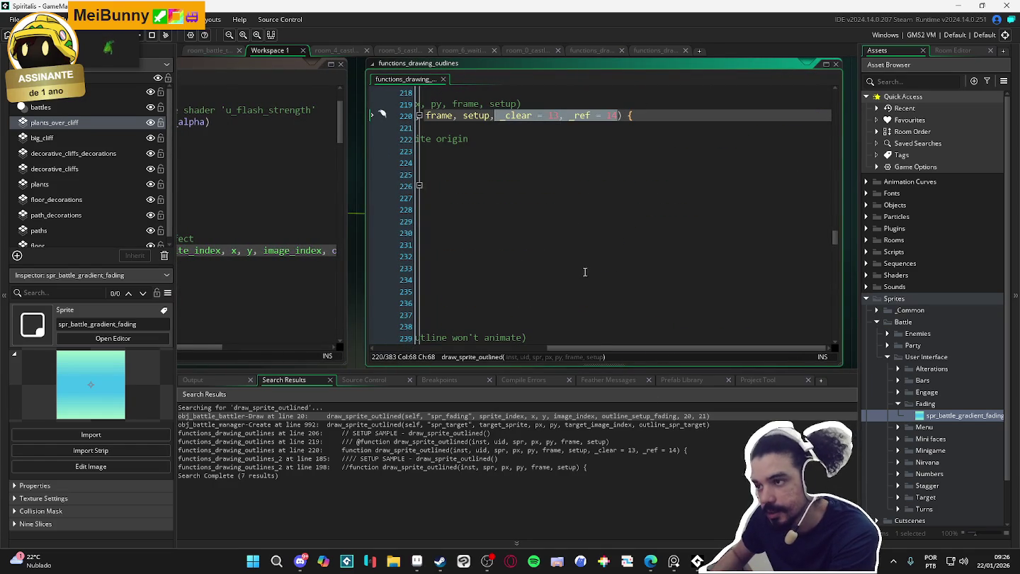
key("BackSpace")
key("BackSpace")
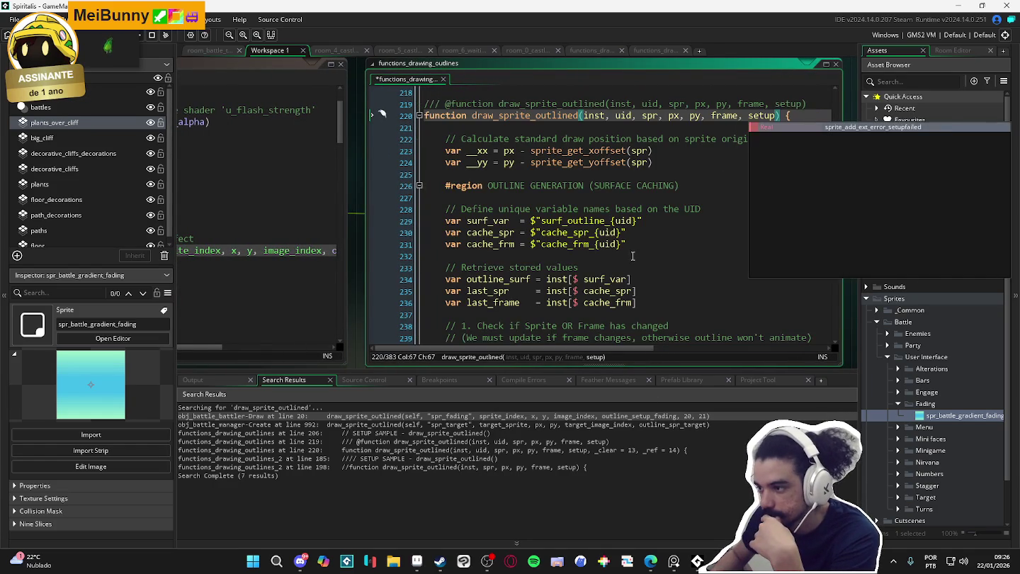
left_click(633, 256)
mouse_move(834, 244)
left_mouse_down()
mouse_move(814, 285)
mouse_move(786, 276)
left_mouse_up()
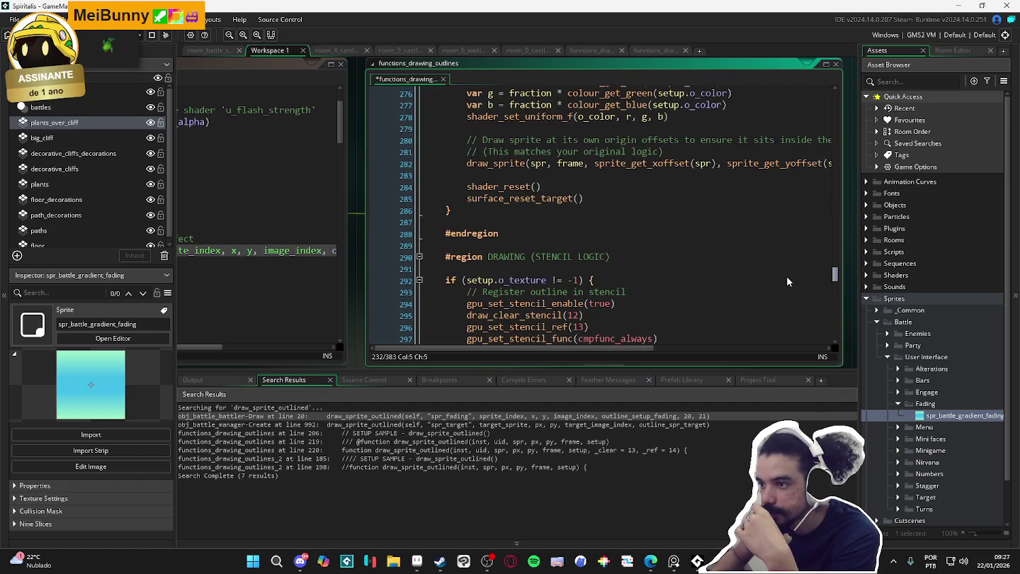
- Replace _clear with 13 and _ref with 14 on lines 332–333 of the outline function
left_click(419, 279)
scroll(616, 284, "down", 4)
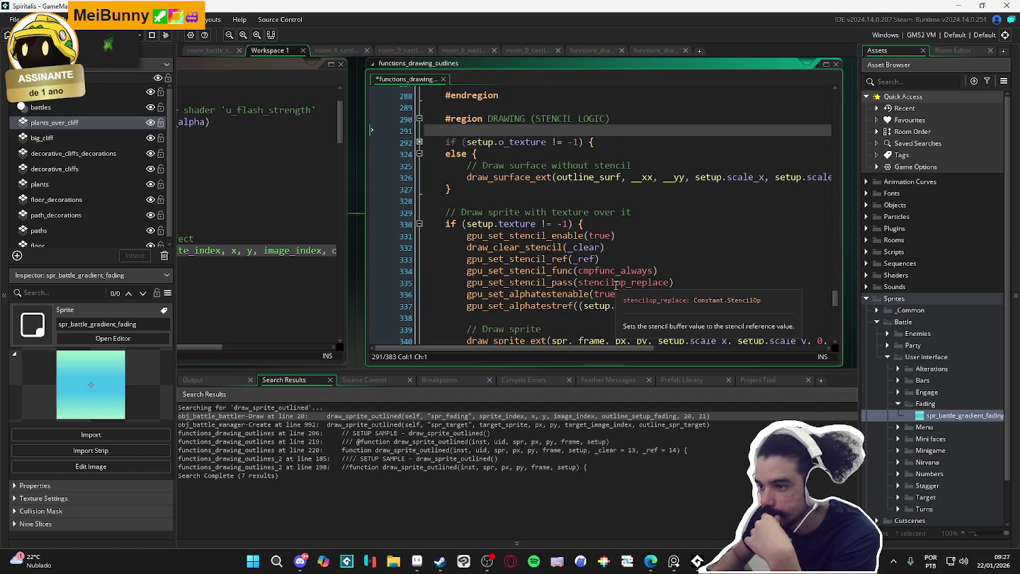
scroll(608, 277, "down", 2)
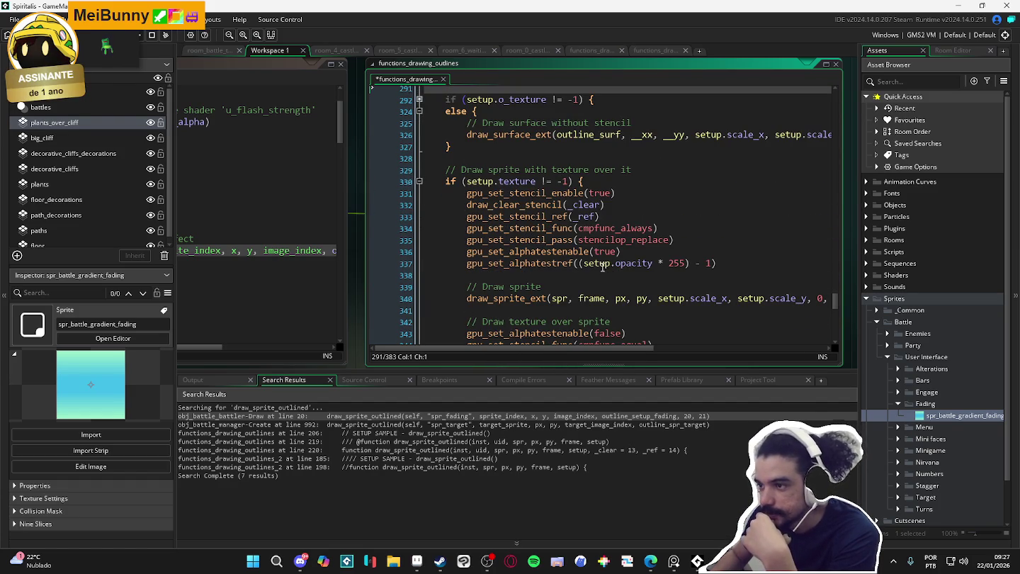
scroll(597, 265, "down", 3)
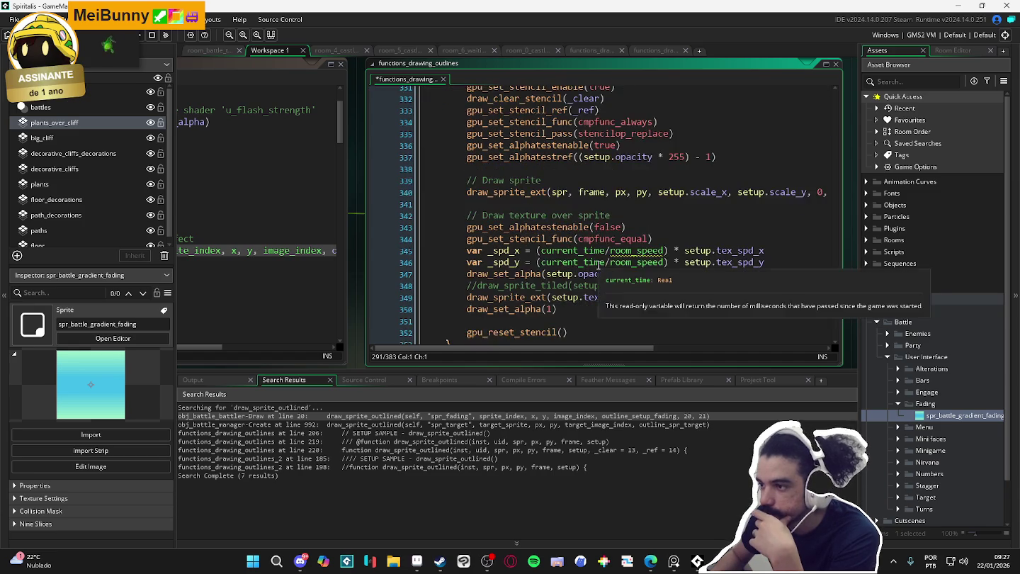
scroll(598, 265, "up", 1)
left_click(588, 141)
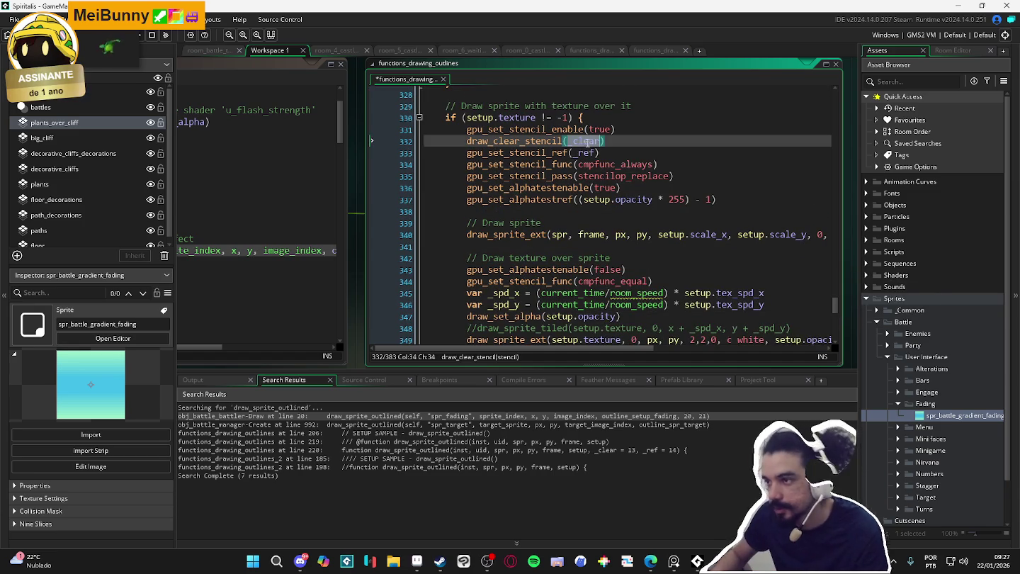
type("13")
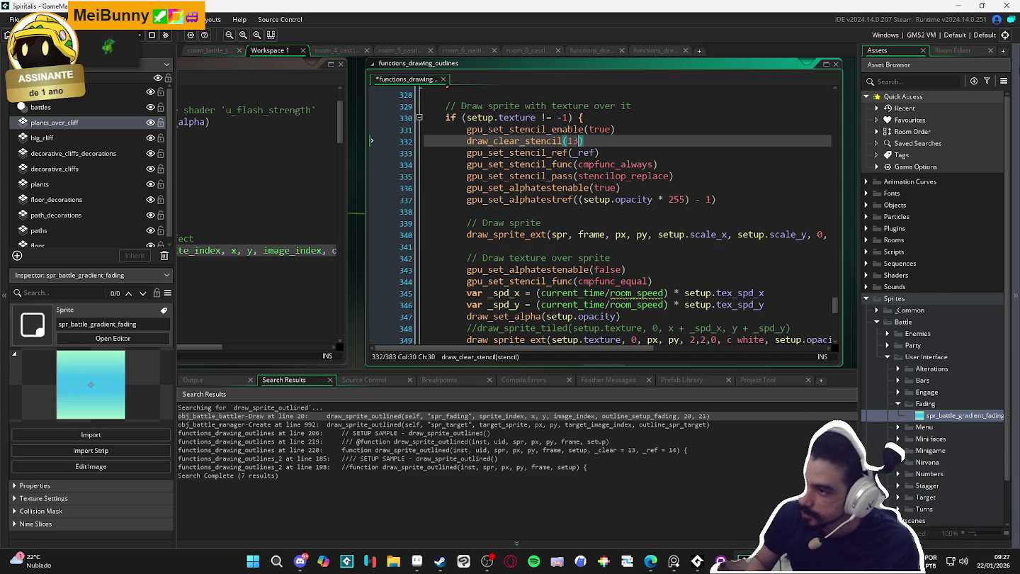
left_click(572, 152)
key("ctrl+shift+Right")
type("4")
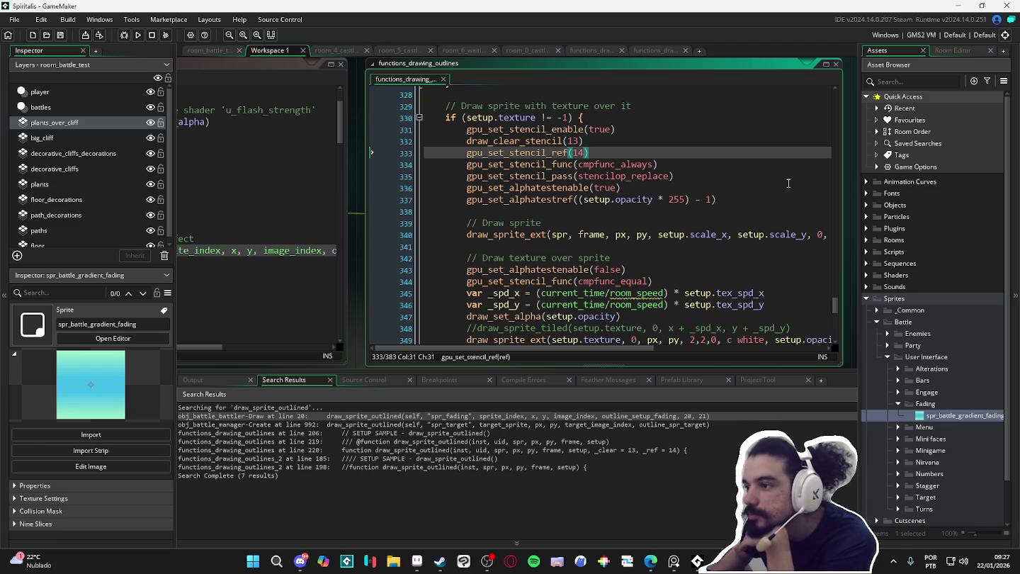
- Comment out the texture draw_sprite_ext line 349 with // and run the game with F5
scroll(696, 206, "down", 2)
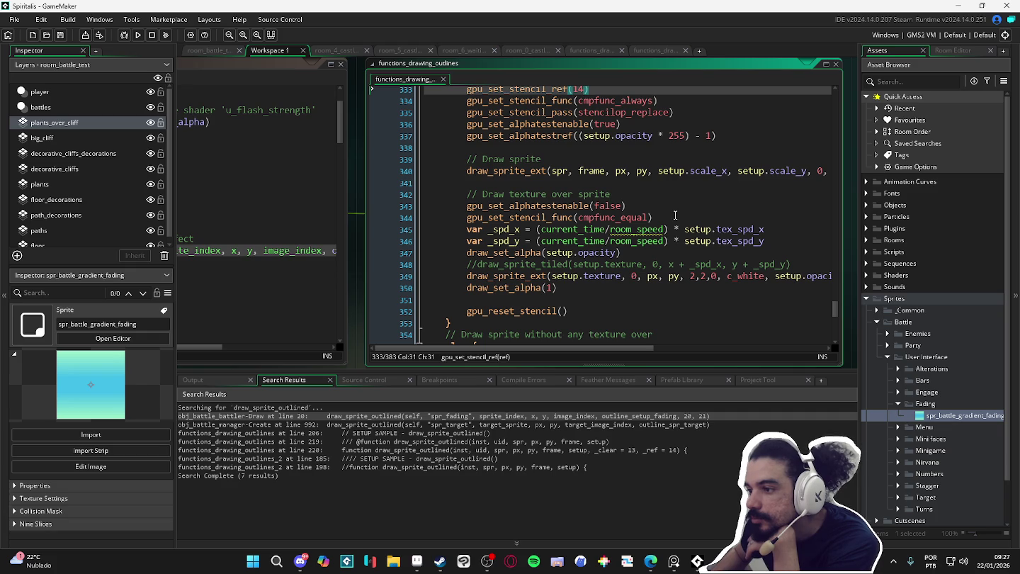
left_click(466, 277)
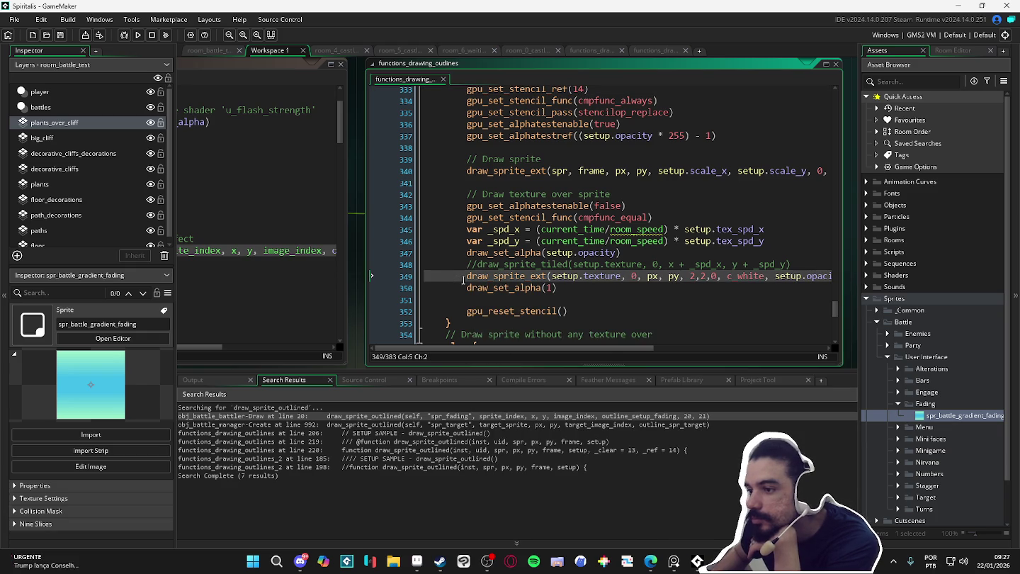
type("//")
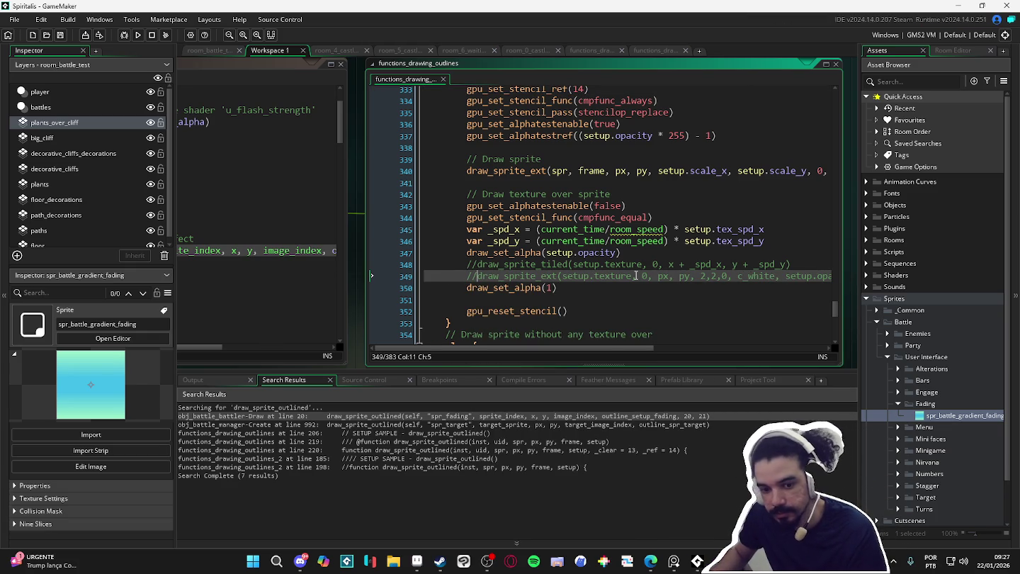
key("F5")
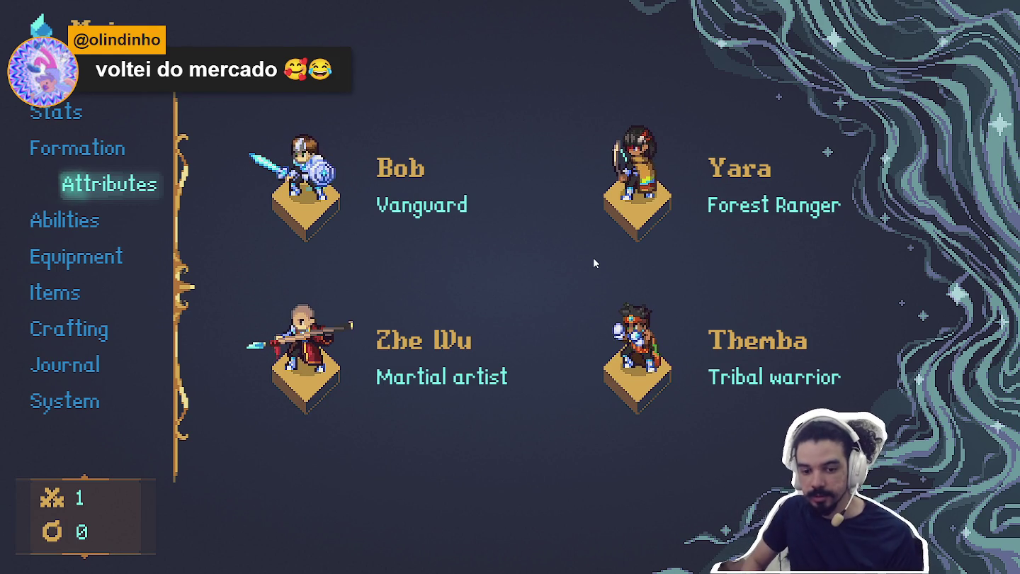
- Open the System screen from the party menu and switch to the Configs page
key("Down")
key("Down")
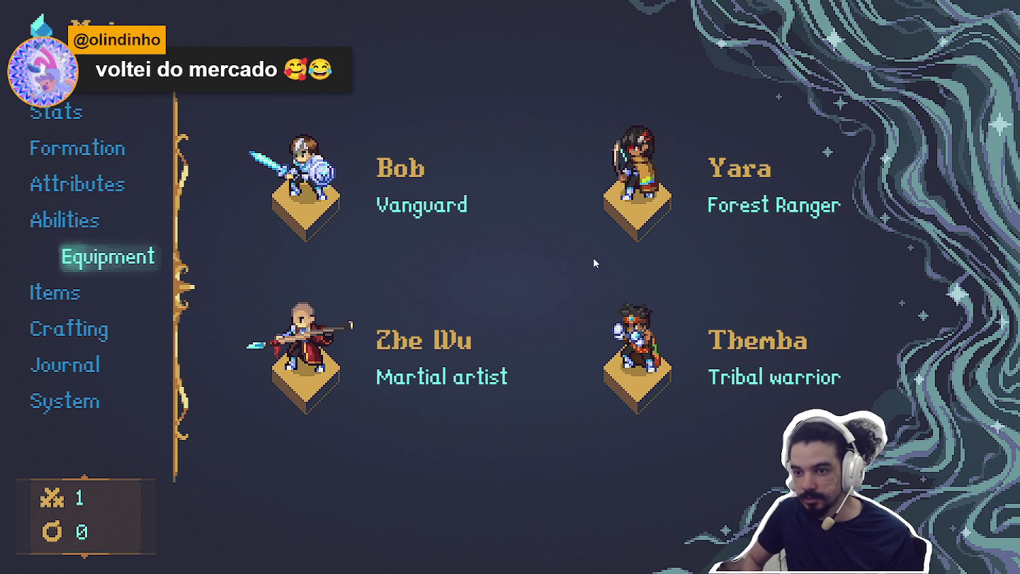
key("Down")
key("Down")
key("Up")
key("Up")
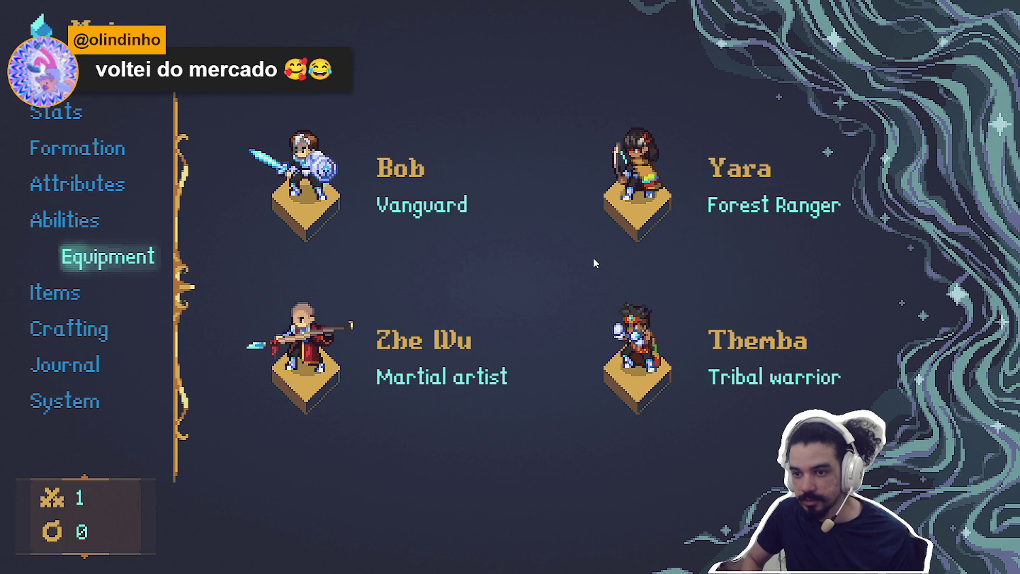
key("Down")
key("Down")
key("Down")
key("Return")
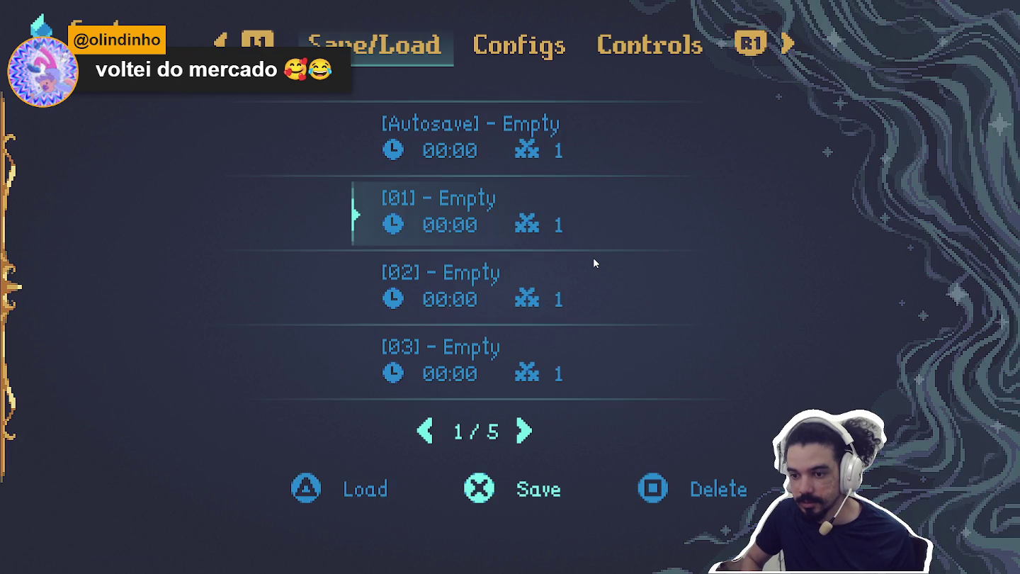
key("Right")
key("Up")
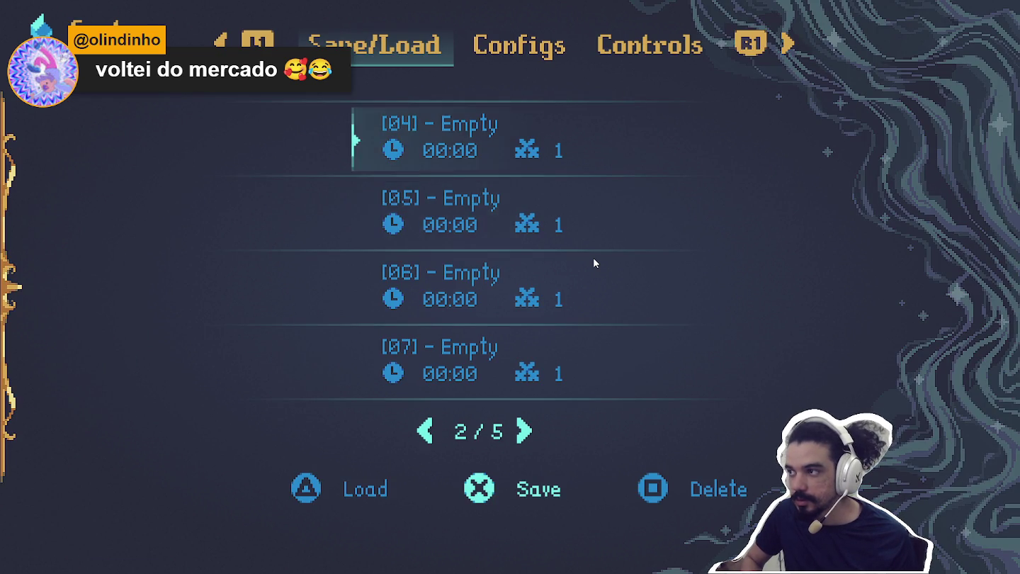
key("e")
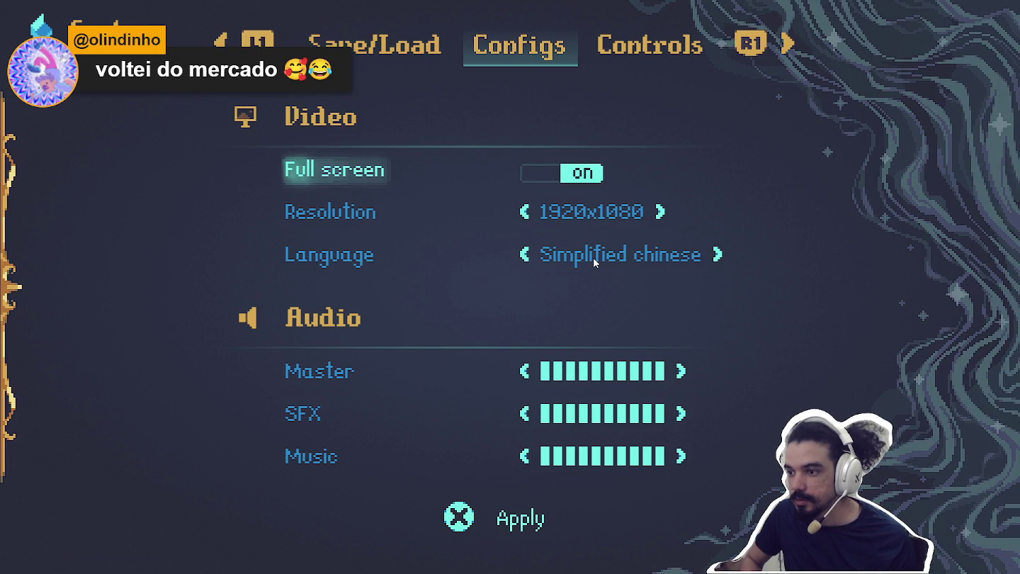
- Lower the Master, SFX and Music volumes to four bars each, then close the menus
key("Down")
key("Down")
key("Down")
key("Up")
key("Left")
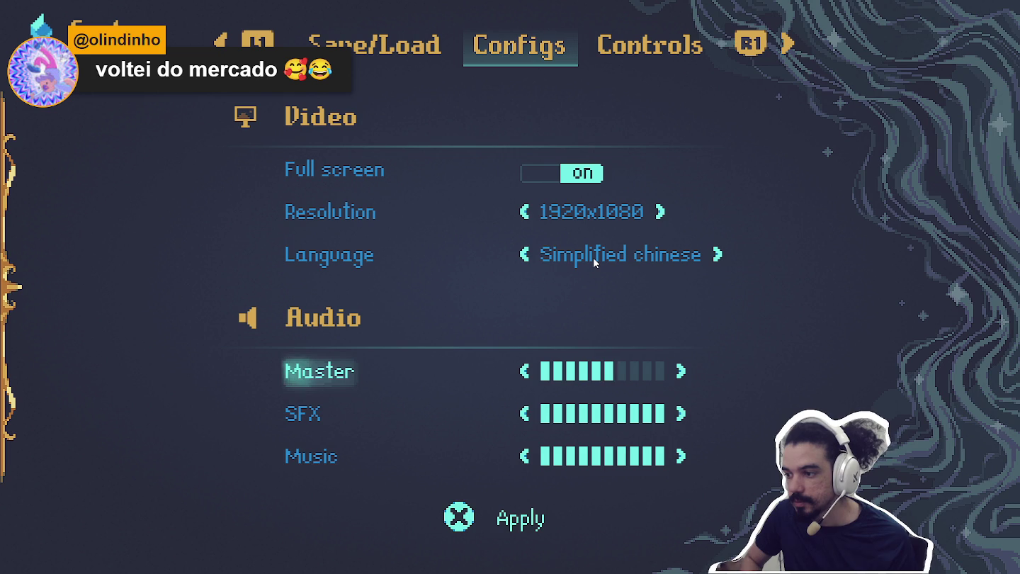
key("Down")
key("Down")
key("Up")
key("Left")
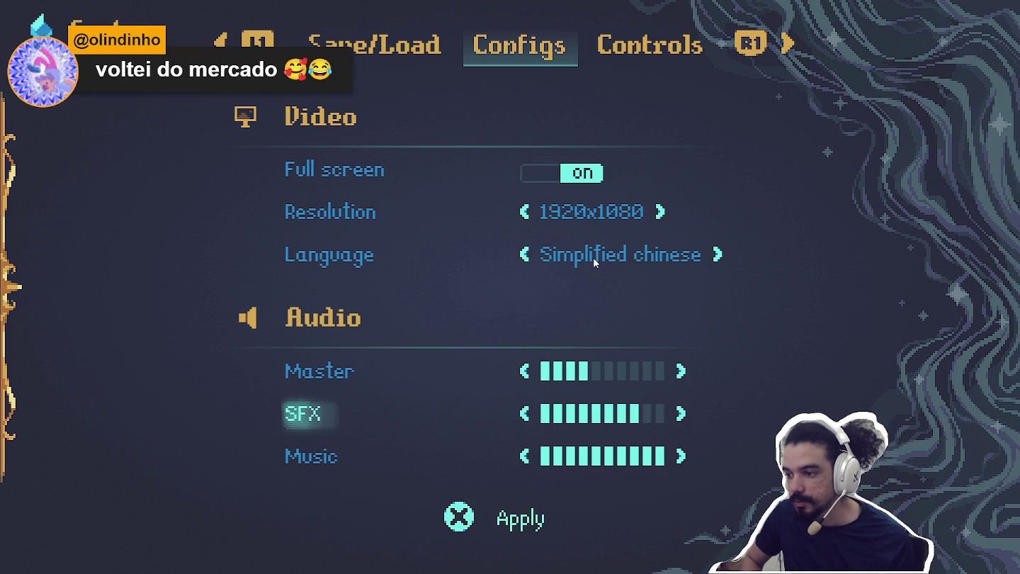
key("Left")
key("Down")
key("Left")
key("Left")
key("Left")
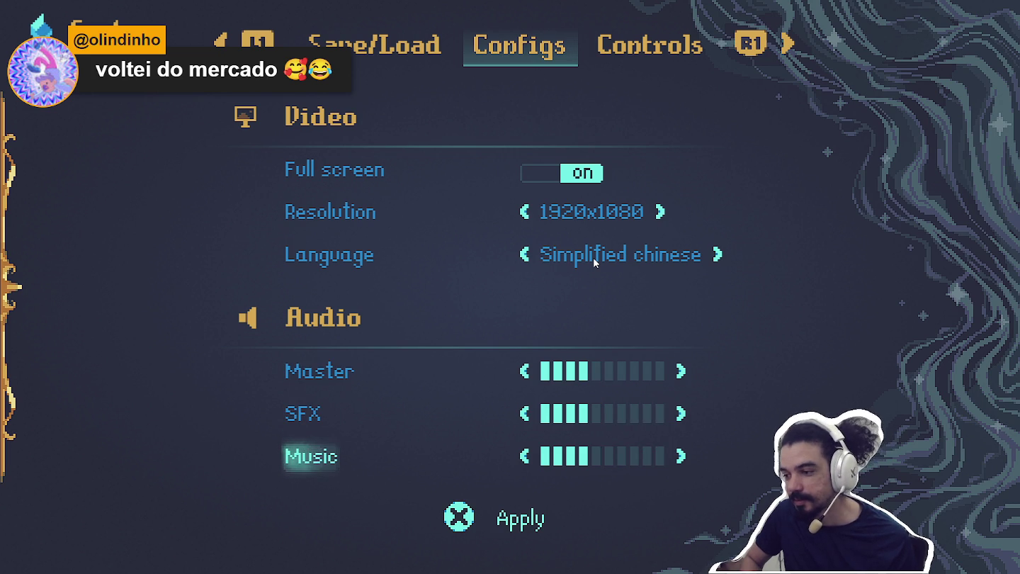
key("Down")
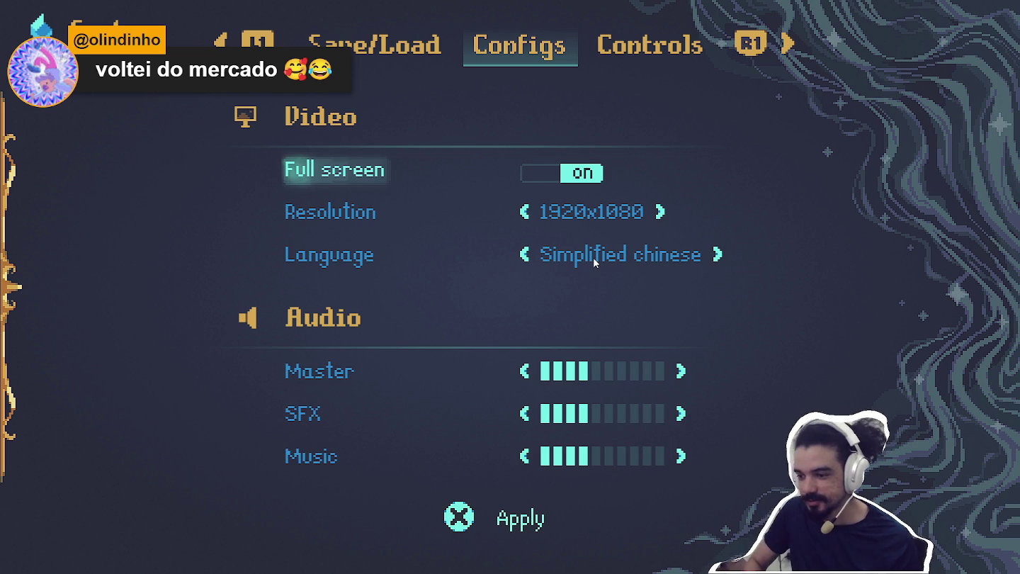
key("Escape")
key("Escape")
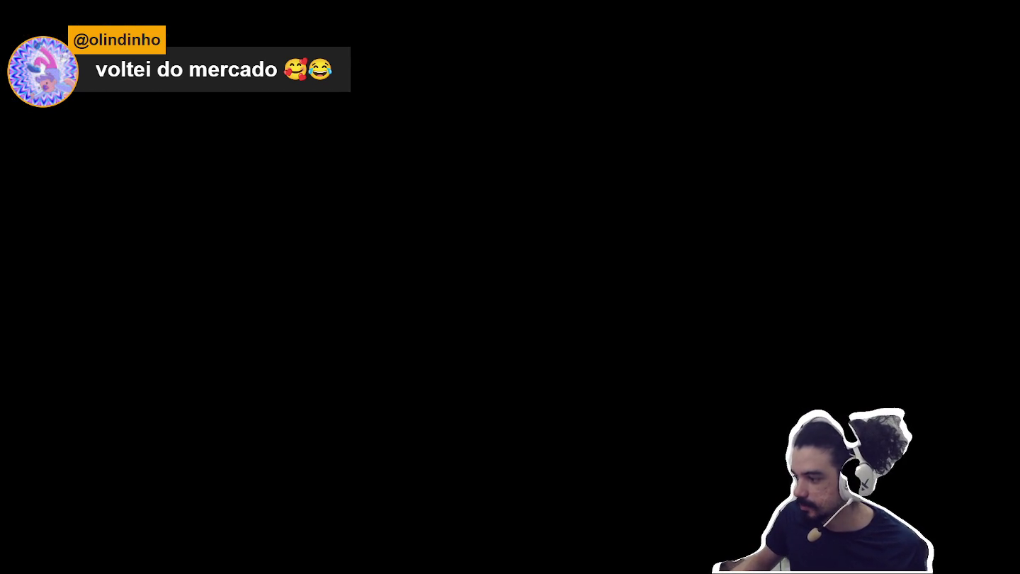
- Set Spiritalis's volume to 8 in the Windows Volume Mixer and return to the game
key("alt+Tab")
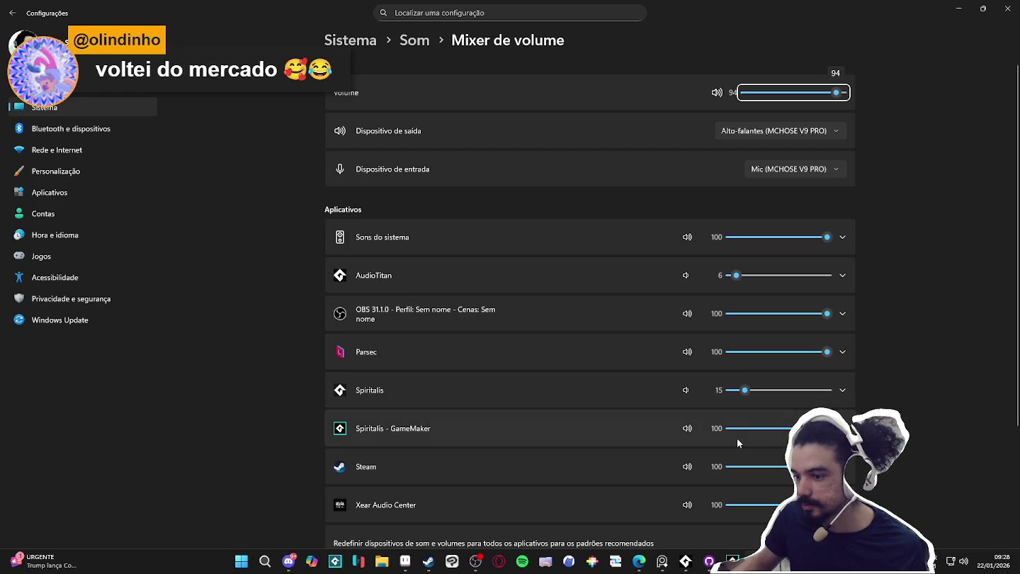
left_click(739, 395)
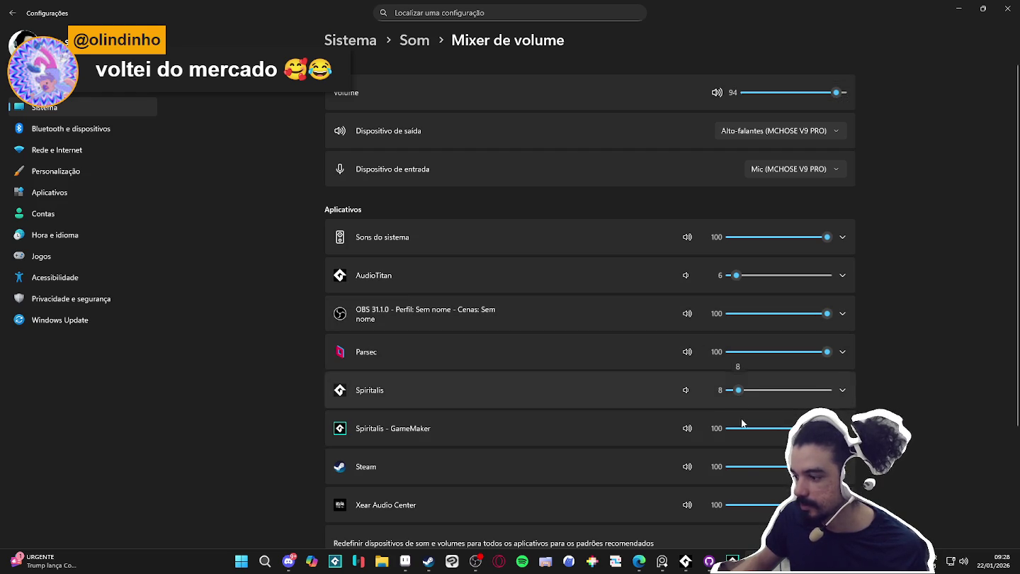
key("alt+Tab")
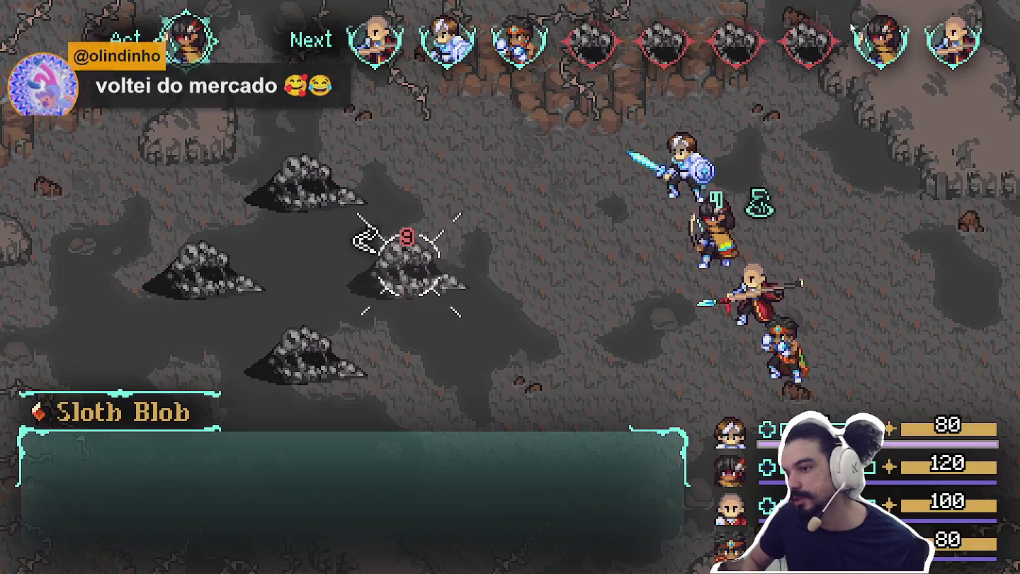
- Have Zhe Wu attack the Sloth Blob, then confirm the next hero's attack on it
key("Return")
key("Return")
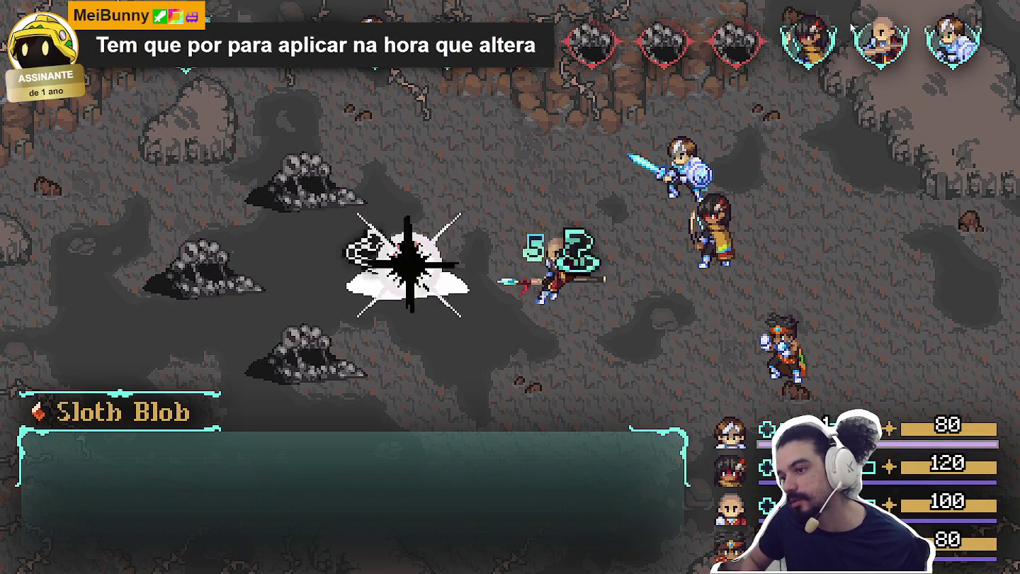
key("Return")
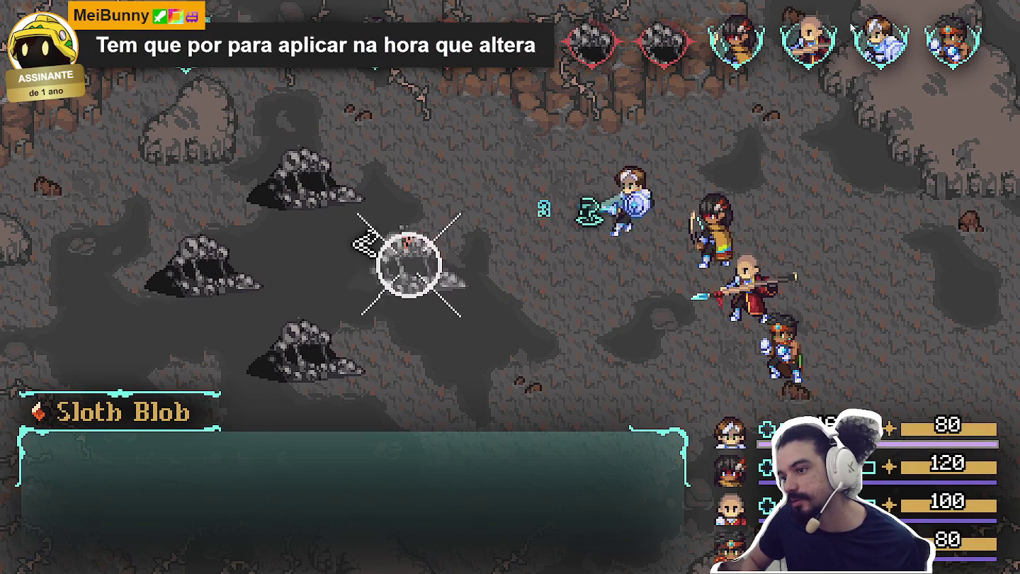
key("Return")
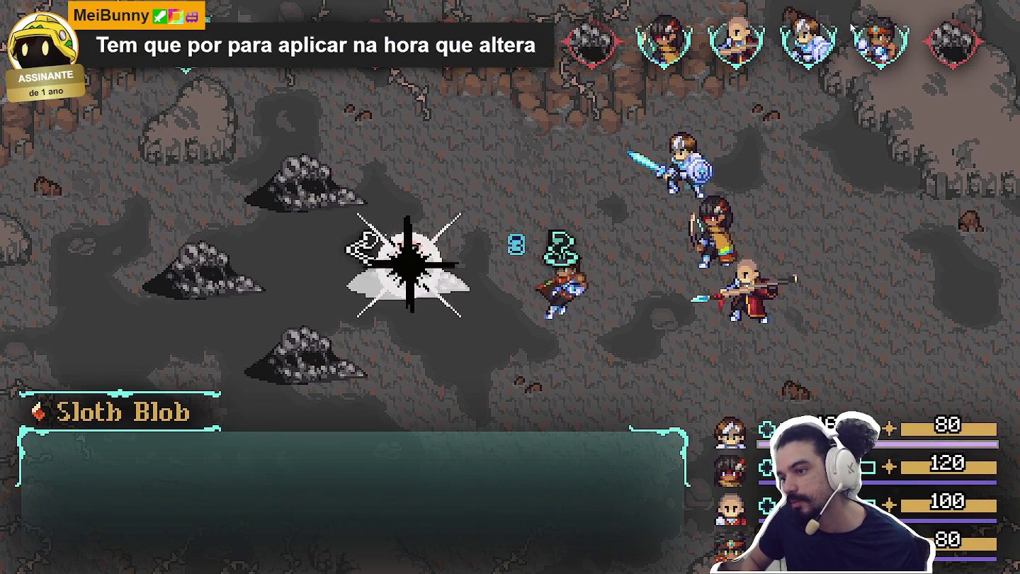
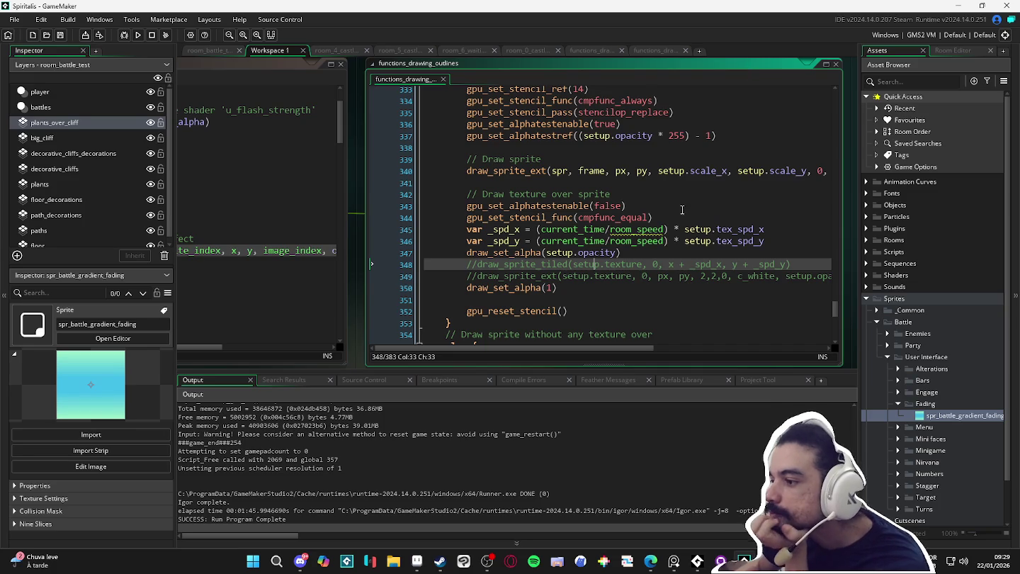
- Dock the floating functions_drawing_outlines script in the workspace and look over the cmpfunc_equal stencil line
left_click(826, 65)
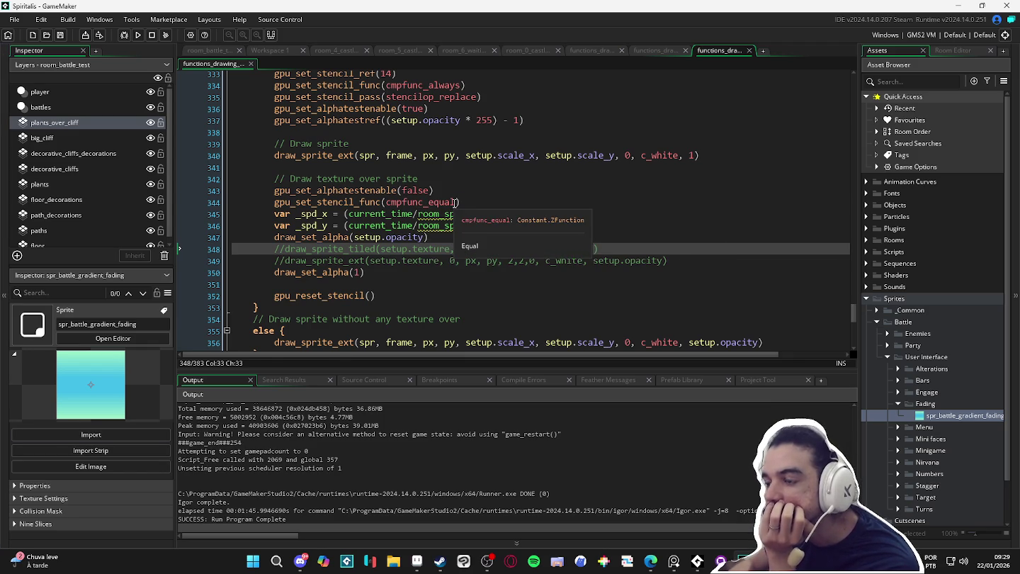
left_click(429, 204)
scroll(429, 204, "up", 3)
scroll(428, 204, "up", 2)
scroll(430, 204, "down", 2)
scroll(428, 206, "up", 2)
scroll(725, 302, "down", 1)
- Review the draw sprite line, the stencil reference 14 and the vertical texture speed code
left_click_drag(701, 283, 283, 282)
left_click(391, 202)
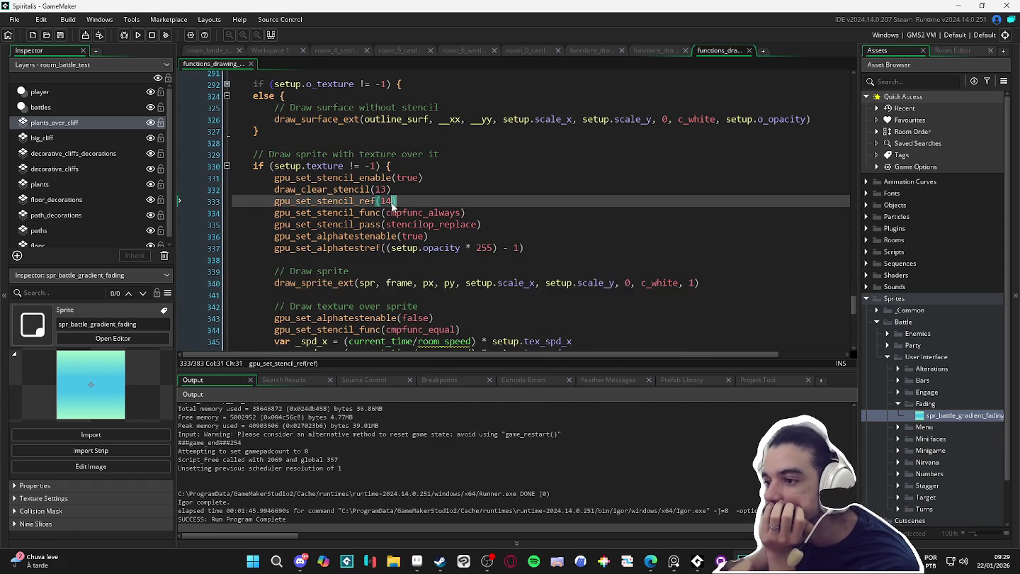
scroll(389, 207, "down", 2)
left_click(482, 268)
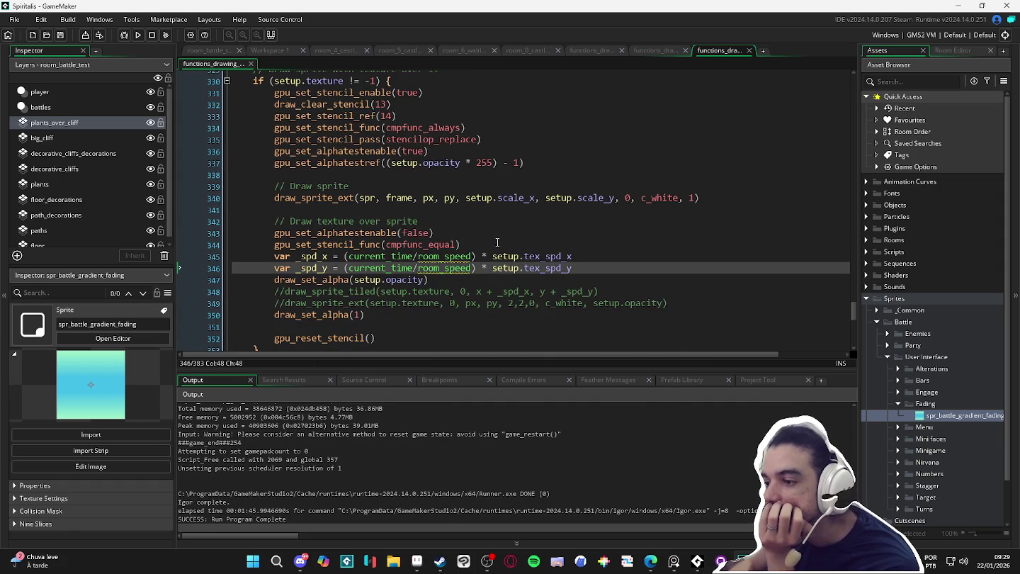
scroll(496, 243, "up", 2)
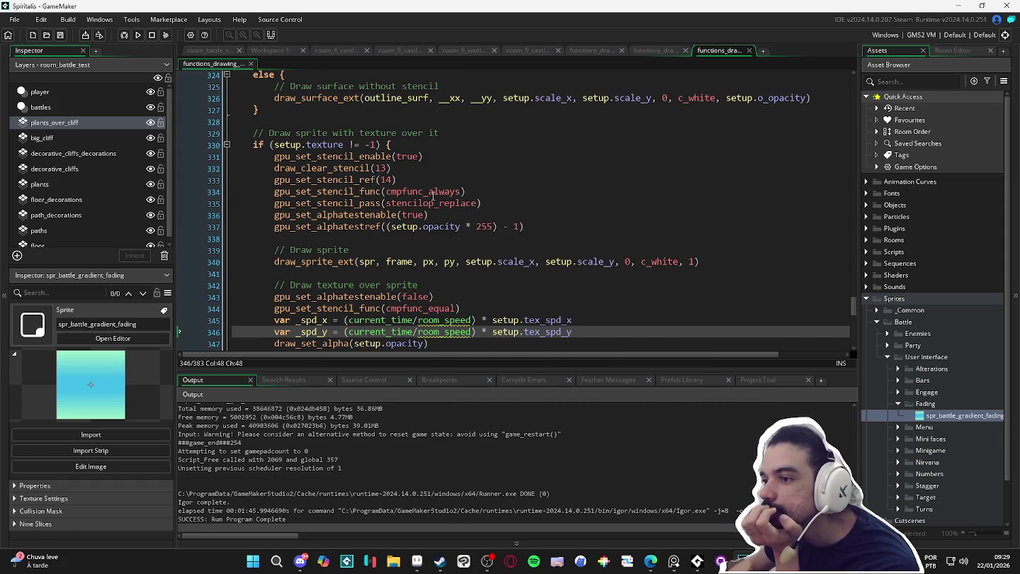
left_click_drag(418, 179, 337, 179)
scroll(440, 219, "down", 2)
- Select the commented draw_sprite_ext line 349, then fold the text-with-texture block at line 160
left_click(473, 246)
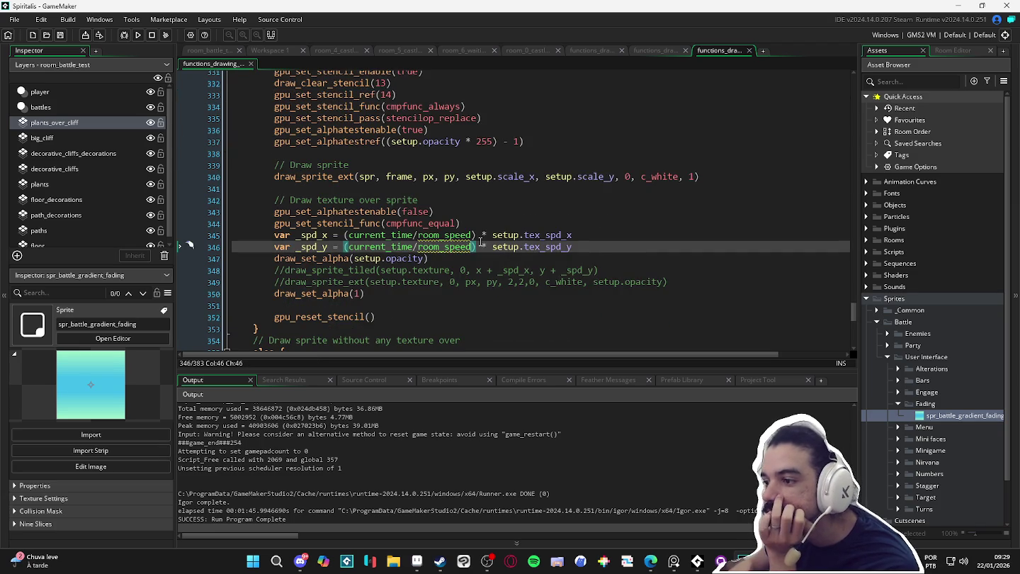
scroll(473, 245, "down", 1)
left_click(691, 247)
left_click(660, 261)
key("shift+Home")
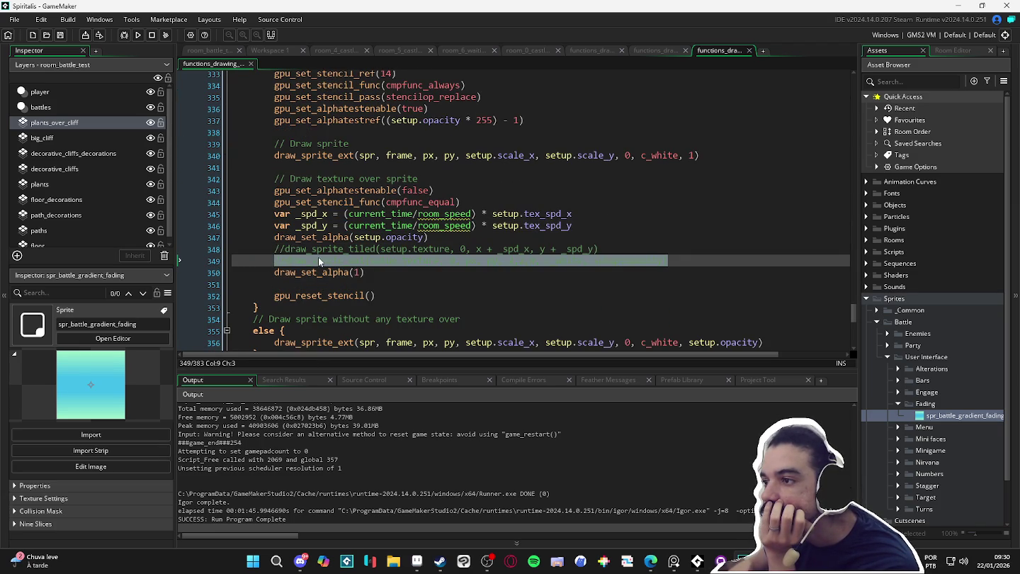
scroll(317, 260, "up", 2)
scroll(317, 257, "up", 1)
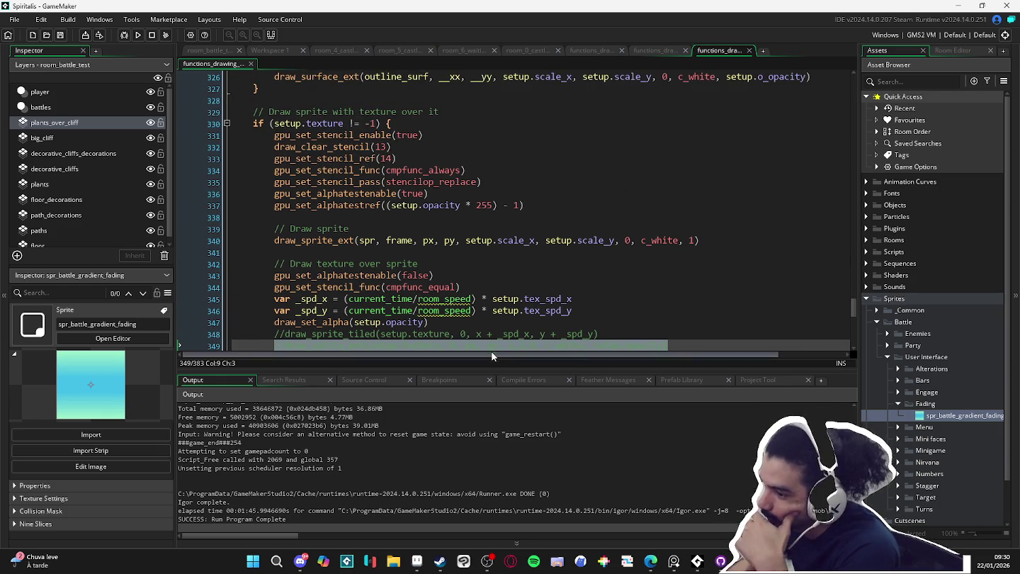
mouse_move(854, 307)
left_mouse_down()
mouse_move(857, 180)
mouse_move(927, 90)
mouse_move(875, 213)
mouse_move(876, 192)
left_mouse_up()
left_click(226, 297)
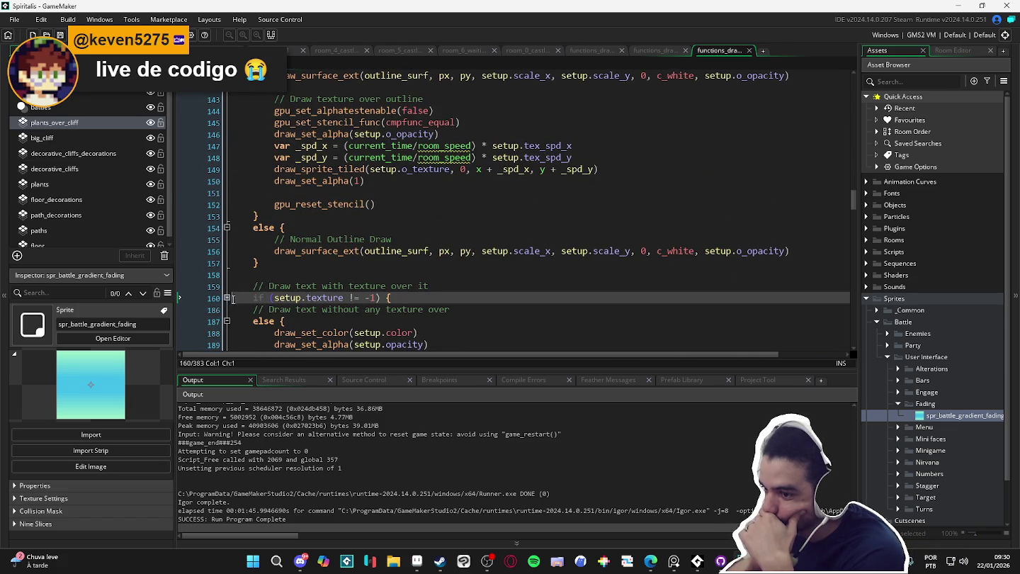
- Inspect the else block at line 187 and the gpu_reset_stencil() call at line 152
scroll(232, 297, "down", 3)
left_click(233, 214)
scroll(242, 220, "up", 10)
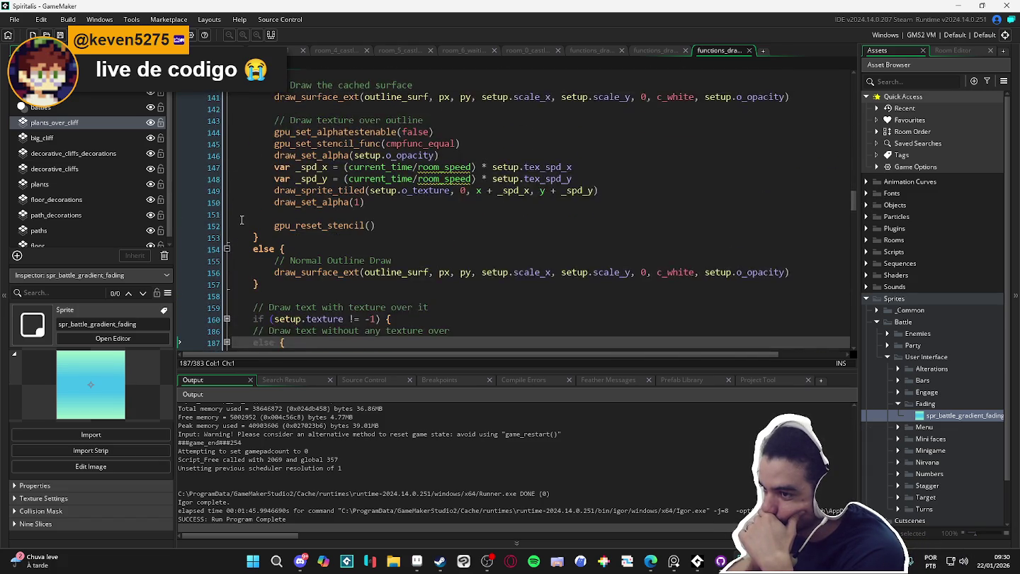
scroll(255, 191, "down", 2)
scroll(257, 191, "up", 1)
scroll(318, 168, "down", 2)
scroll(471, 183, "up", 1)
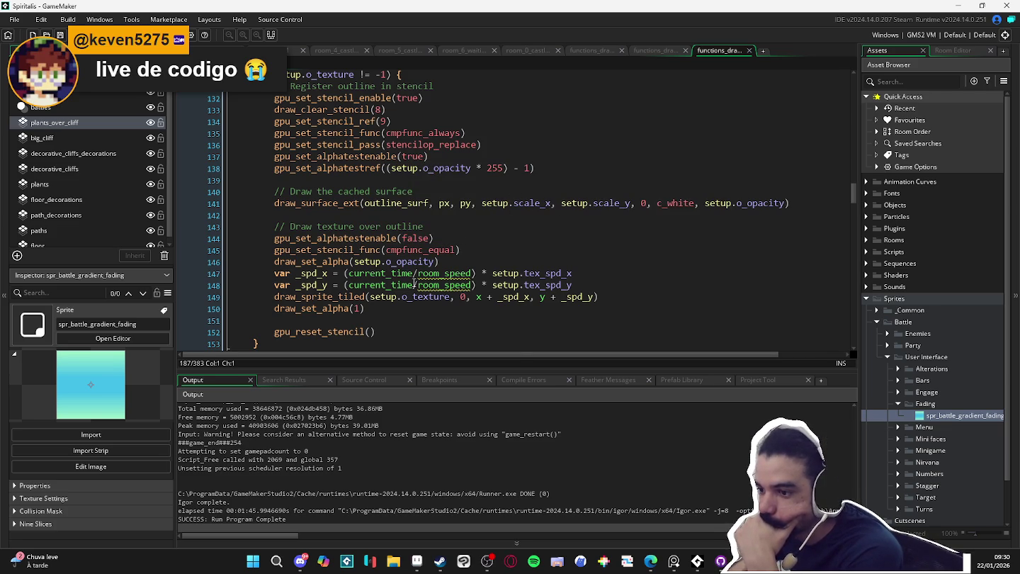
left_click(355, 332)
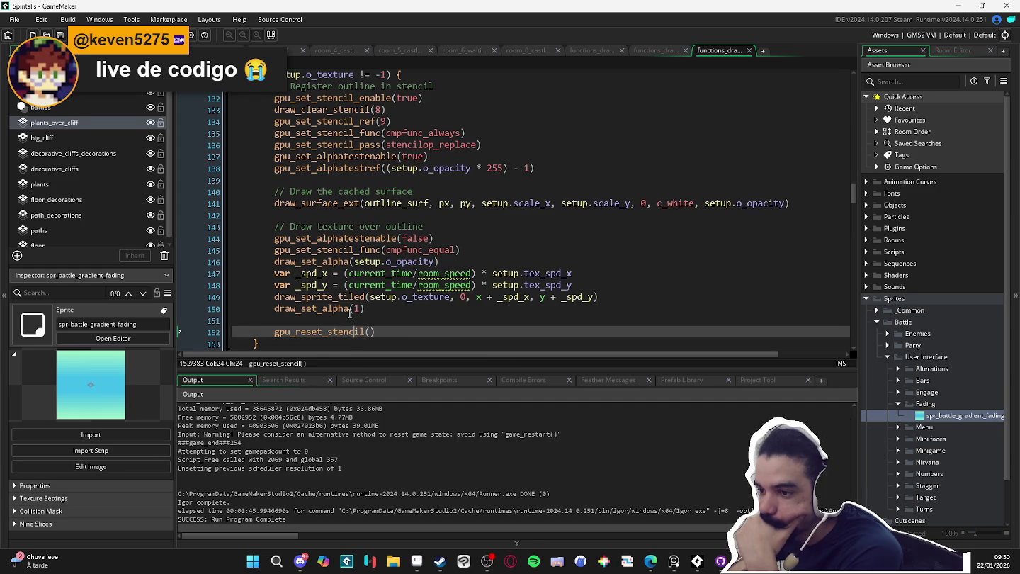
left_click(271, 297)
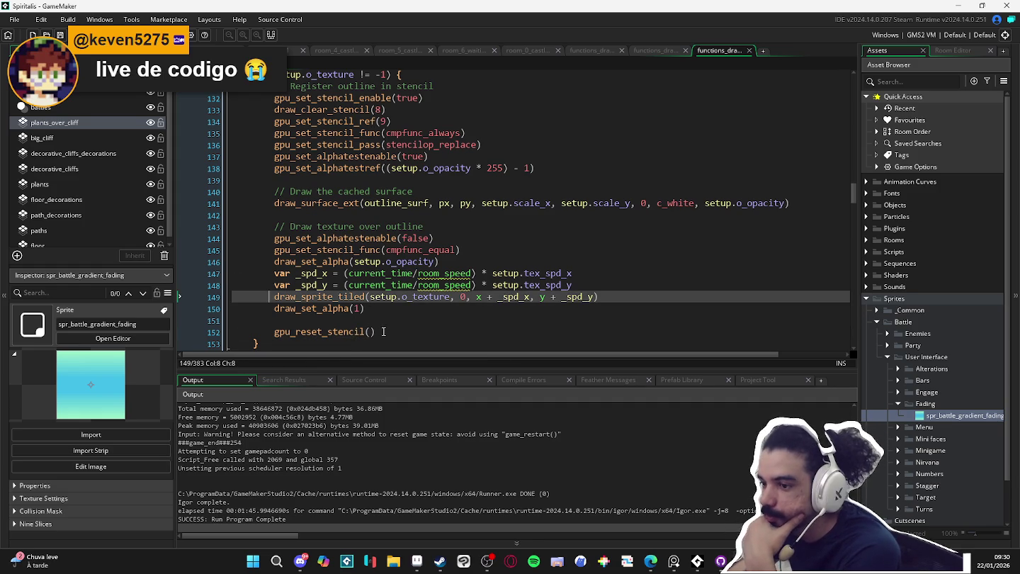
left_click_drag(376, 332, 221, 334)
left_click(296, 332)
scroll(369, 313, "down", 2)
scroll(370, 312, "up", 2)
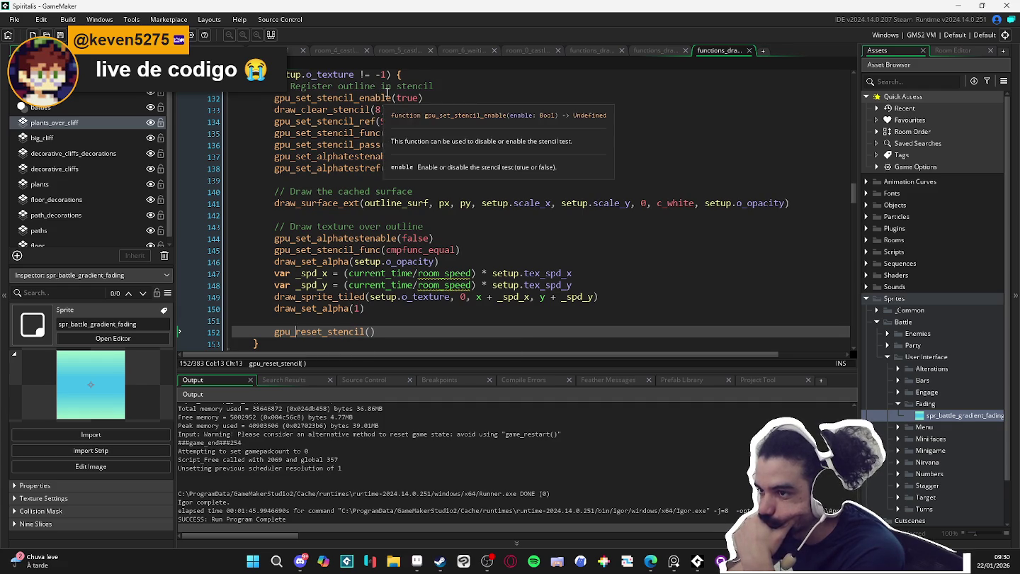
- Review the register-outline comment and the gpu_set_stencil_enable(true) line
left_click(405, 110)
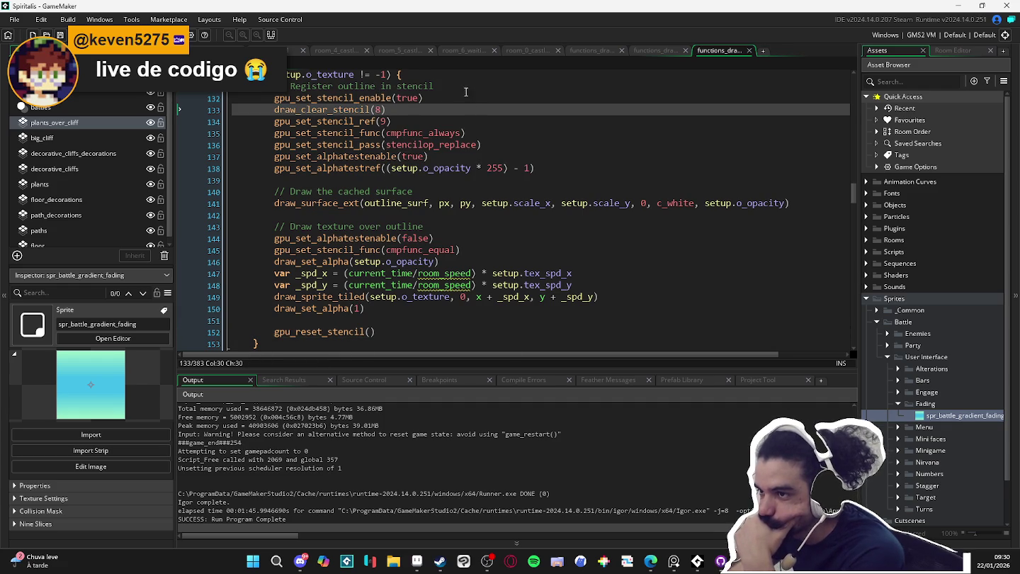
left_click_drag(466, 88, 401, 91)
left_click(424, 98)
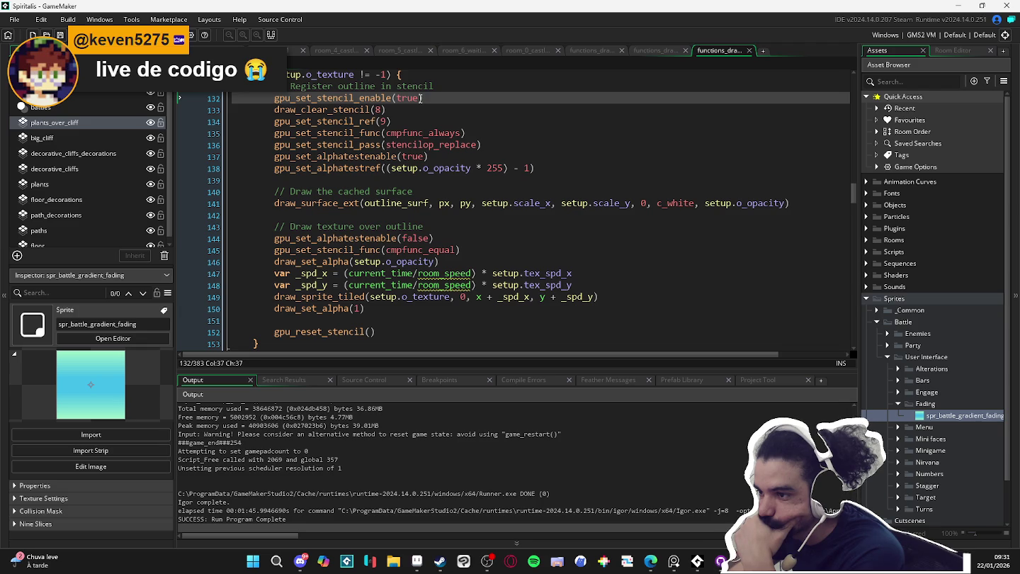
mouse_move(370, 99)
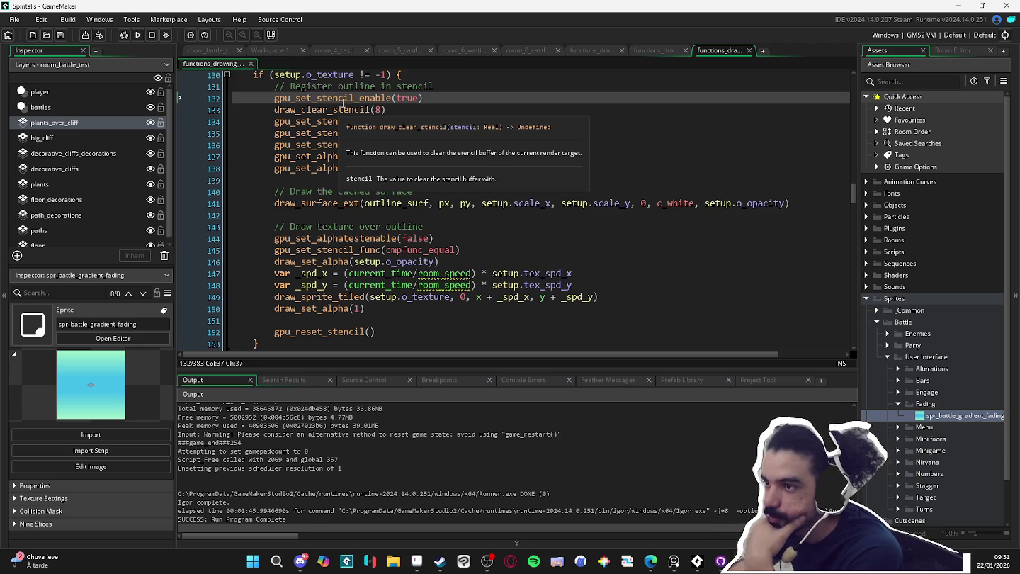
left_click_drag(424, 100, 265, 107)
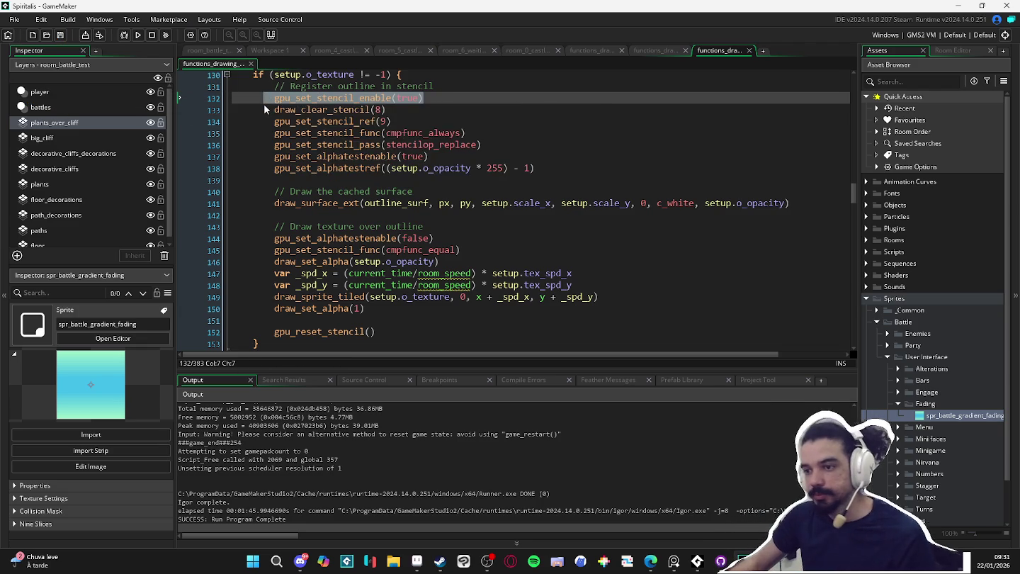
scroll(318, 143, "up", 3)
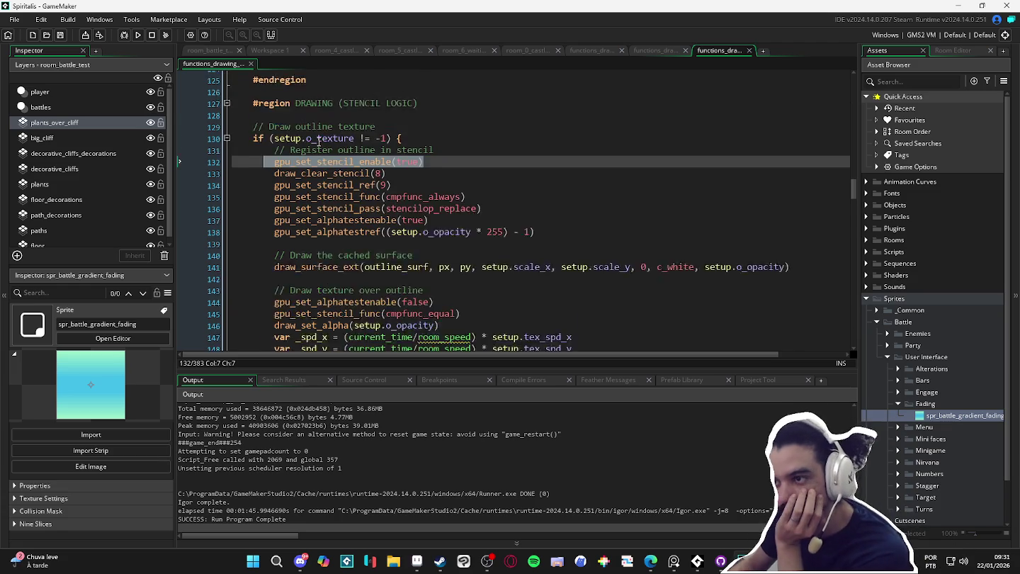
scroll(319, 142, "down", 10)
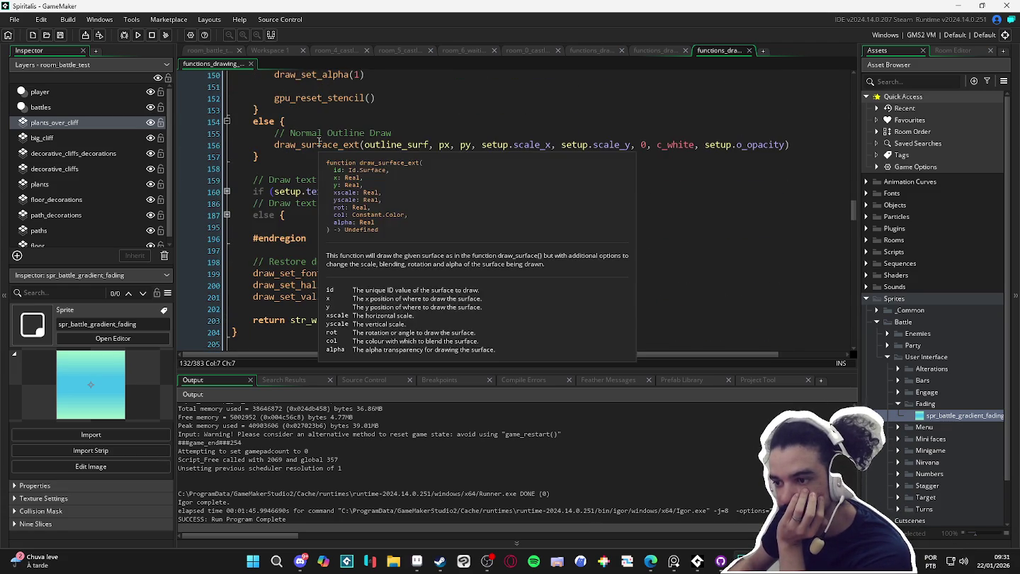
scroll(424, 226, "up", 10)
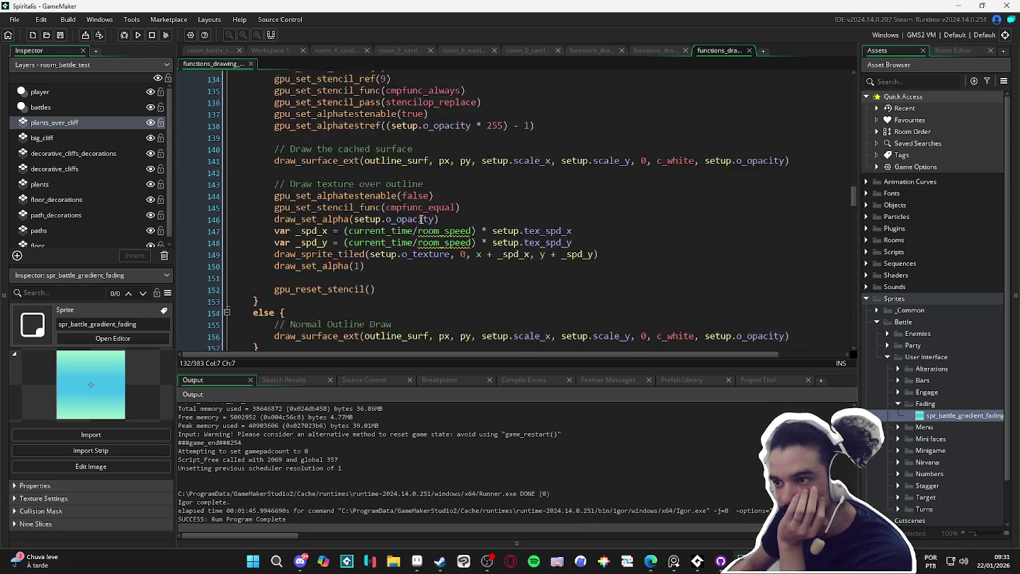
scroll(422, 220, "down", 4)
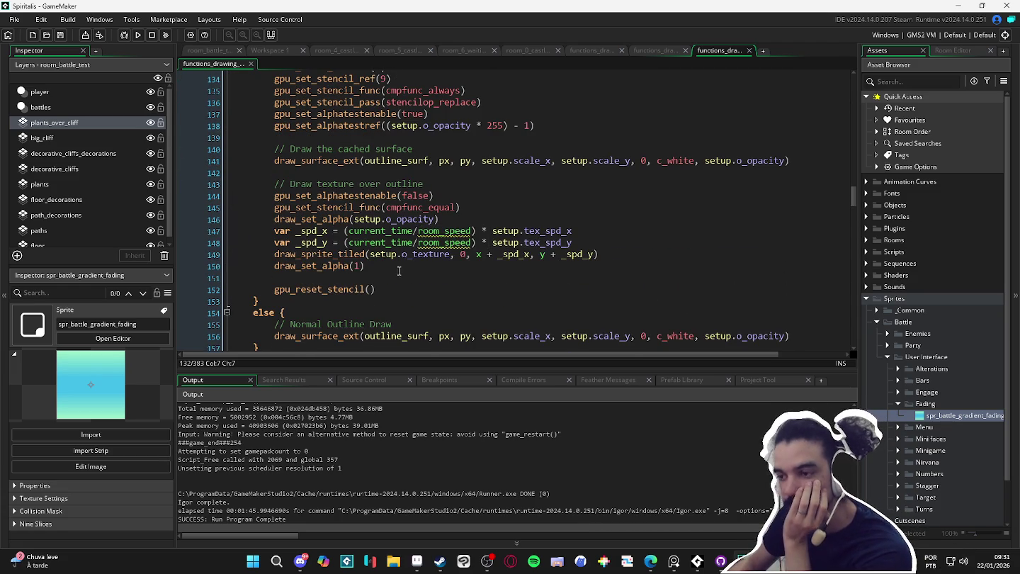
left_click(393, 288)
left_click(409, 280)
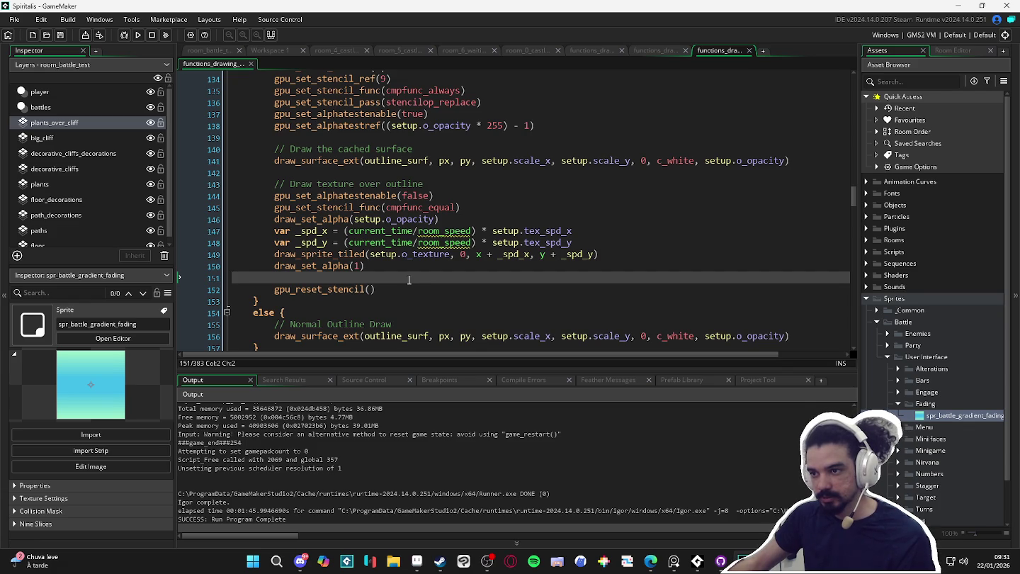
- Add gpu_set_stencil_enable(false) after gpu_reset_stencil(), then delete it, leaving a blank line
key("Down")
key("End")
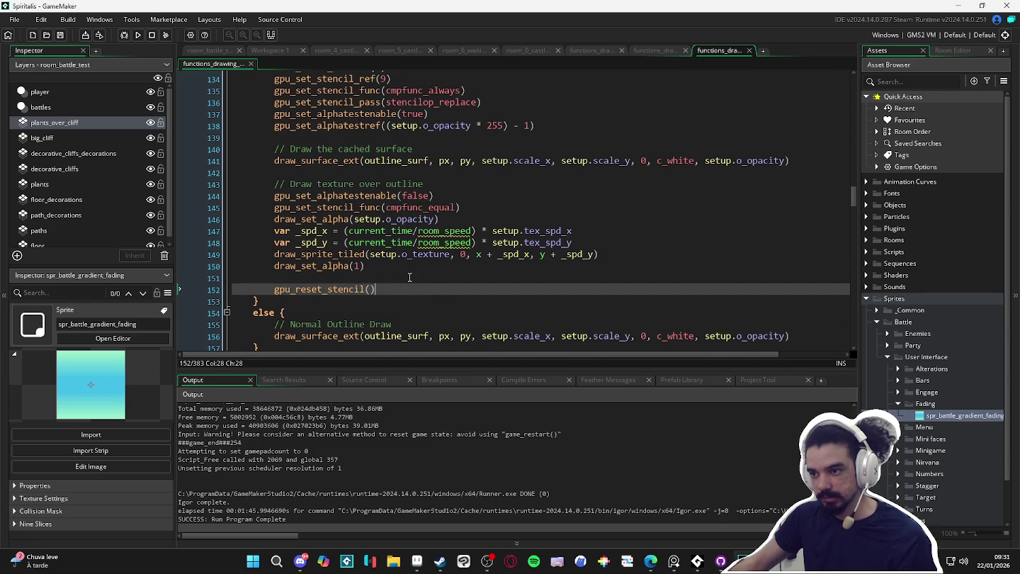
key("Return")
type("gpu_set_stencil_enable(true)")
key("Left")
key("ctrl+shift+Left")
type("false")
key("shift+Home")
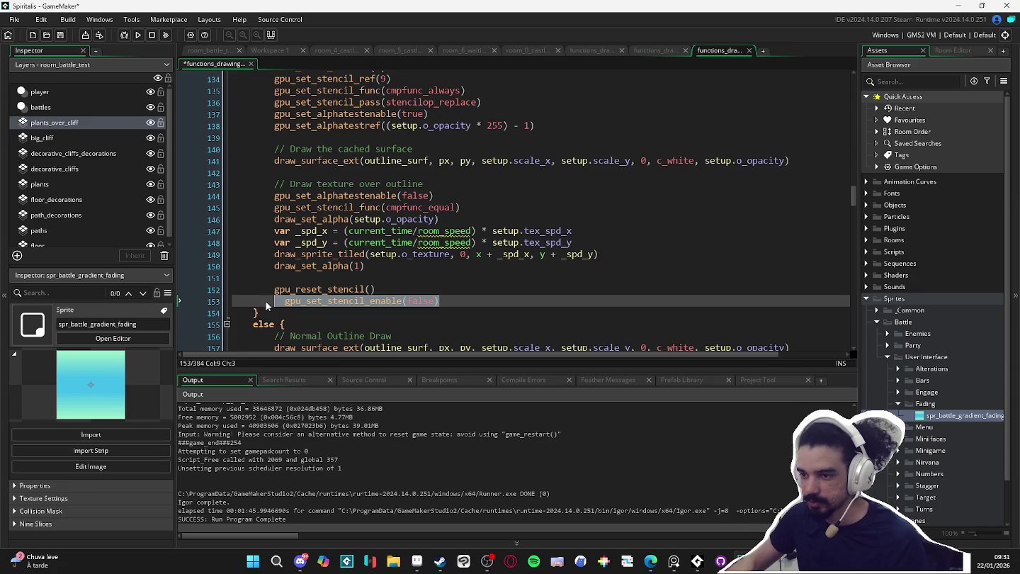
key("BackSpace")
- Return to the register-outline comment line and bring up the Find bar
scroll(347, 275, "up", 14)
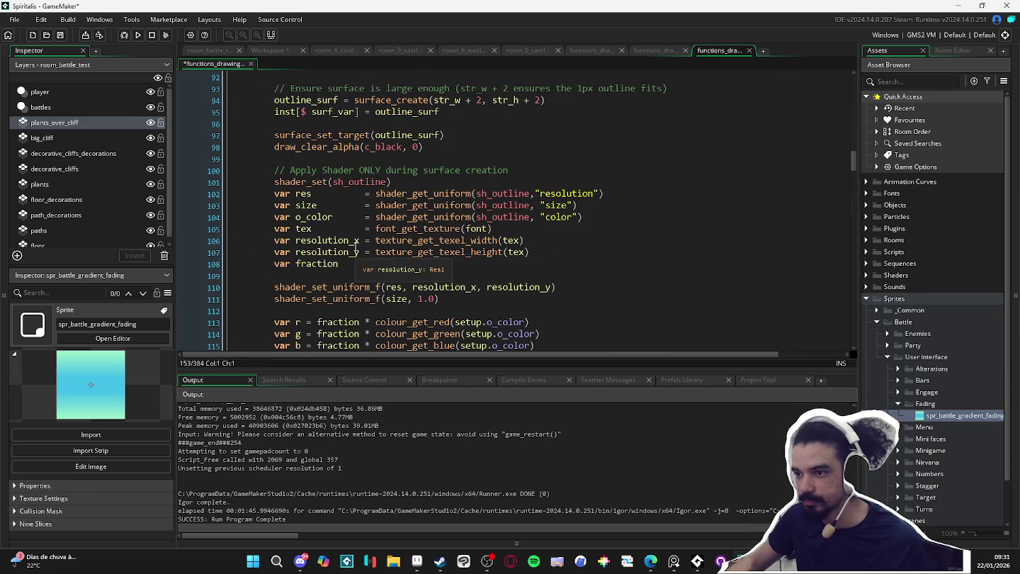
scroll(359, 246, "down", 5)
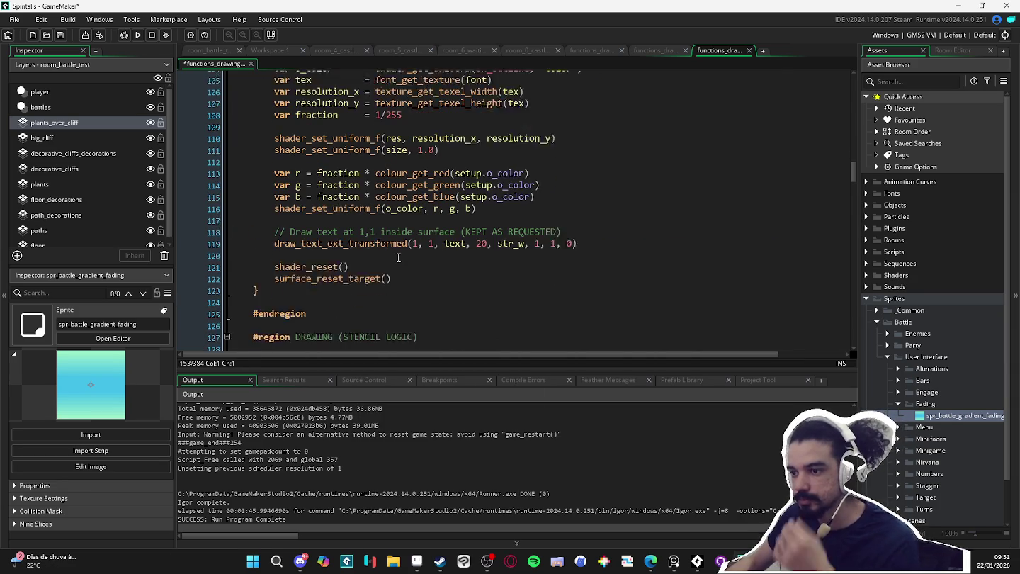
scroll(400, 258, "down", 7)
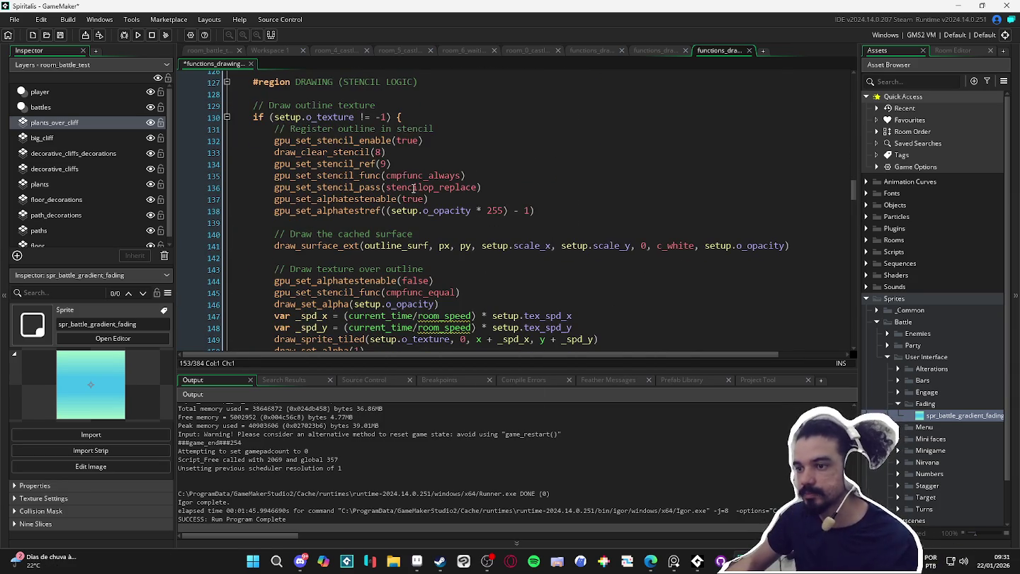
left_click(401, 129)
key("ctrl+f")
- Find gpu_set_stencil_enable matches and select the gpu_reset_stencil function name
type("gpu")
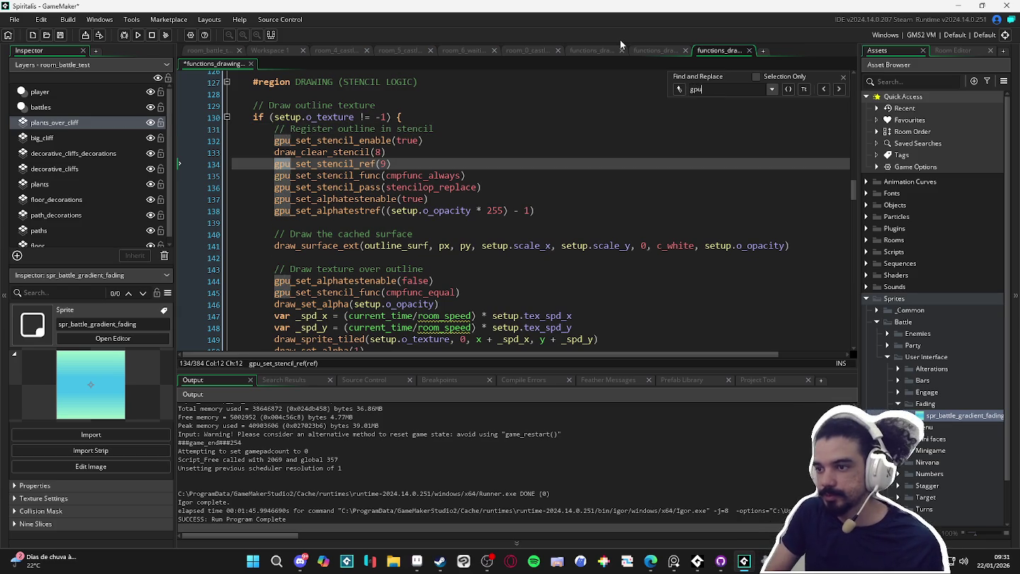
type("_set_stencil_en")
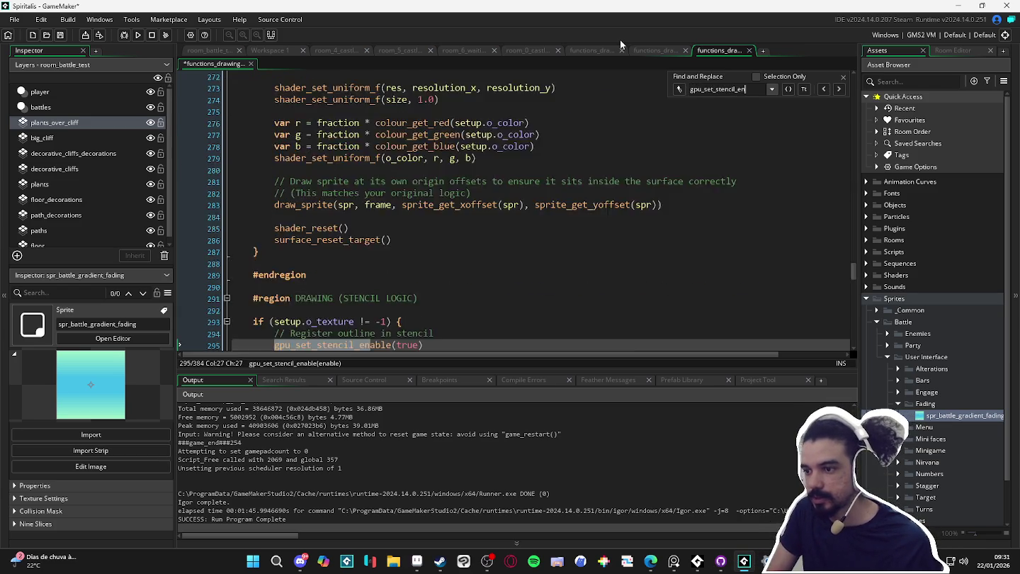
type("able")
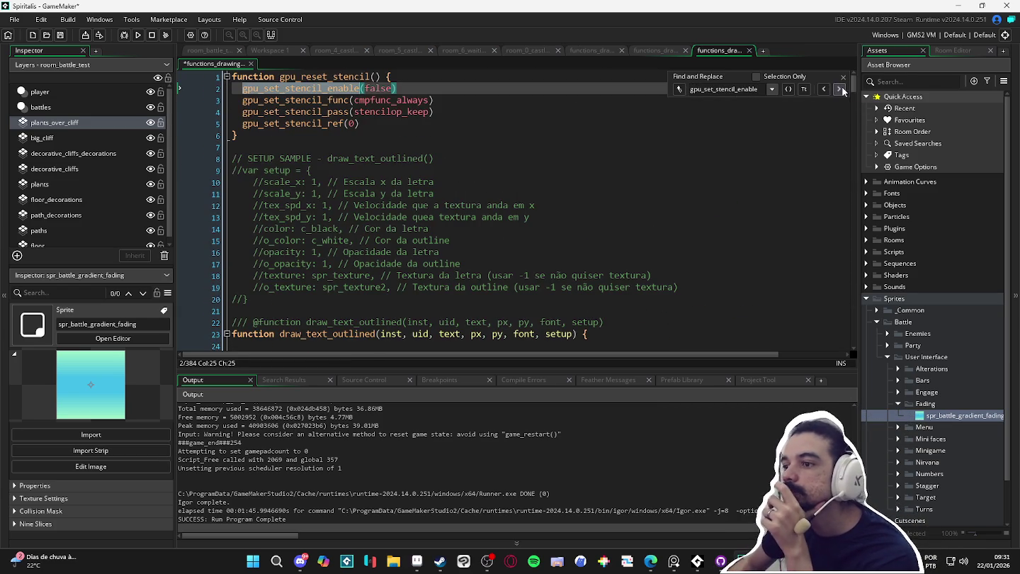
left_click(840, 90)
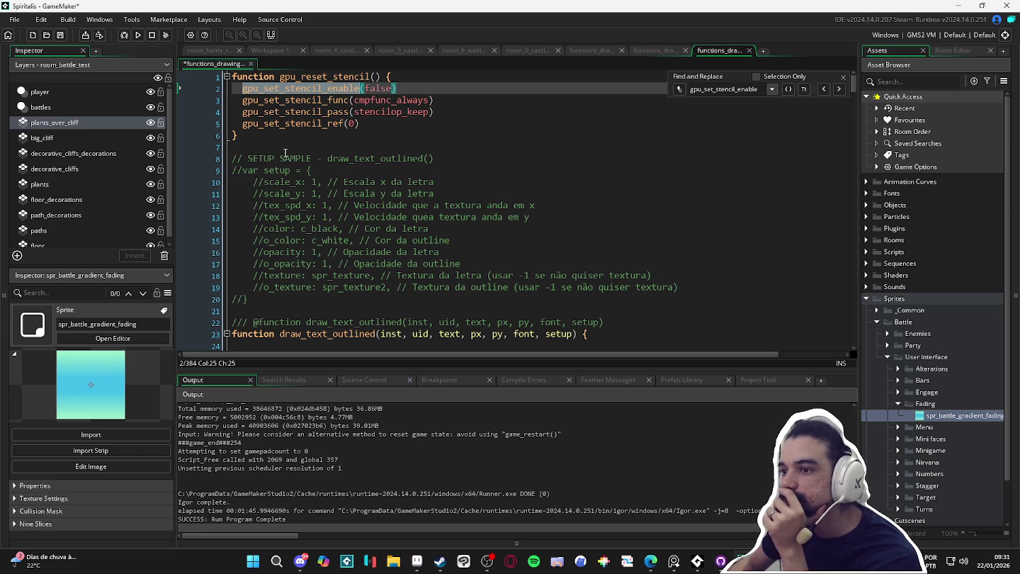
double_click(329, 77)
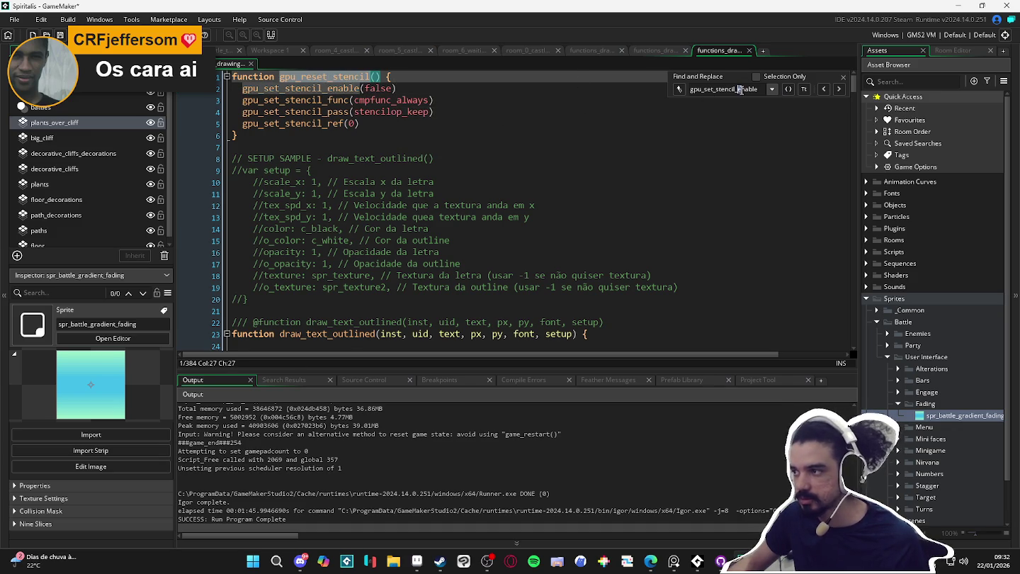
- Search for gpu_reset_stencil calls and jump to its definition
type("gpu_reset_stencil")
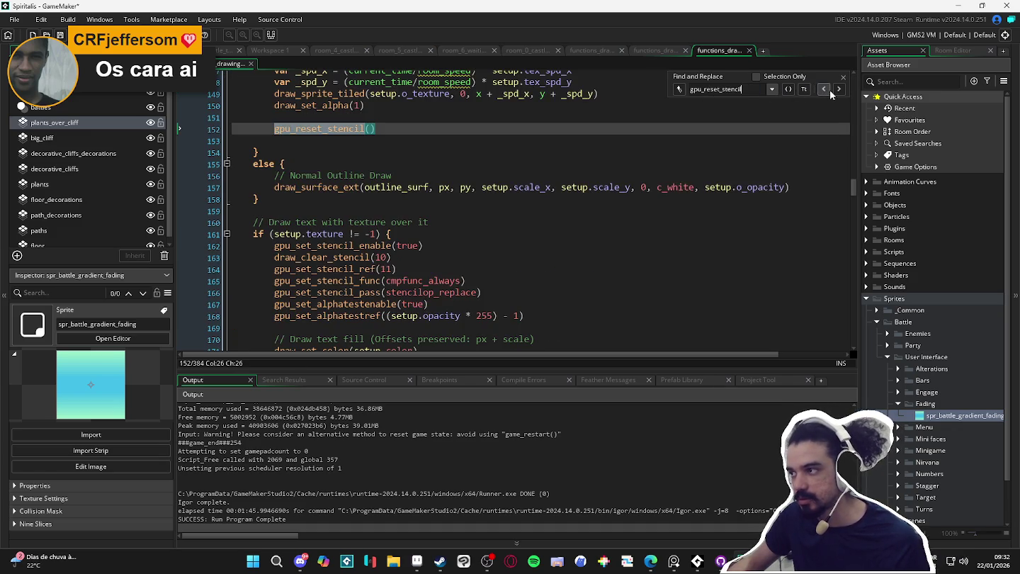
scroll(477, 167, "up", 5)
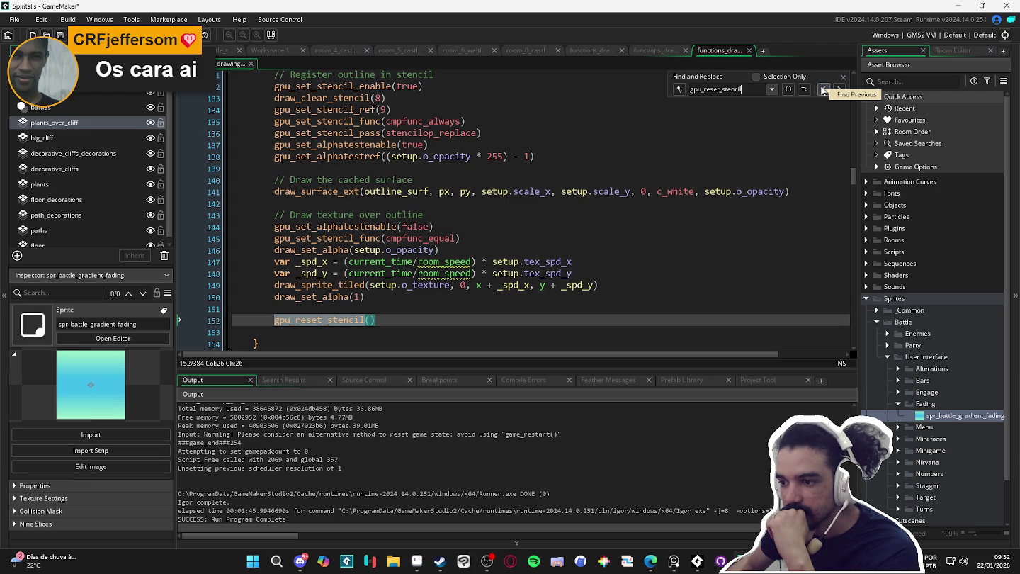
left_click(838, 90)
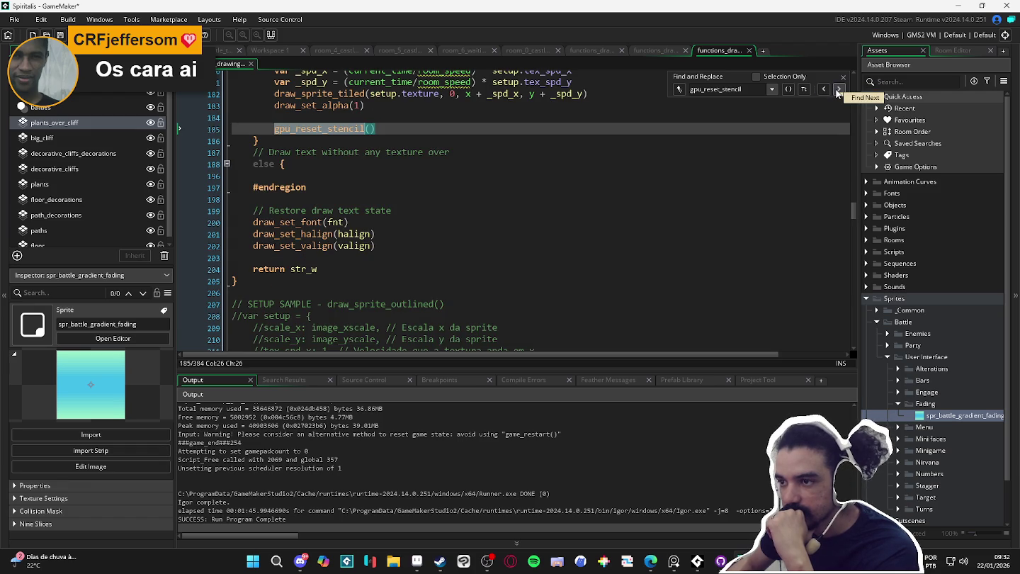
scroll(586, 236, "up", 7)
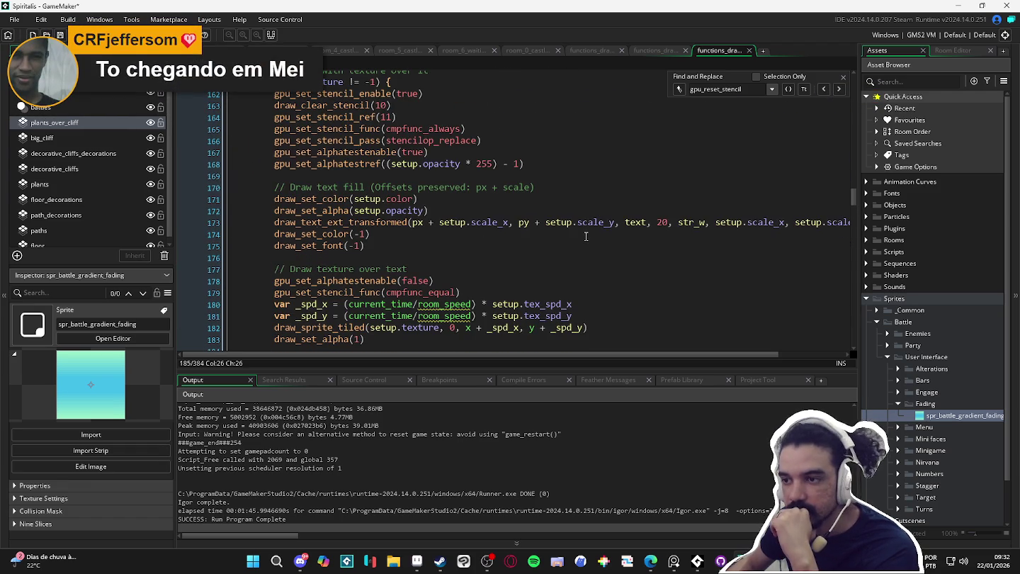
scroll(585, 236, "up", 2)
scroll(586, 236, "down", 6)
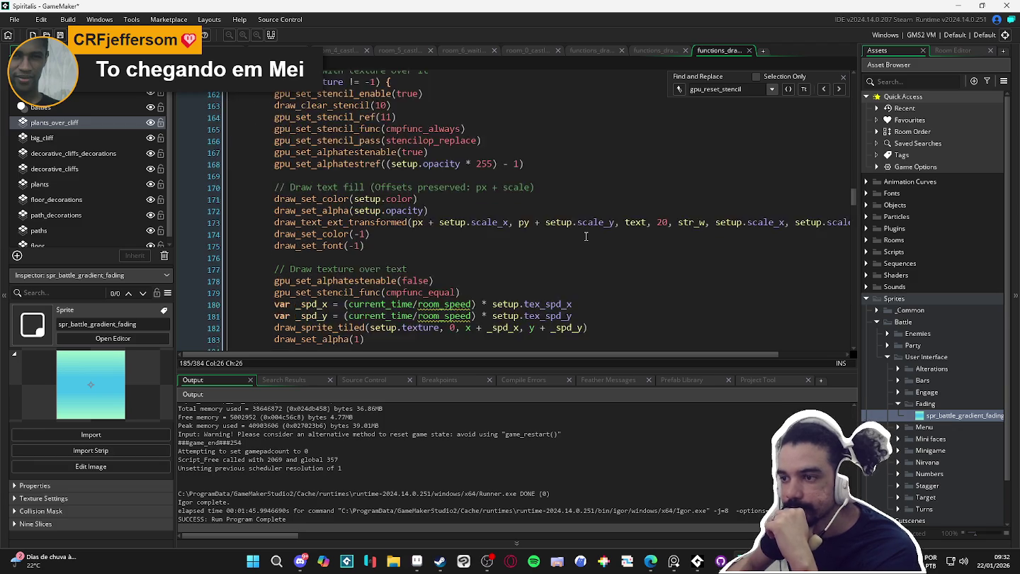
left_click(838, 91)
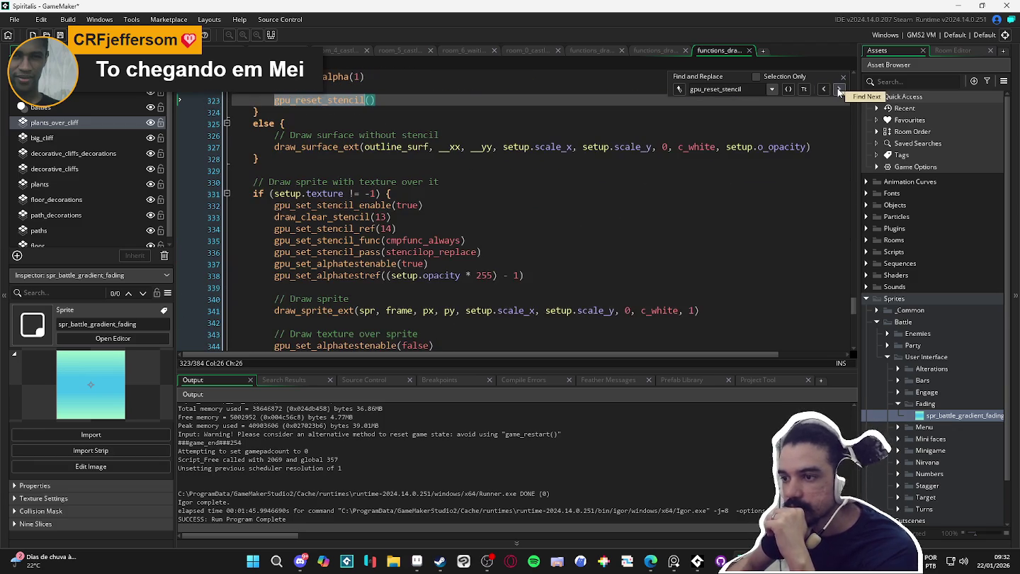
scroll(576, 162, "up", 3)
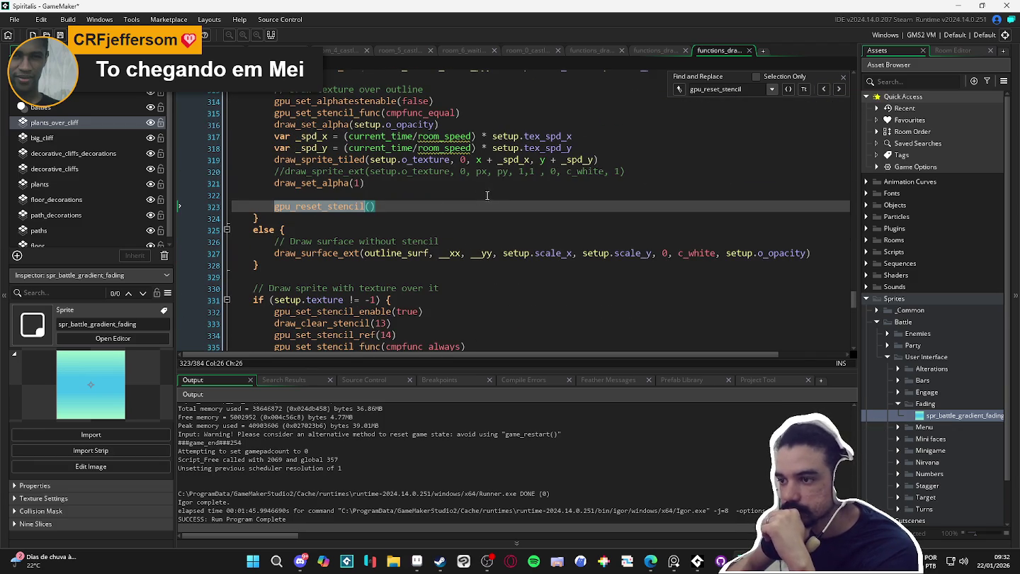
middle_click(327, 208)
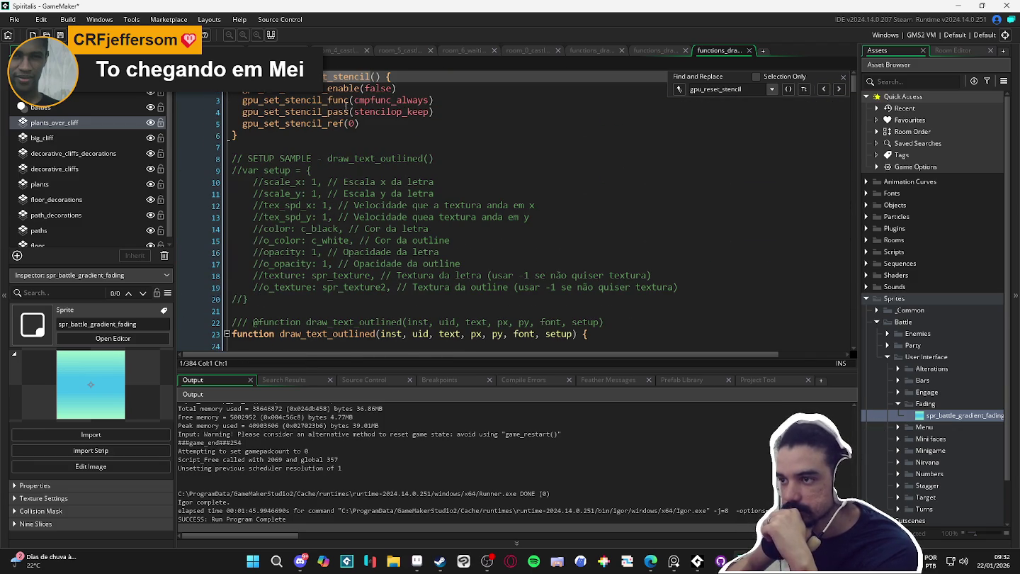
- Comment out the stencil func, pass and ref calls in gpu_reset_stencil and close the find bar
left_click(243, 101)
key("ctrl+k")
key("ctrl+k")
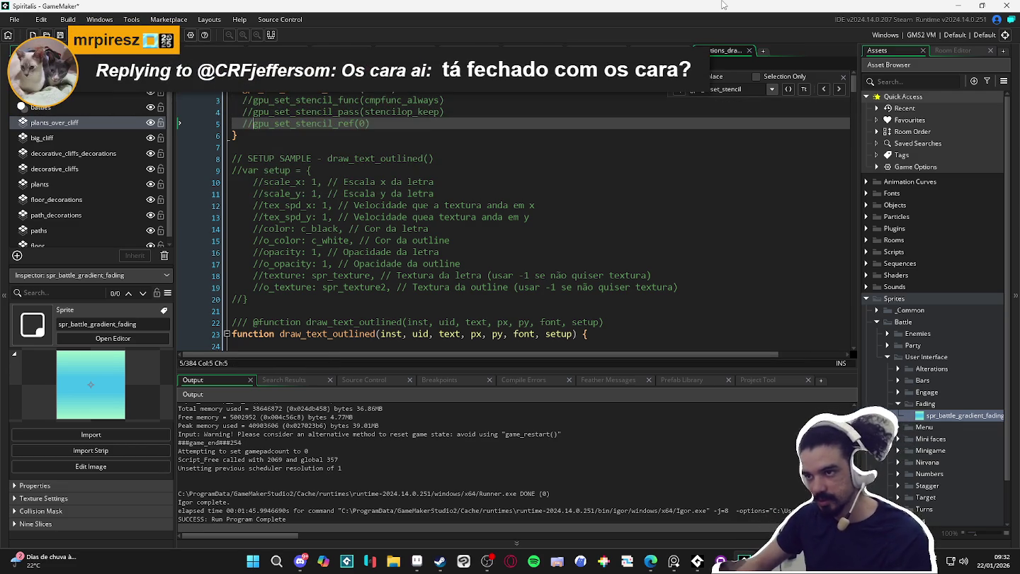
key("ctrl+k")
left_click(189, 92)
left_click(409, 91)
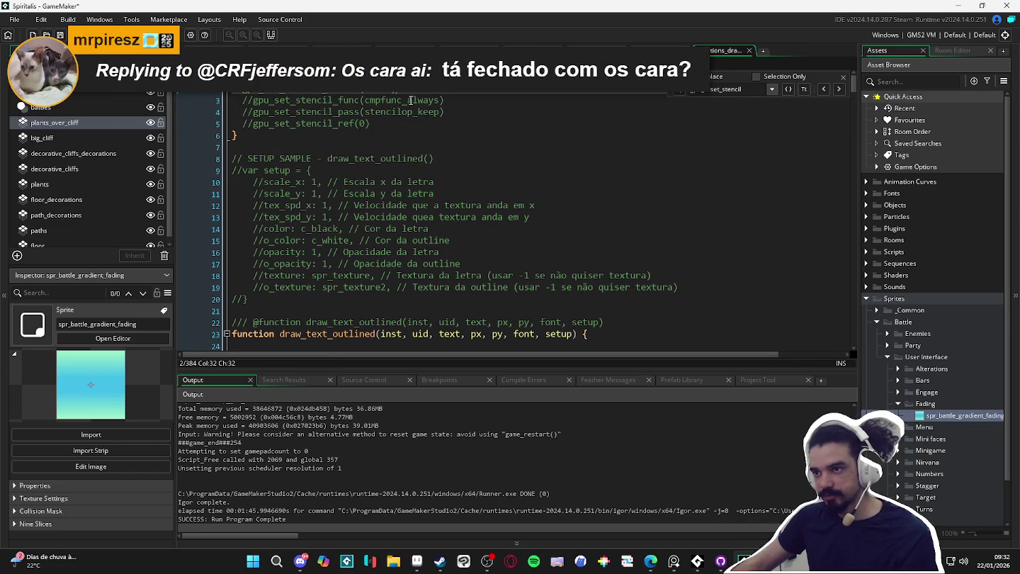
left_click(354, 90)
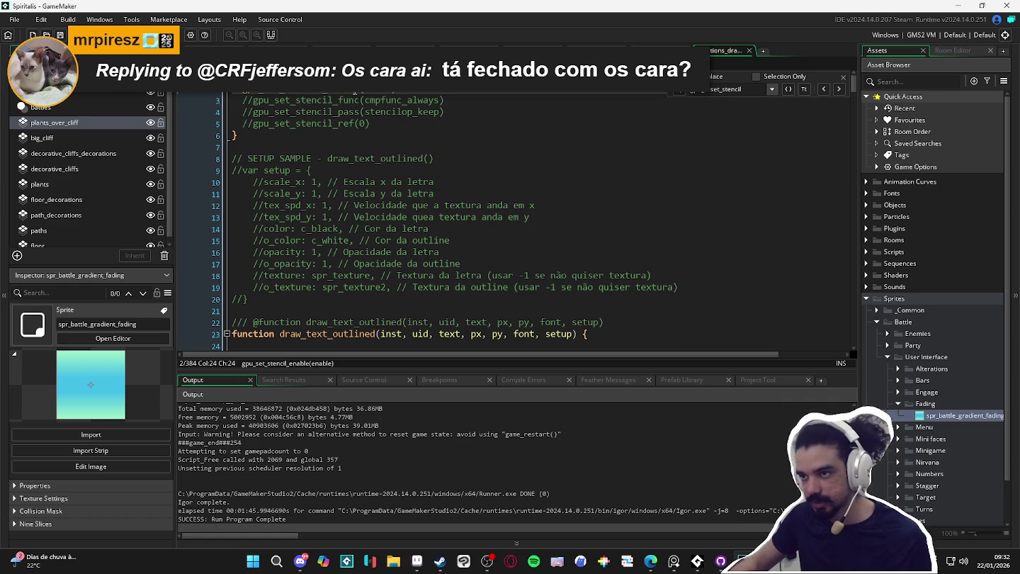
key("Down")
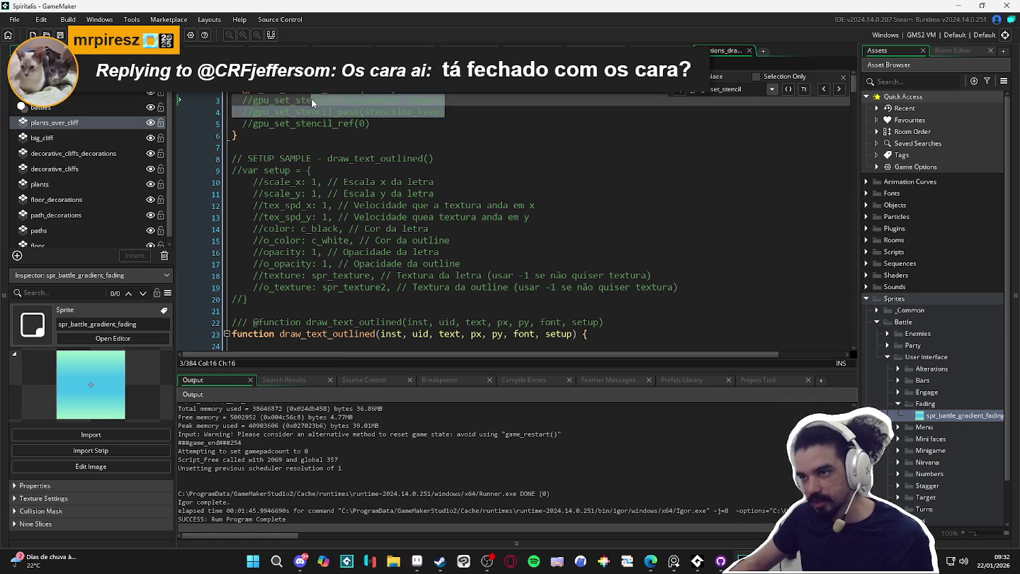
left_click(459, 114)
key("Up")
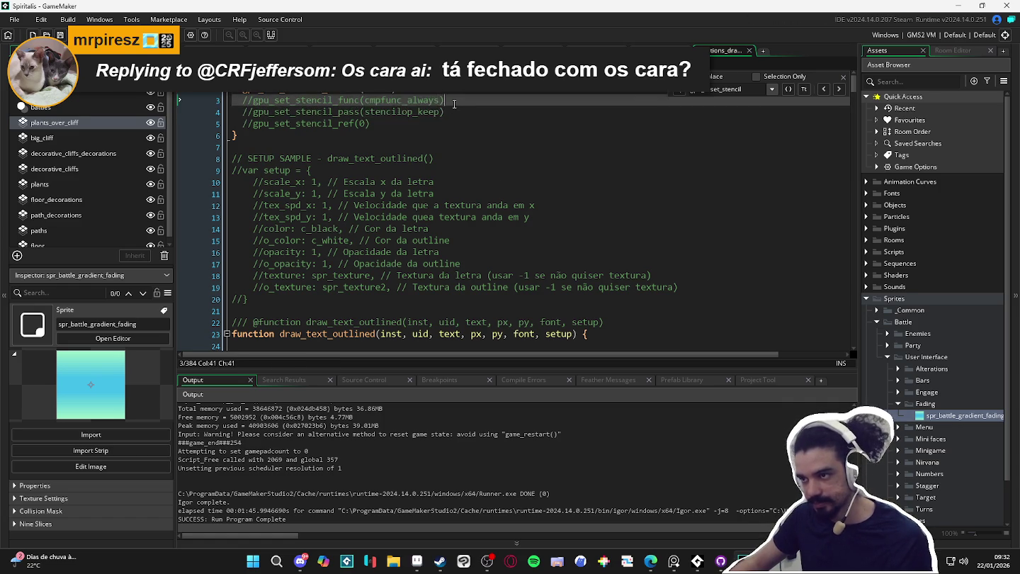
key("Down")
key("Down")
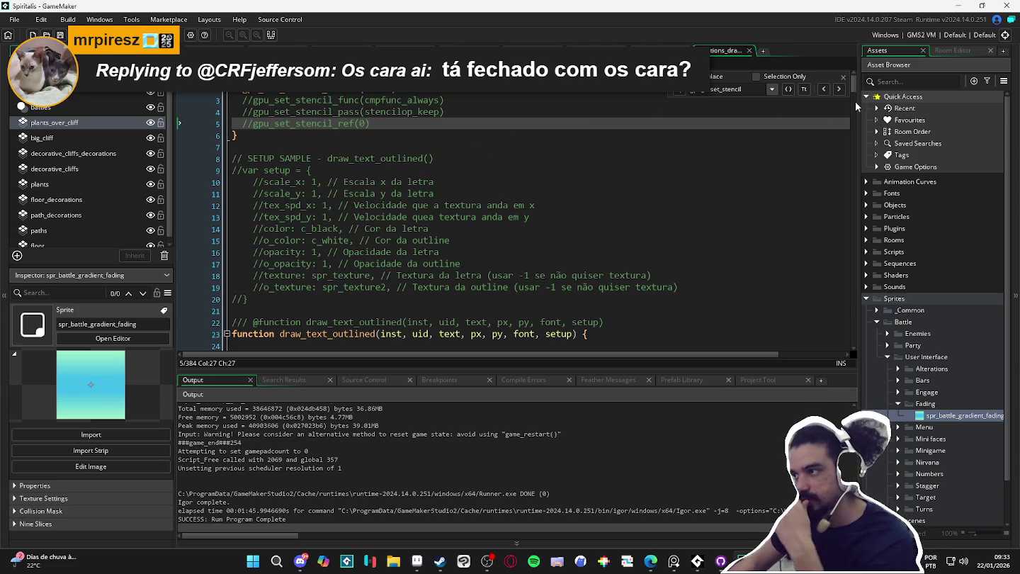
left_click(843, 76)
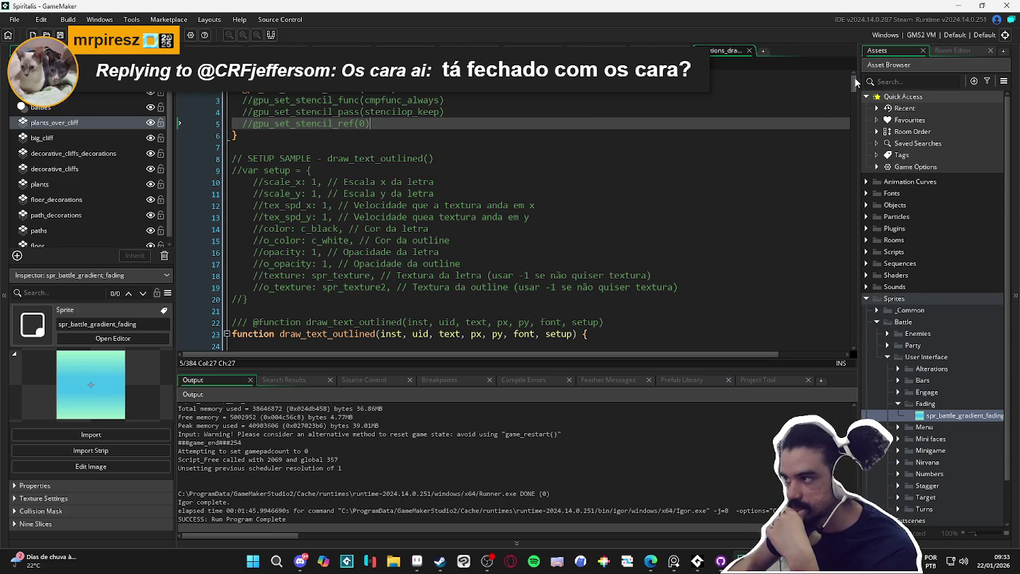
mouse_move(855, 83)
left_mouse_down()
mouse_move(832, 281)
mouse_move(842, 312)
left_mouse_up()
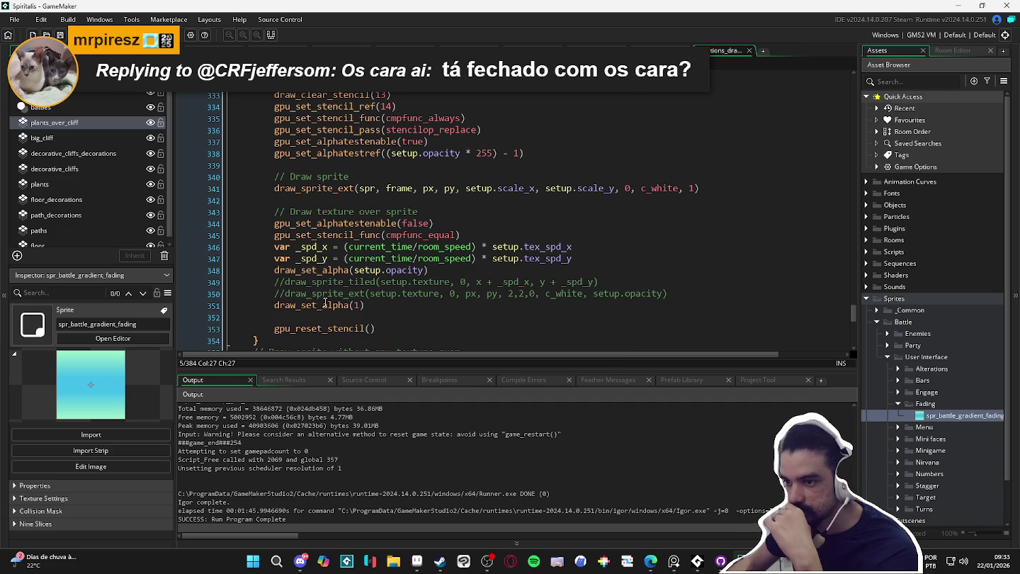
- Uncomment the draw_sprite_ext call on line 350 and run the game with F5
left_click(280, 294)
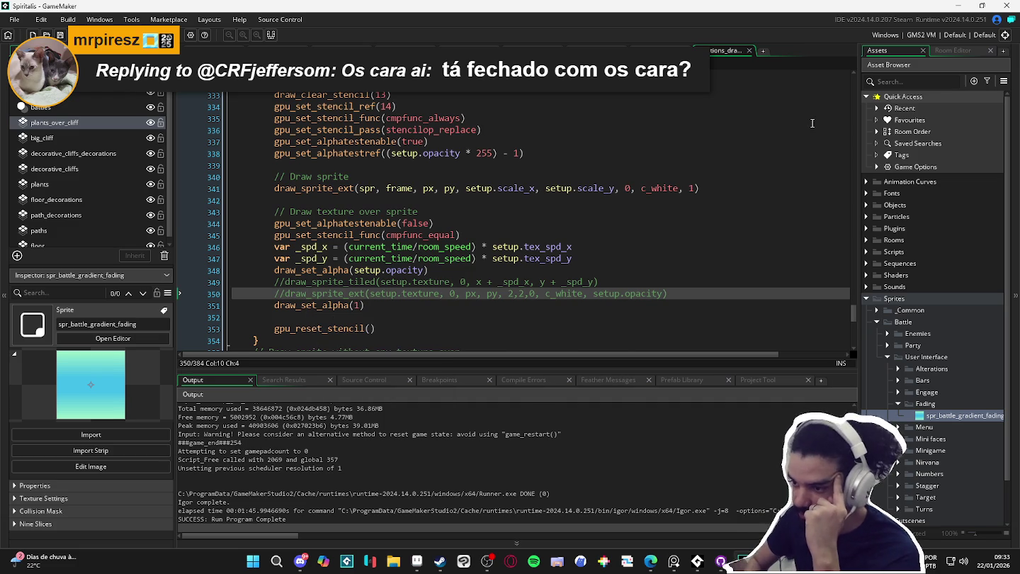
key("ctrl+shift+k")
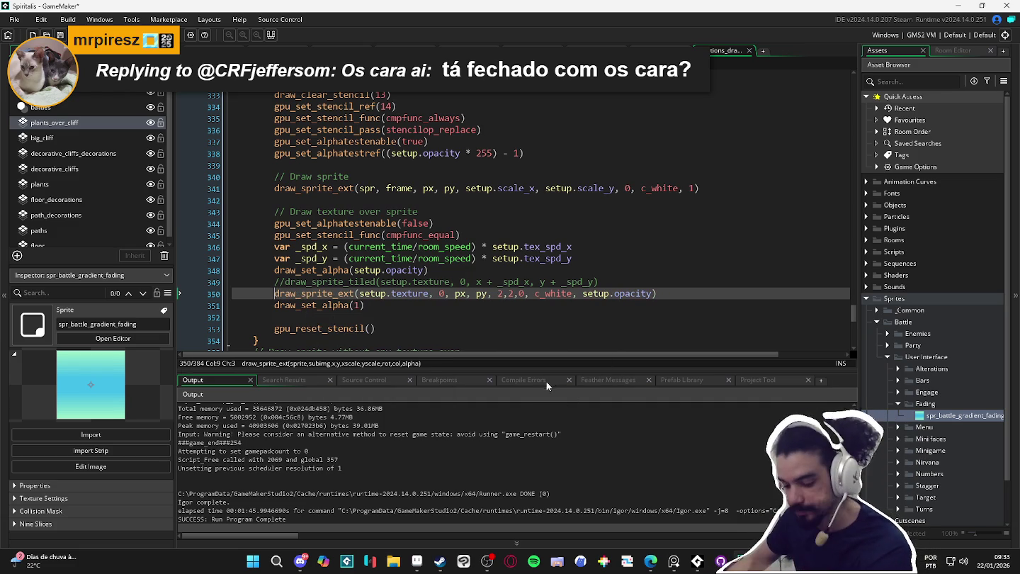
key("F5")
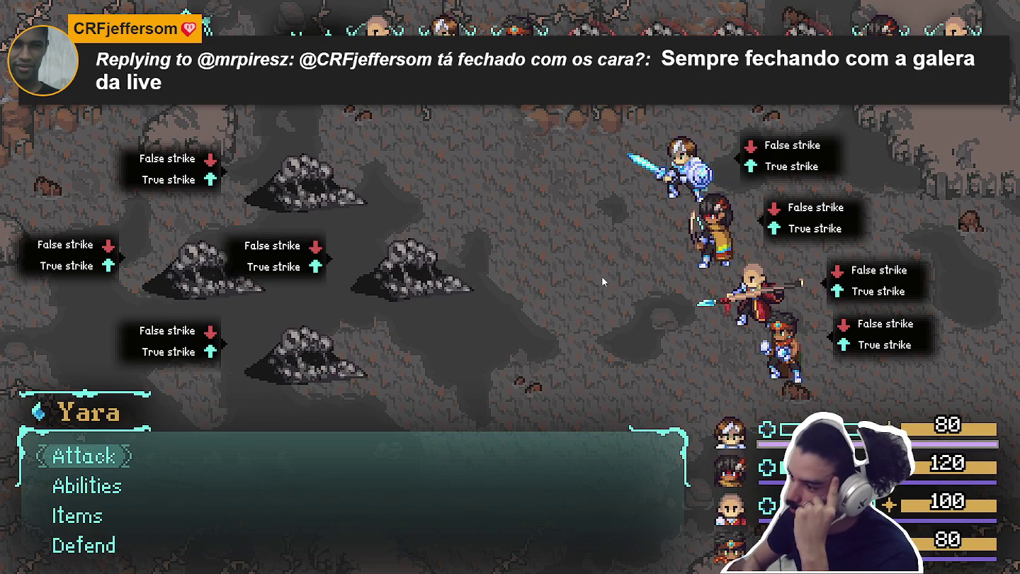
- In the battle, choose Attack and confirm it on the Sloth Blob
key("Return")
key("Return")
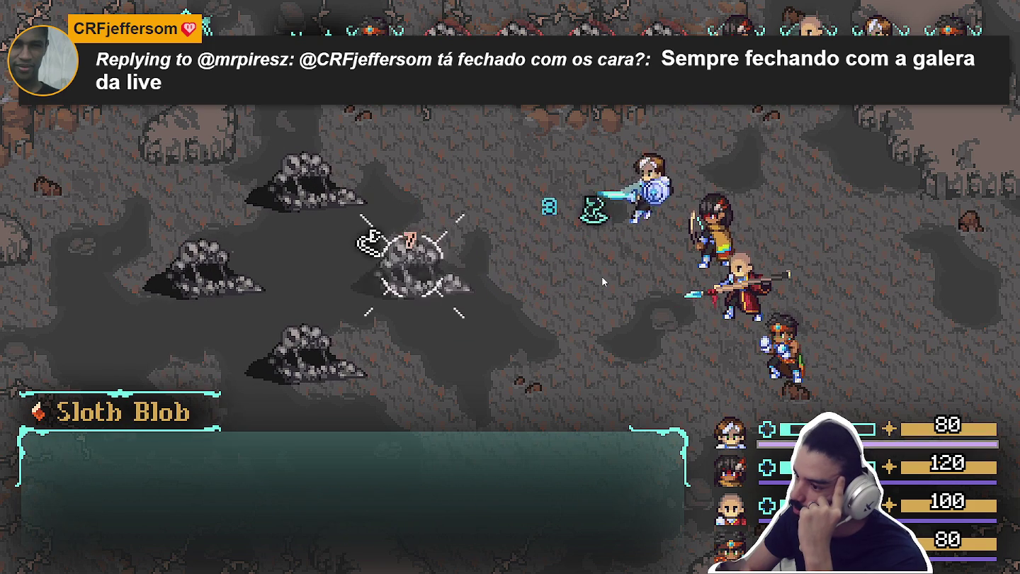
key("Return")
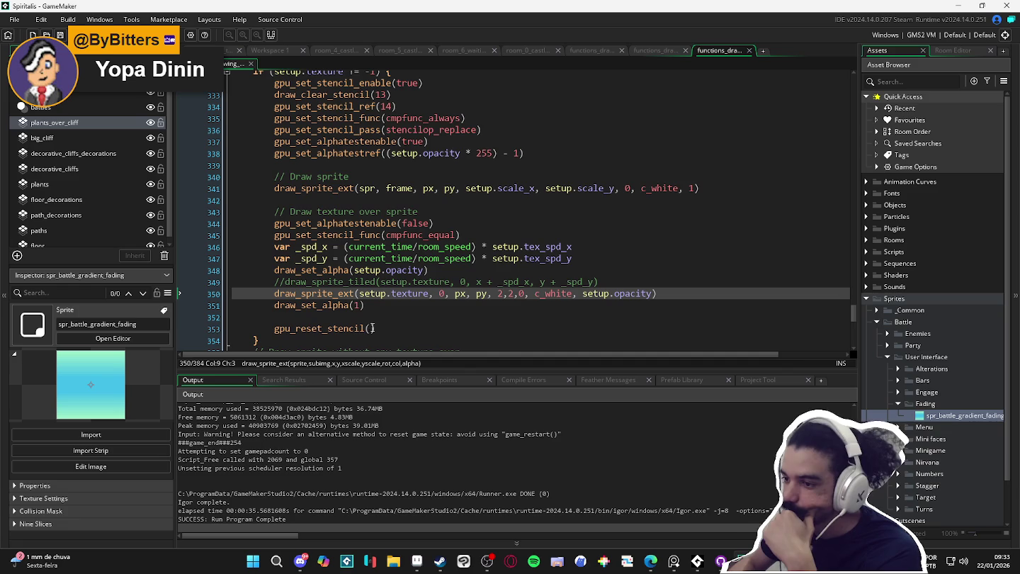
- Reactivate draw_sprite_tiled on line 349, comment out line 350's draw_sprite_ext, and save
type("//")
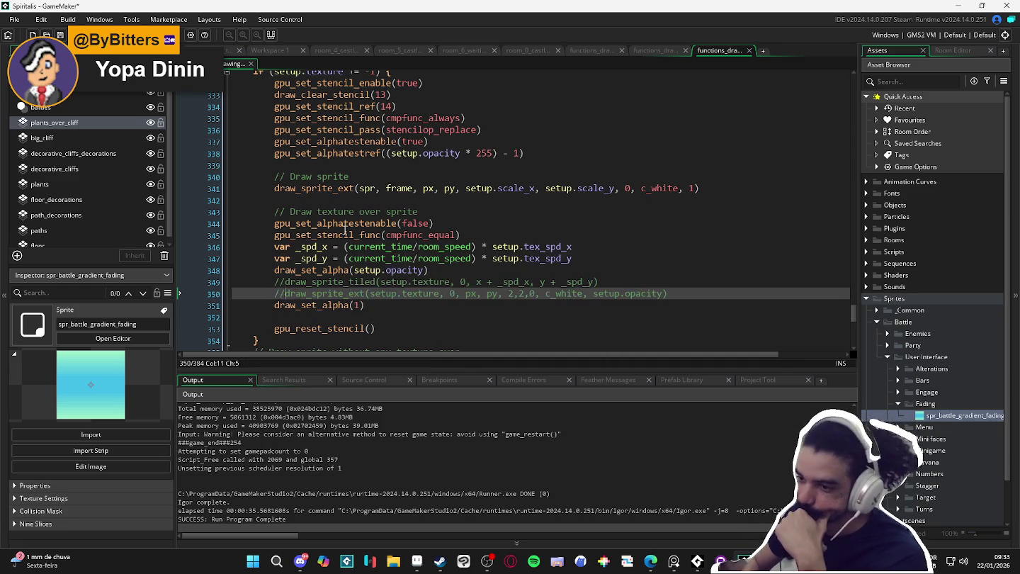
key("Up")
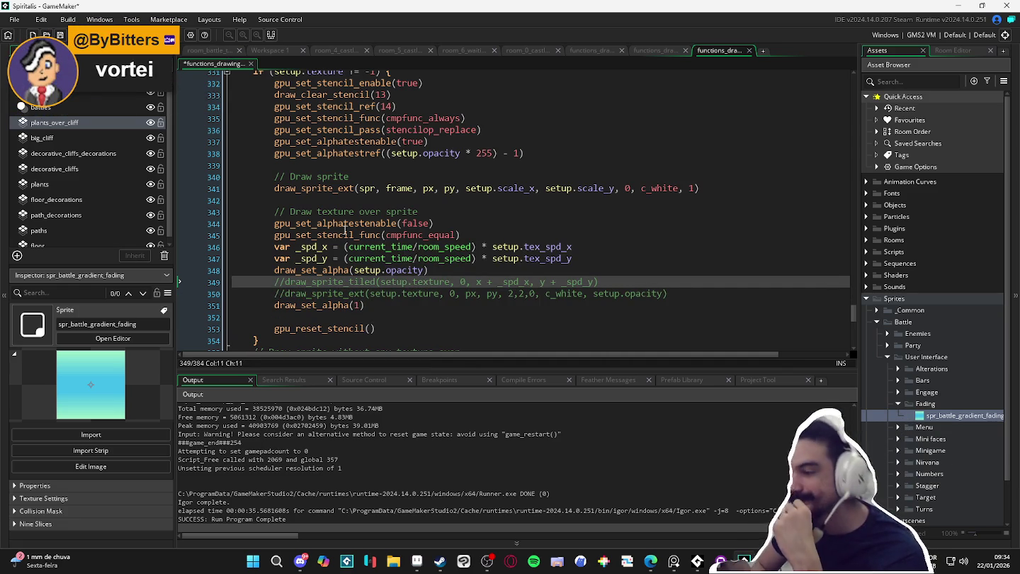
key("Down")
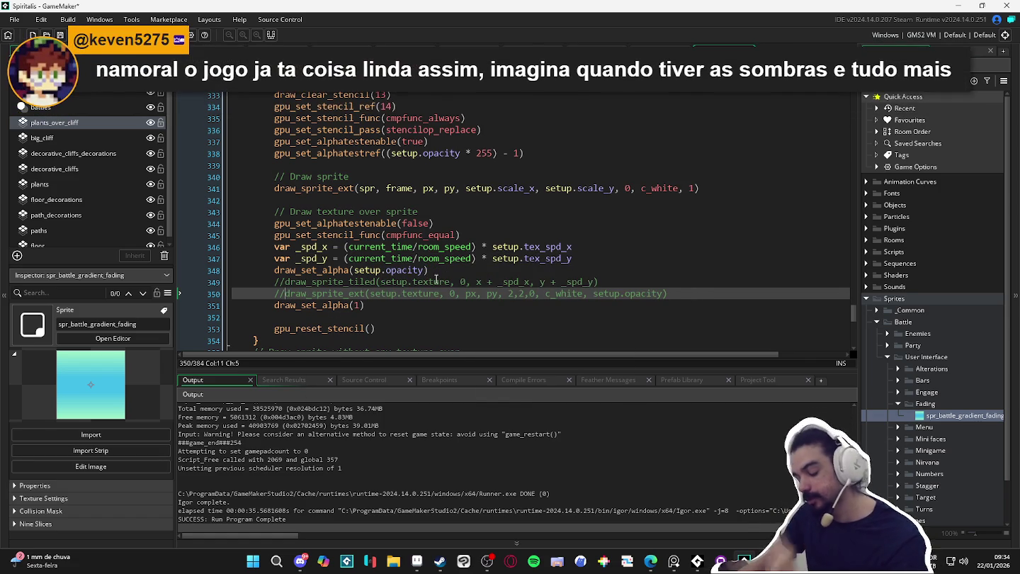
key("BackSpace")
key("BackSpace")
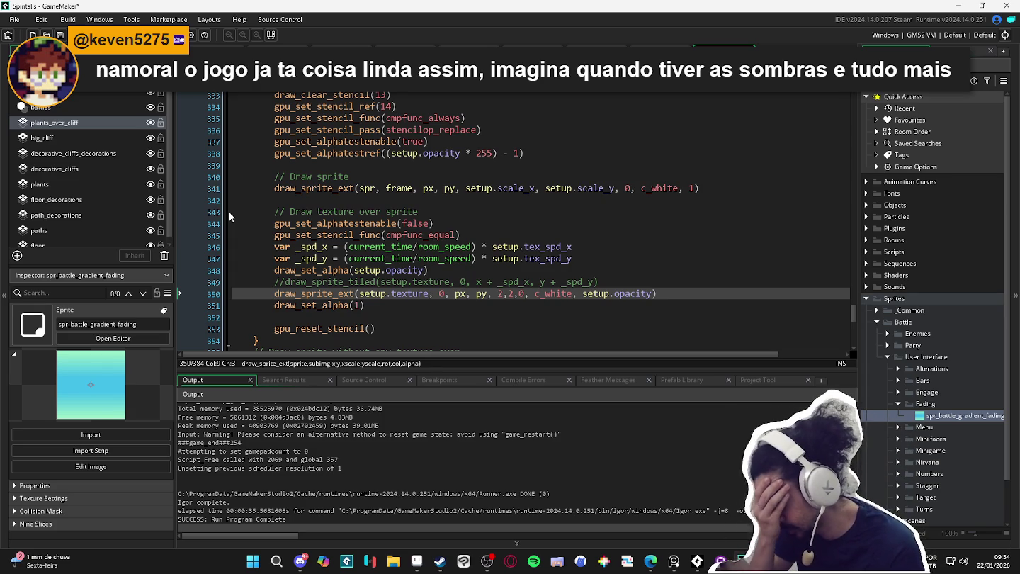
key("ctrl+z")
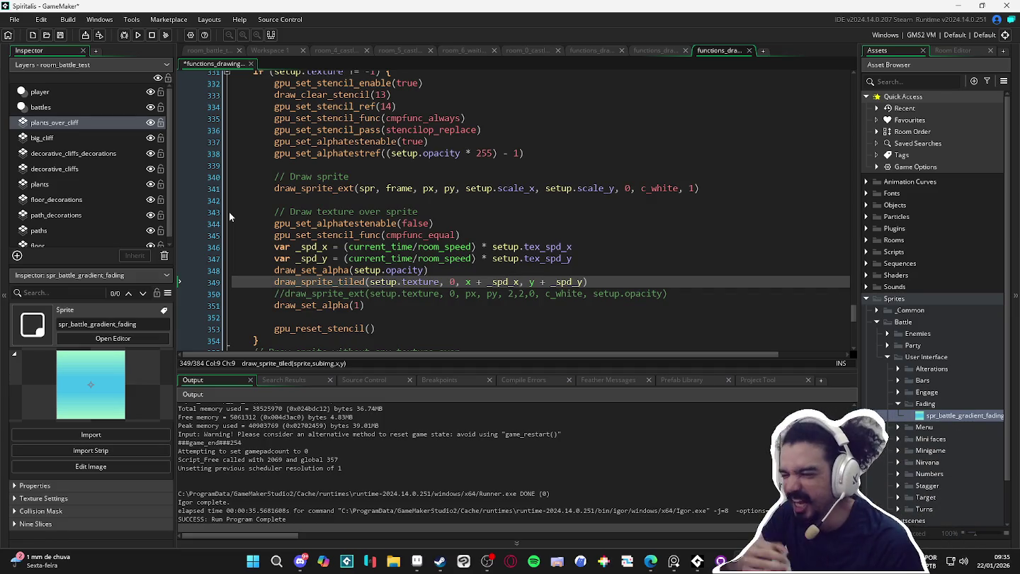
key("ctrl+s")
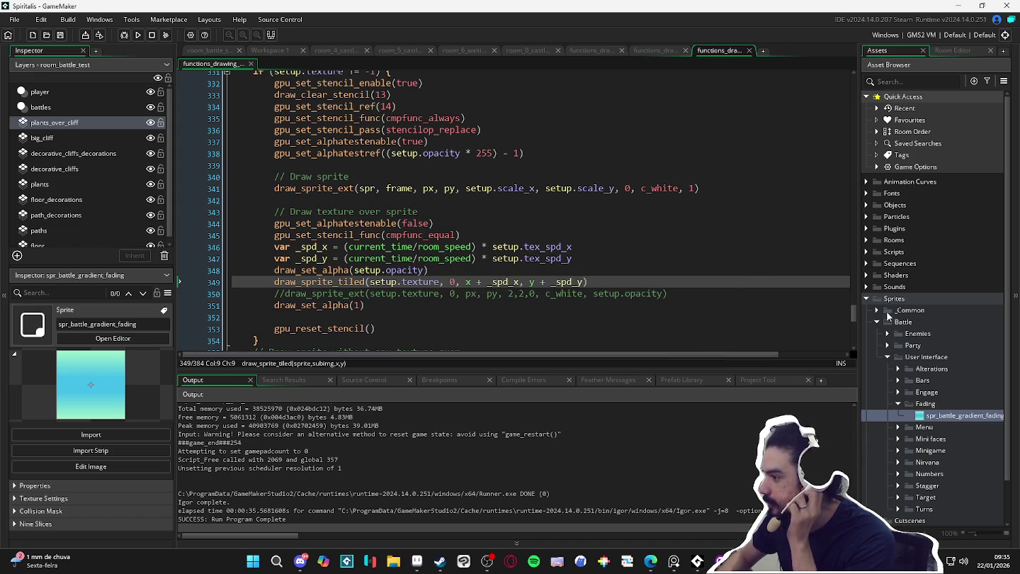
- Create a new object in the _Debugger folder named obj_tester_draw
left_click(865, 206)
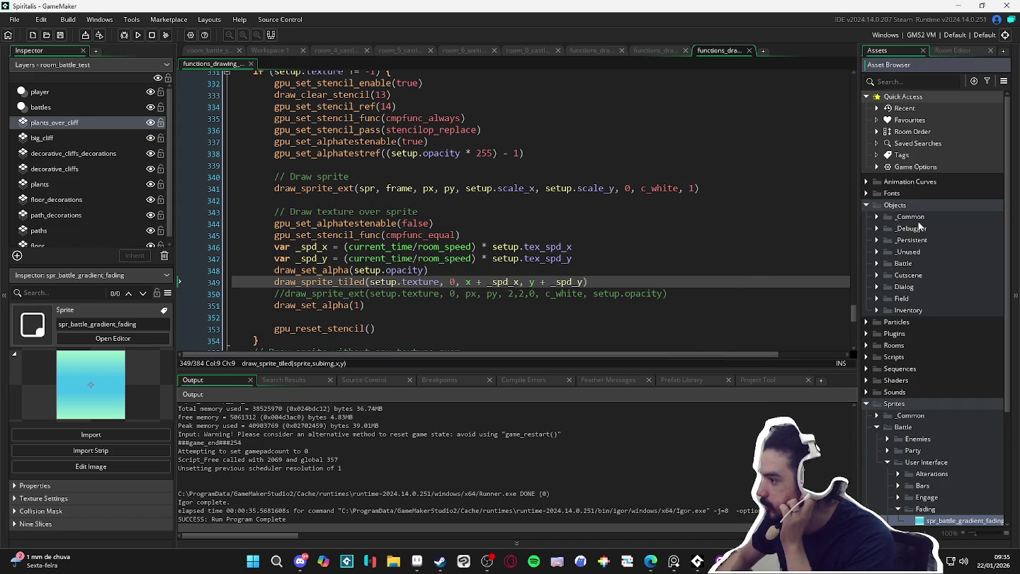
left_click(877, 229)
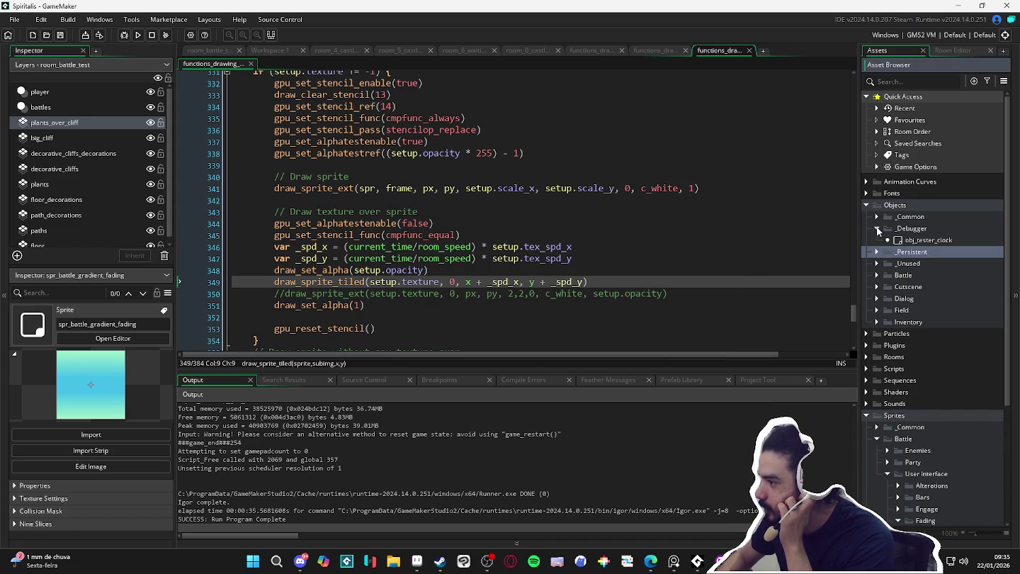
left_click(912, 229)
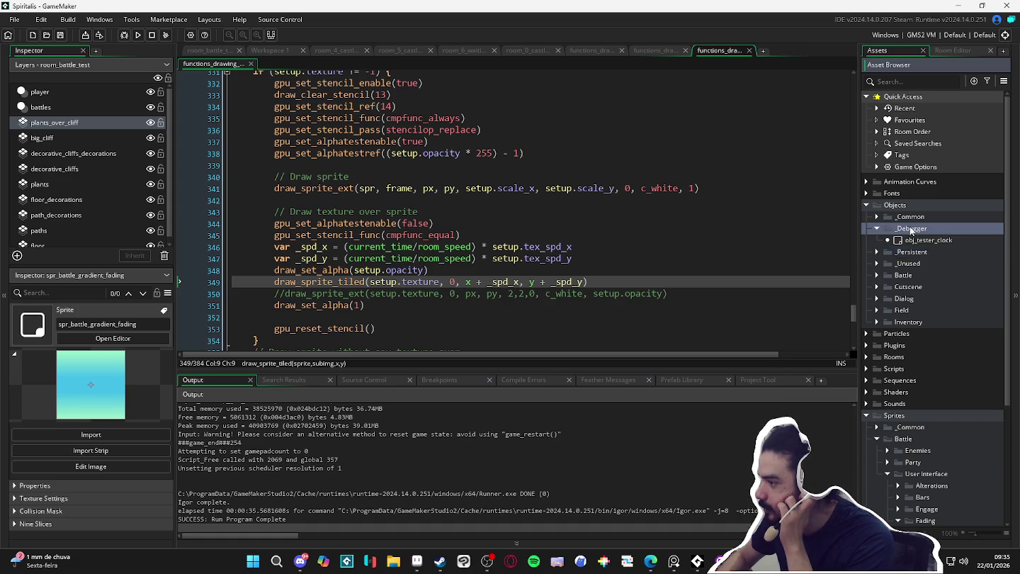
right_click(913, 229)
key("Escape")
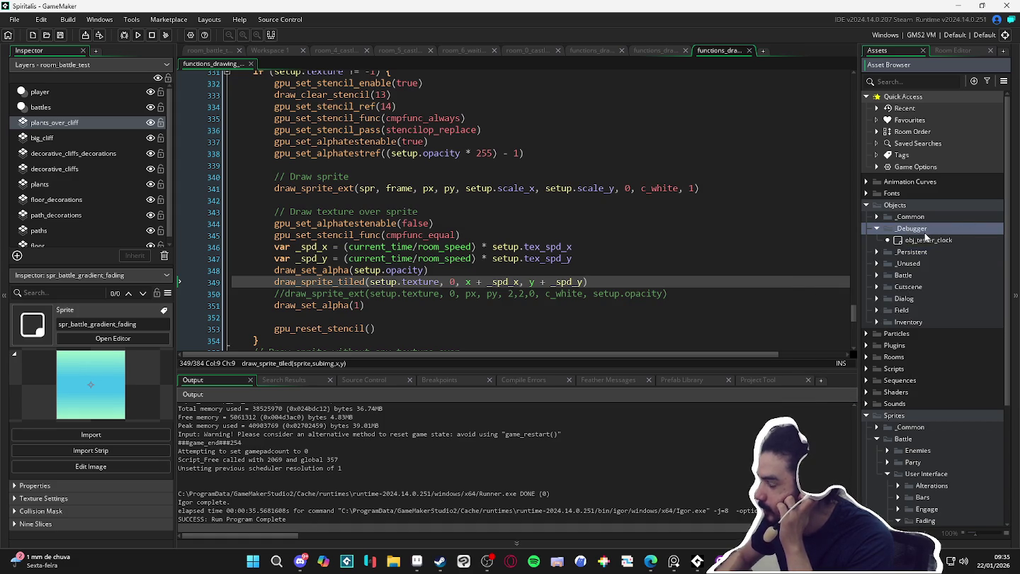
right_click(927, 236)
left_click(959, 233)
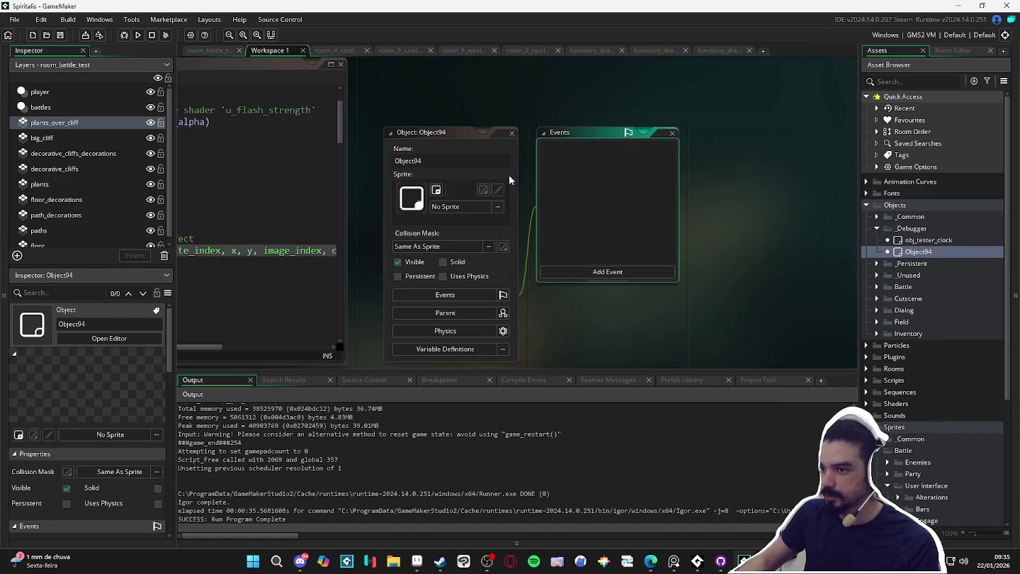
left_click(466, 161)
type("obj_")
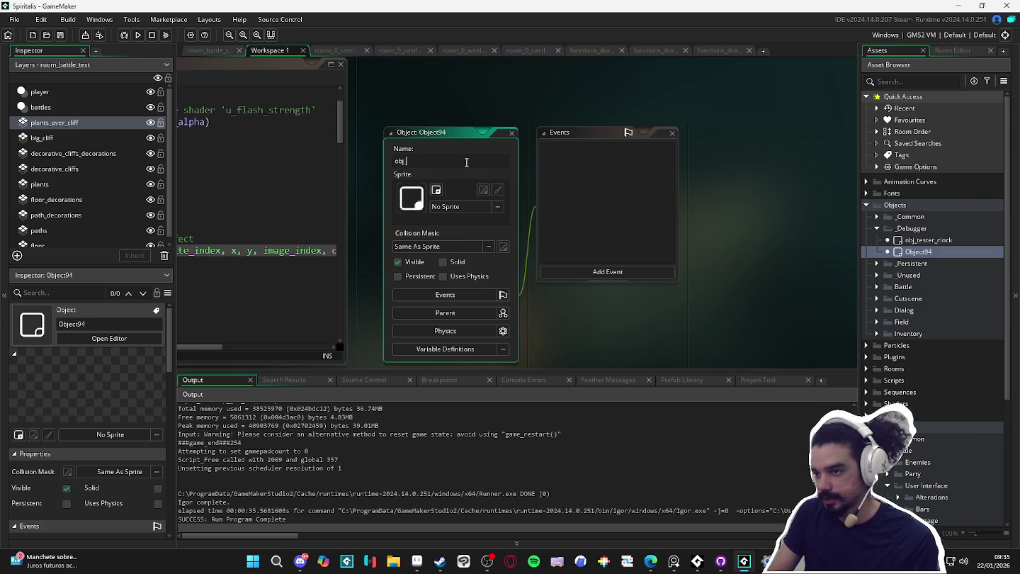
type("tester_draw")
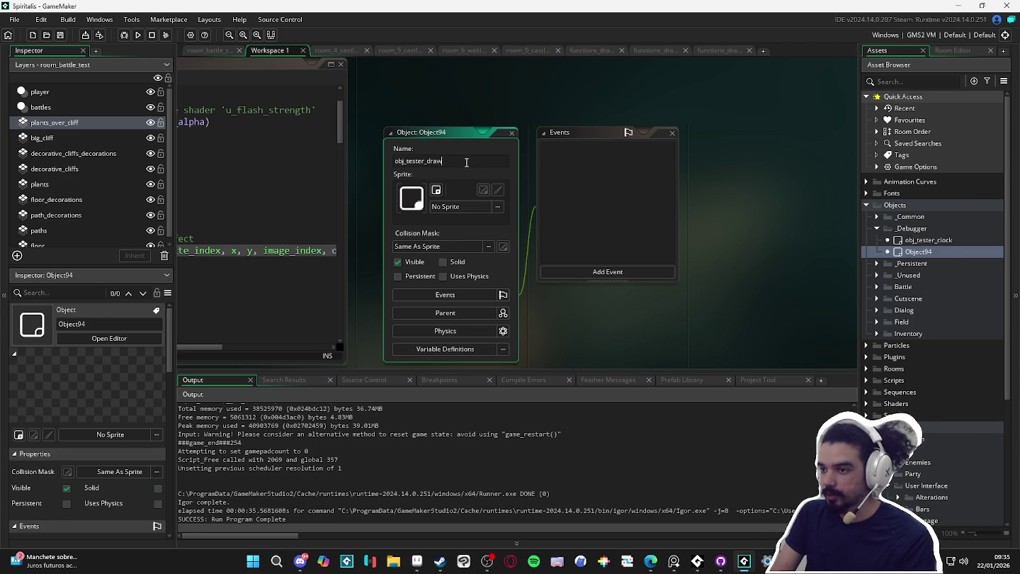
key("Return")
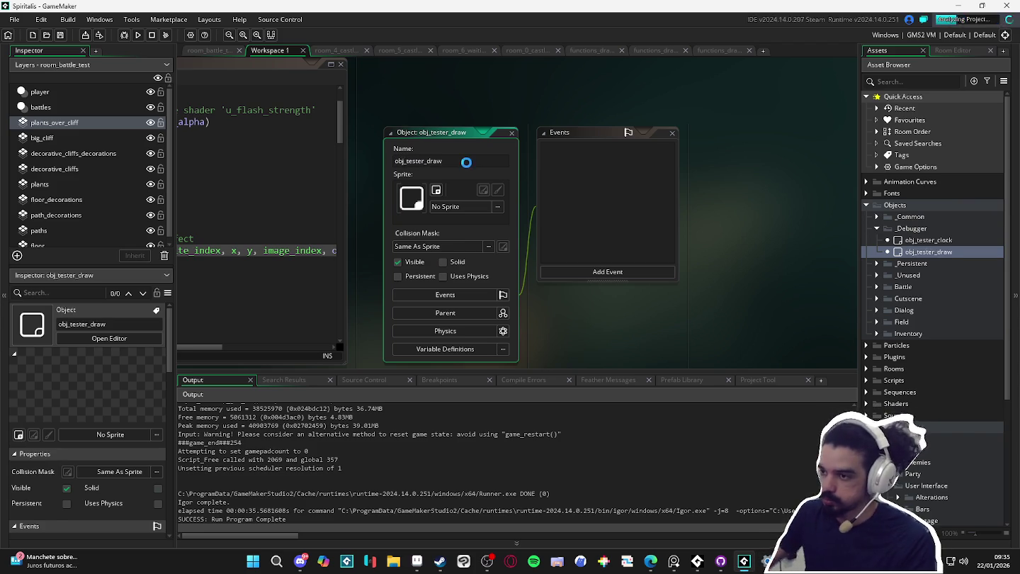
- Search the assets for enemy and assign spr_enemy_1 as the object's sprite
scroll(921, 341, "down", 5)
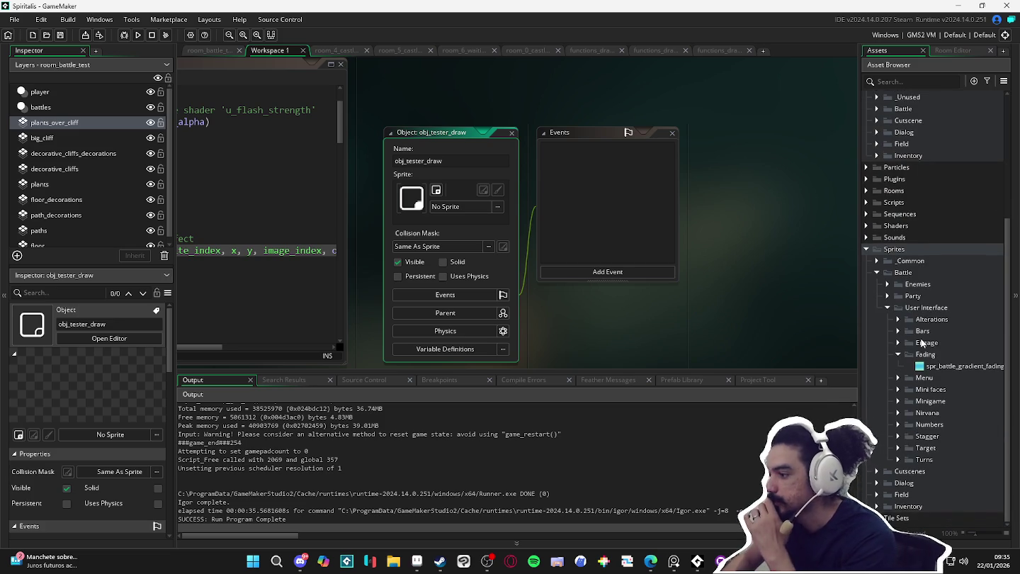
left_click(923, 82)
type("slime")
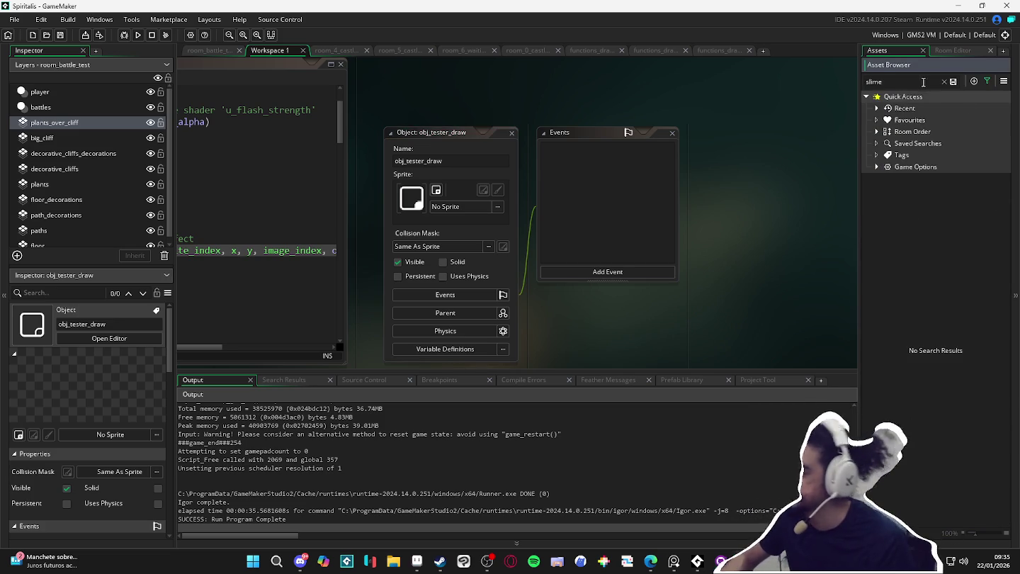
key("ctrl+a")
key("BackSpace")
type("enmem")
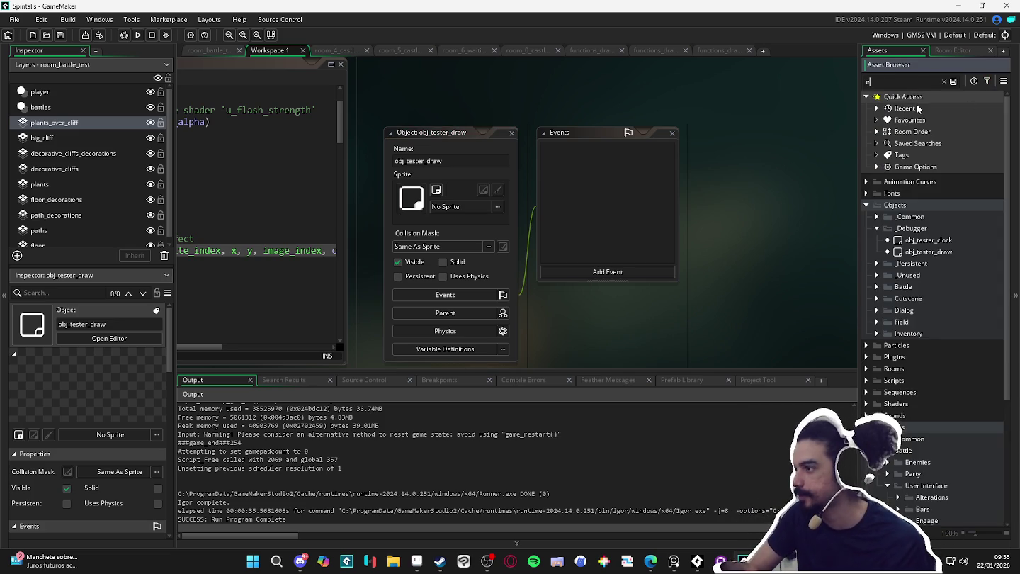
key("BackSpace")
key("BackSpace")
key("BackSpace")
type("emy")
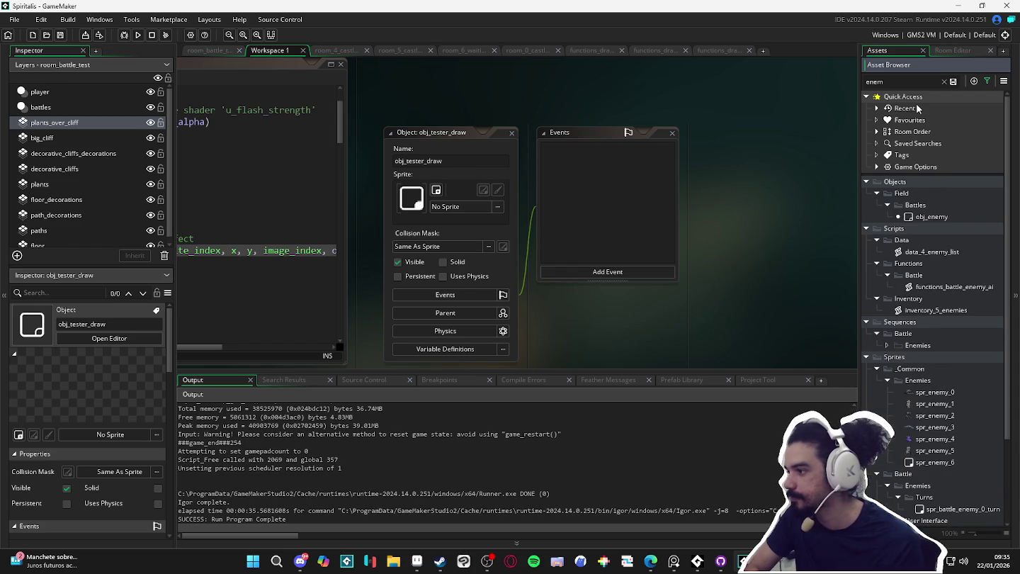
left_click(952, 335)
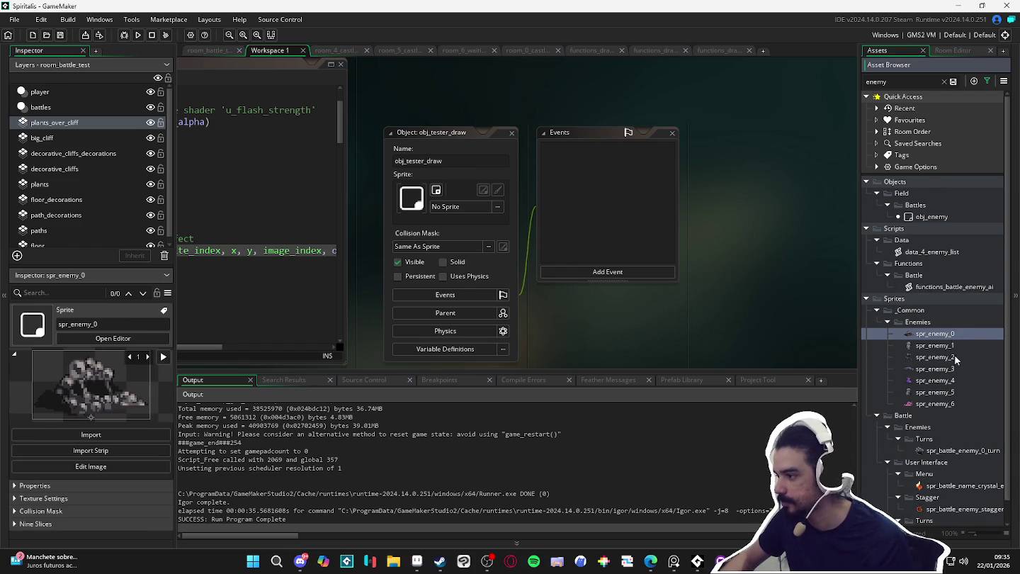
left_click(948, 345)
left_click_drag(957, 347, 465, 205)
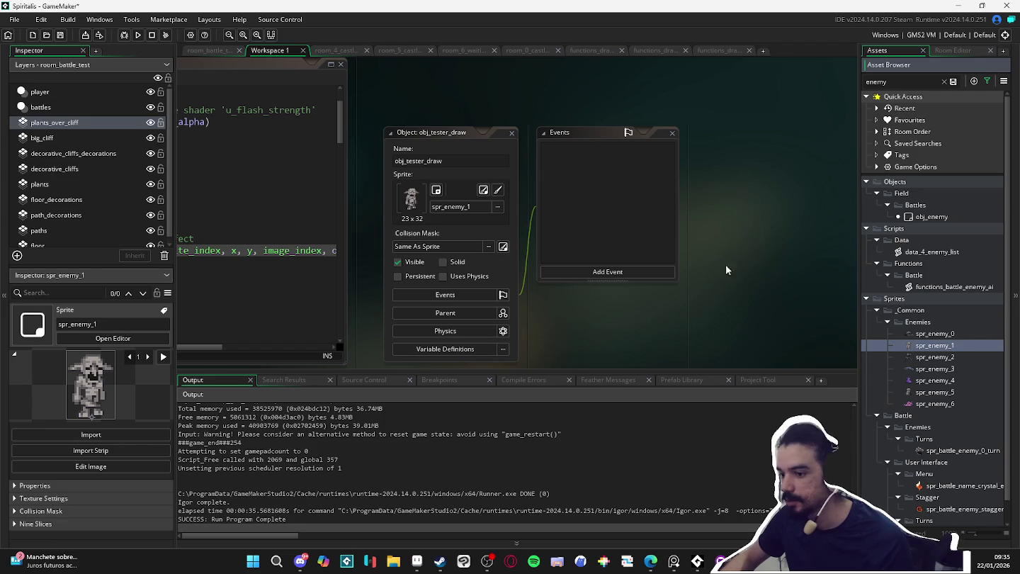
left_click(553, 424)
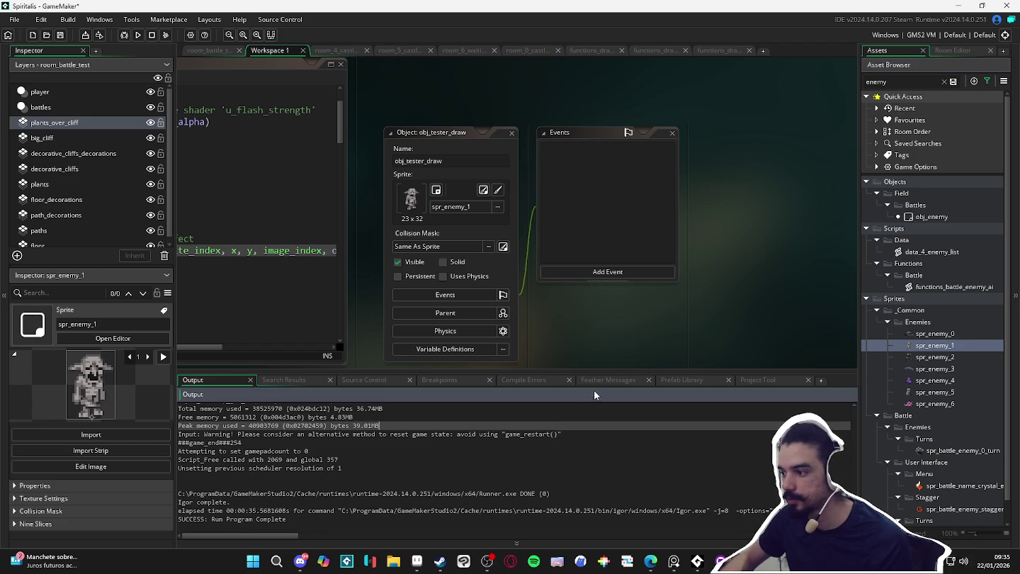
key("ctrl+f")
- Search the project for draw_texture_ou, then draw_sprite_ou, listing seven draw_sprite_outlined uses
type("draw_texture_ou")
key("Return")
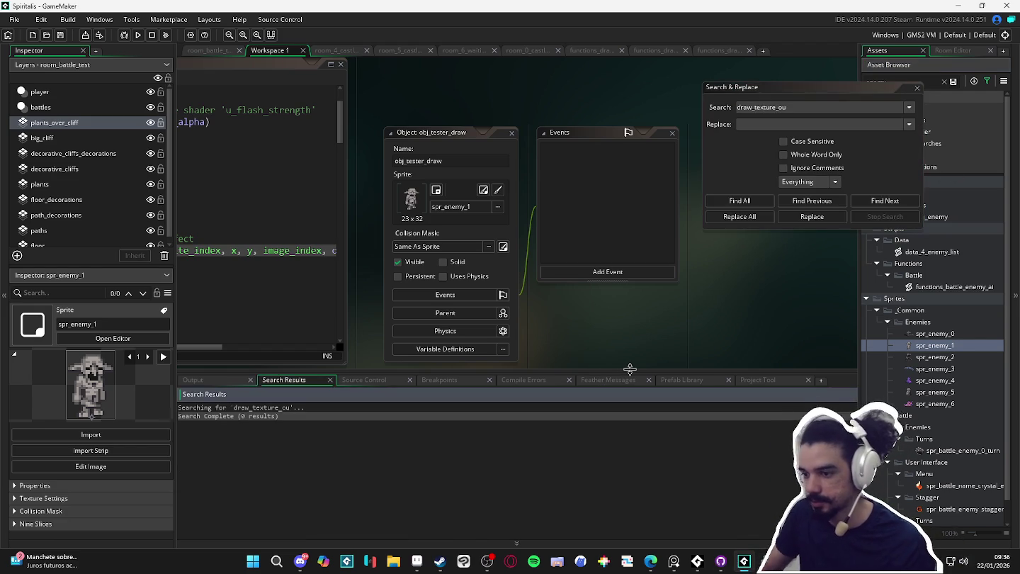
left_click(802, 107)
type("draw_sprite_ou")
key("Return")
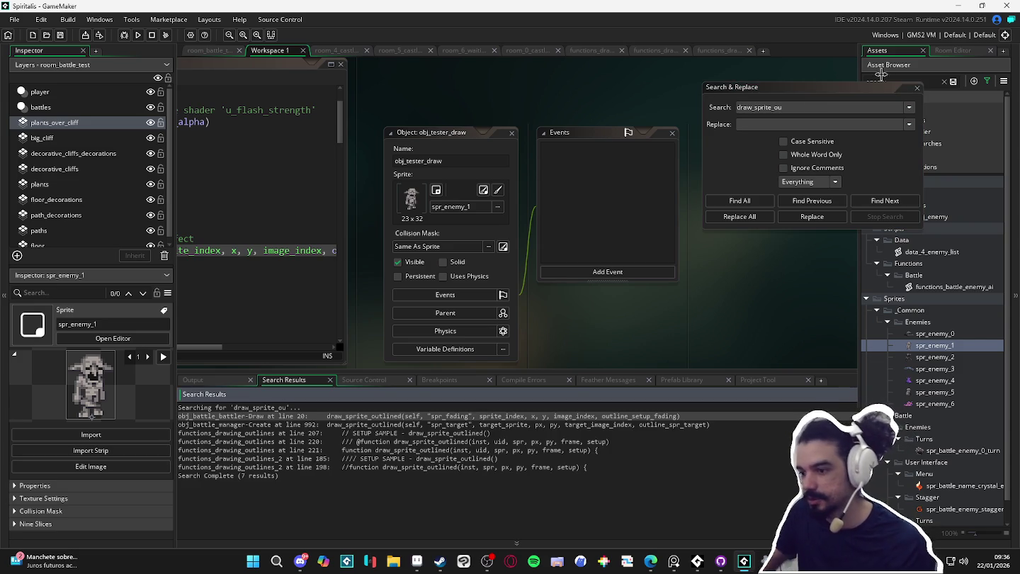
- Inspect the draw_sprite_outlined call at line 20 of obj_battle_battler's Draw event
double_click(475, 417)
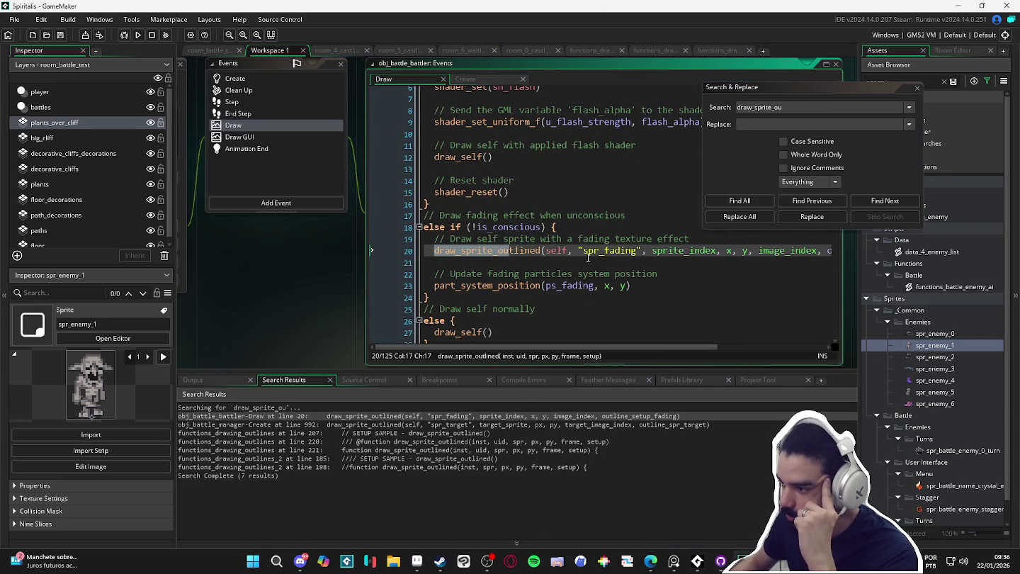
scroll(651, 347, "right", 2)
scroll(651, 346, "left", 2)
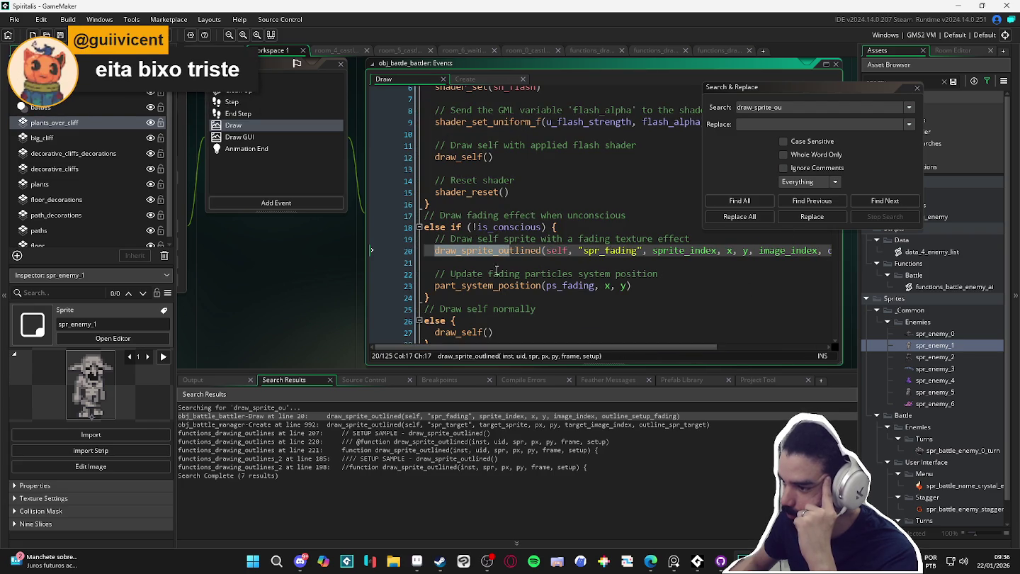
mouse_move(437, 261)
left_mouse_down()
mouse_move(858, 260)
mouse_move(856, 250)
left_mouse_up()
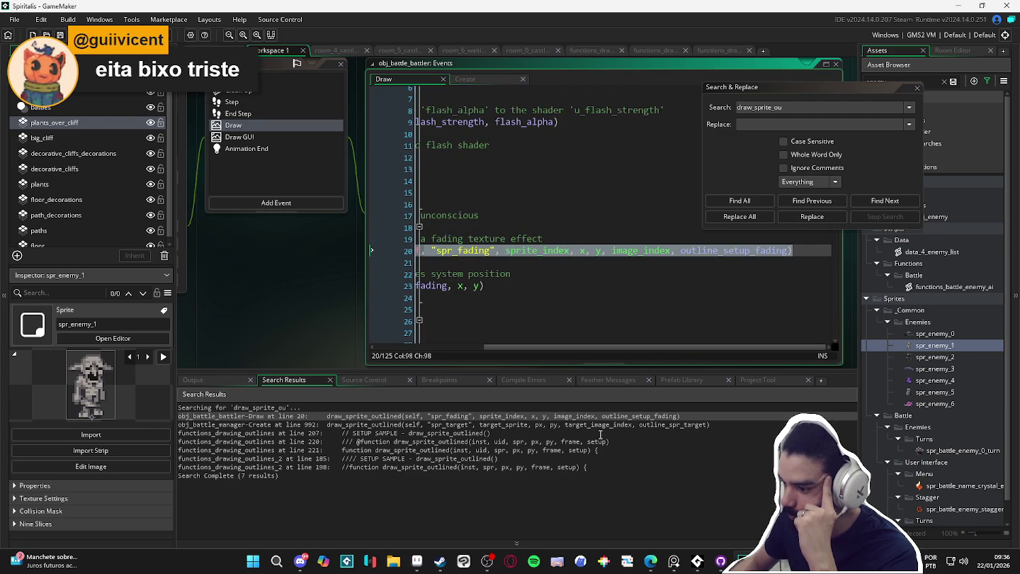
- Open obj_battle_manager's Create call at line 992 and select the whole draw_sprite_outlined call
left_click(714, 425)
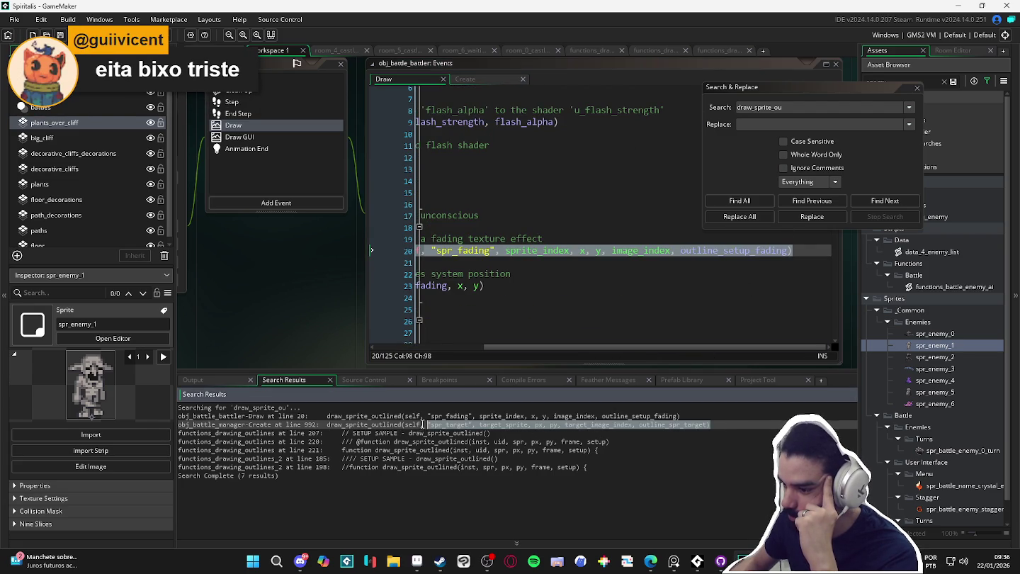
double_click(361, 426)
left_click_drag(617, 267, 813, 270)
left_click_drag(799, 235, 436, 241)
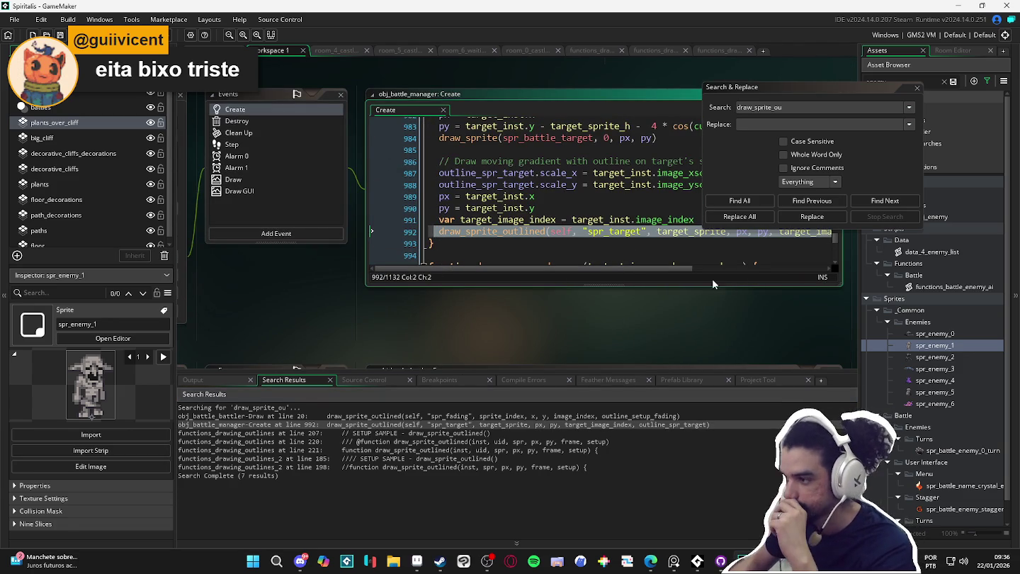
scroll(750, 266, "right", 3)
scroll(750, 266, "left", 3)
scroll(577, 171, "up", 1)
scroll(575, 170, "up", 3)
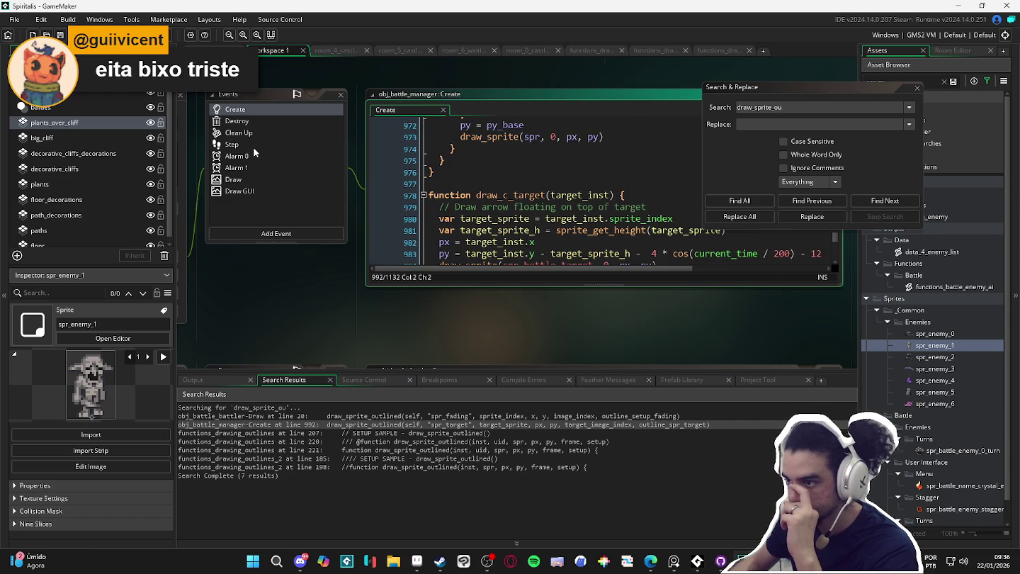
- Search obj_battle_manager's Draw event code for draw_c
left_click(243, 180)
key("ctrl+f")
type("draw_c")
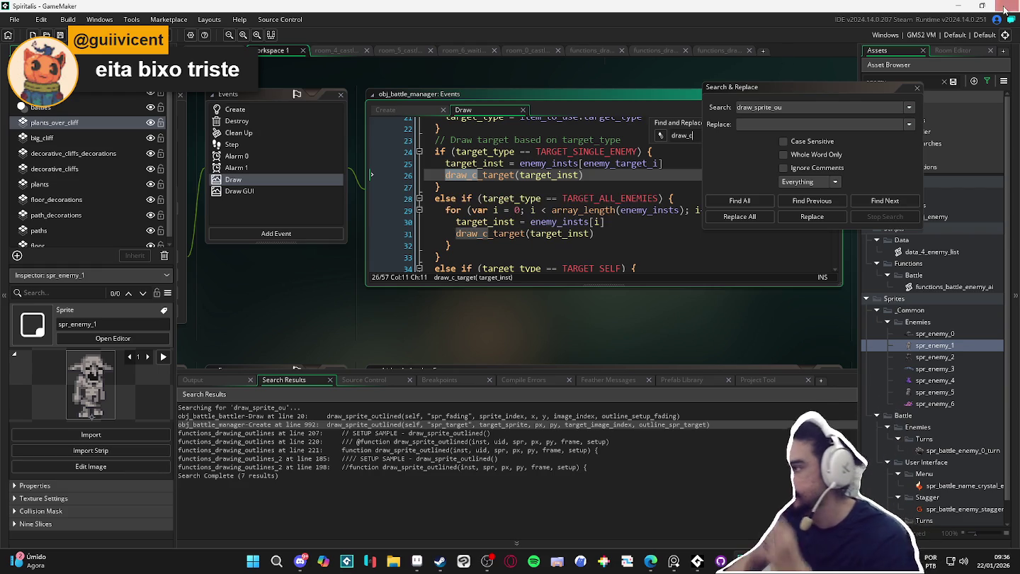
- Close the project search, open obj_enemy, then reopen obj_tester_draw from recent assets
left_click(916, 87)
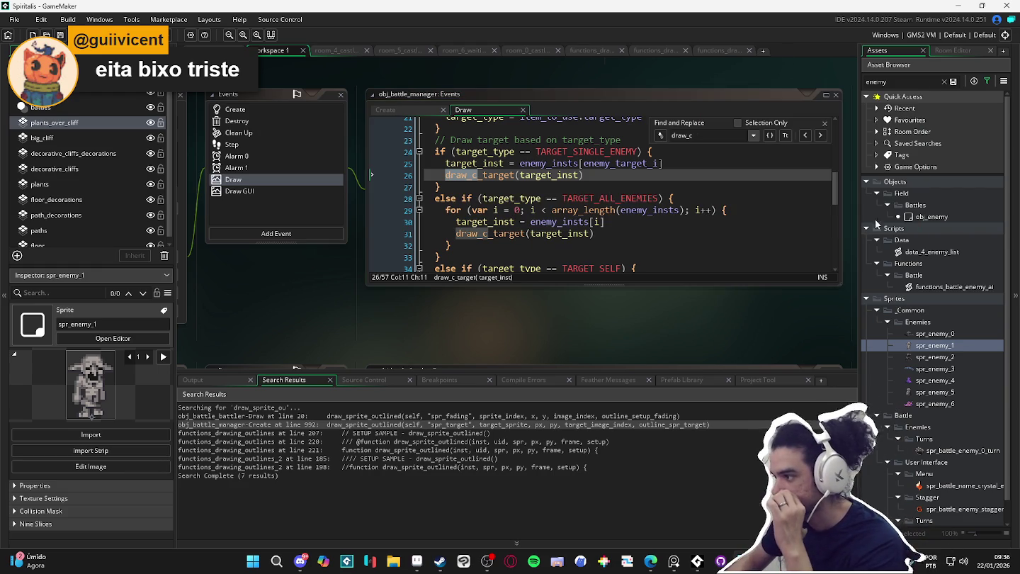
double_click(928, 219)
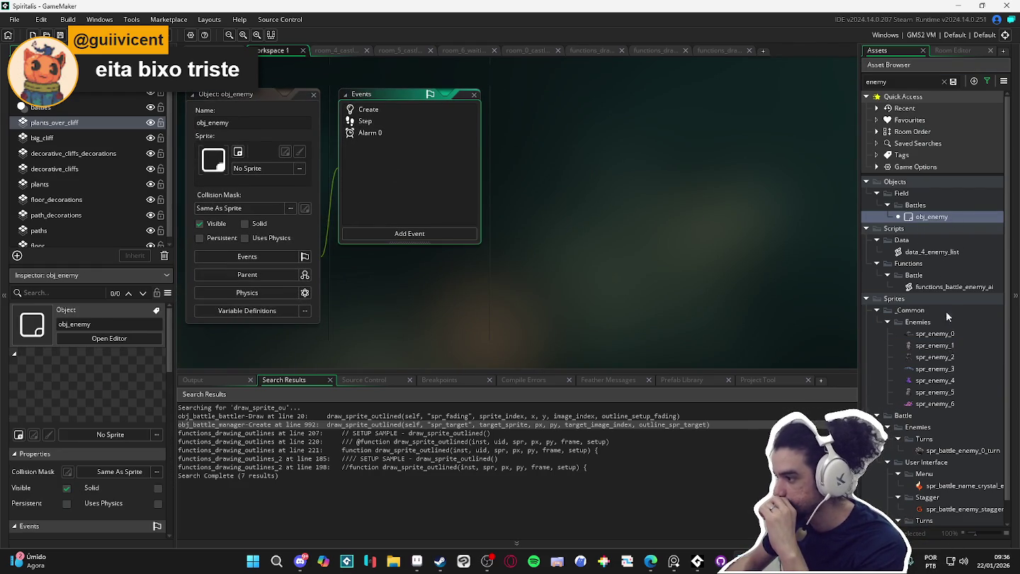
left_click(882, 116)
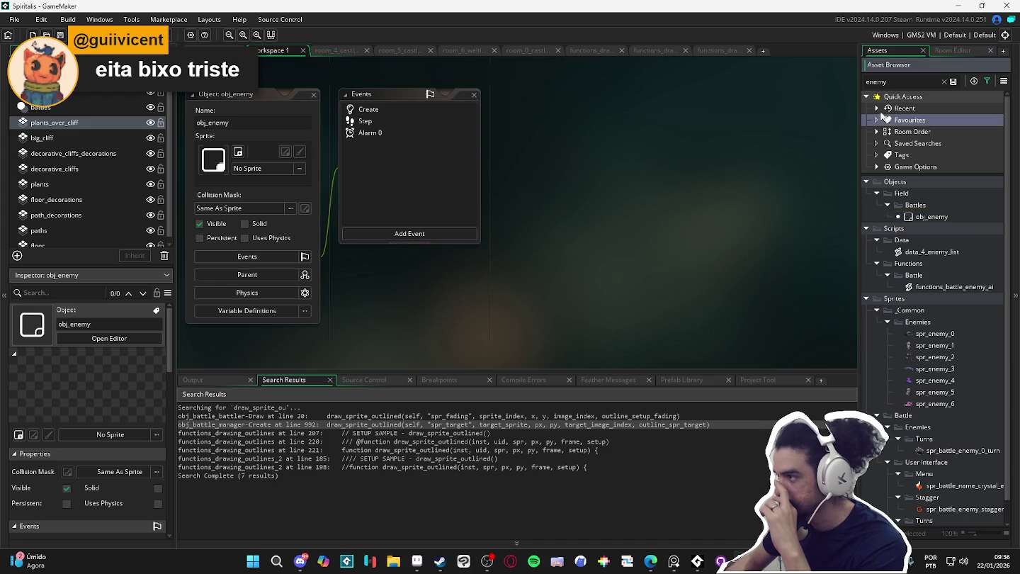
left_click(878, 107)
double_click(927, 119)
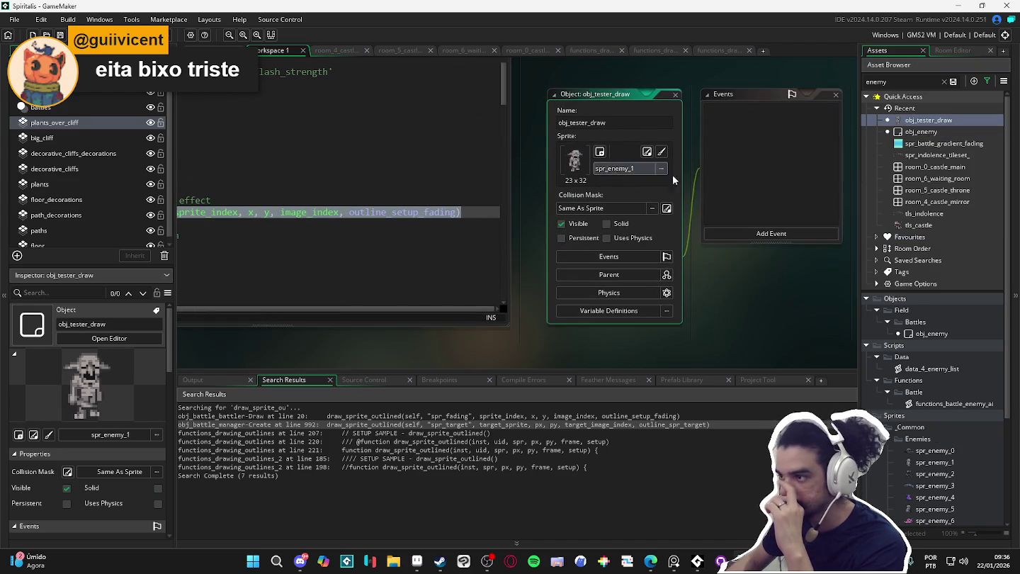
- Add a Draw event to obj_tester_draw calling draw_sprite_outlined with sprite_index and image_index
left_click(762, 235)
mouse_move(801, 301)
left_click(844, 301)
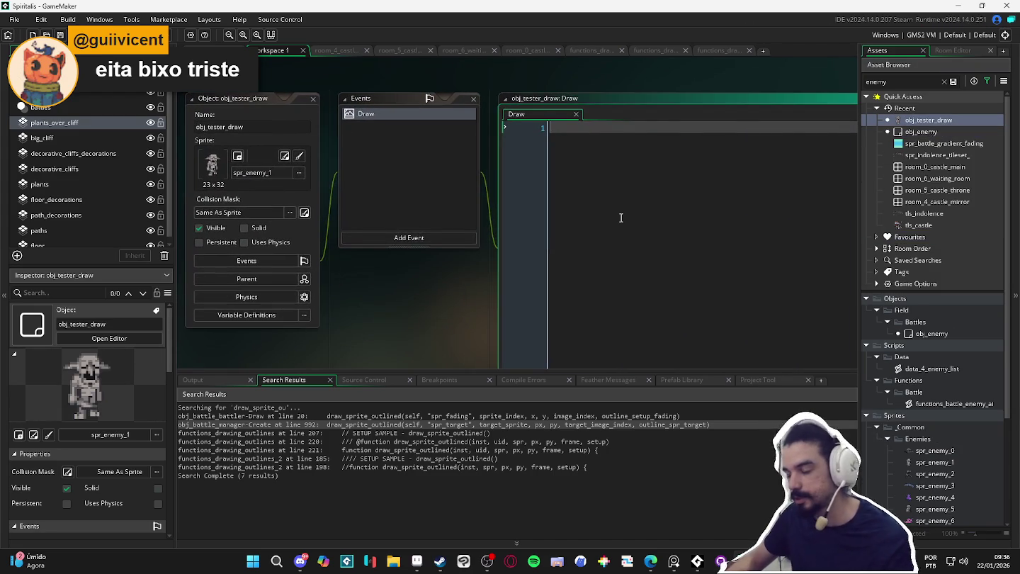
key("ctrl+v")
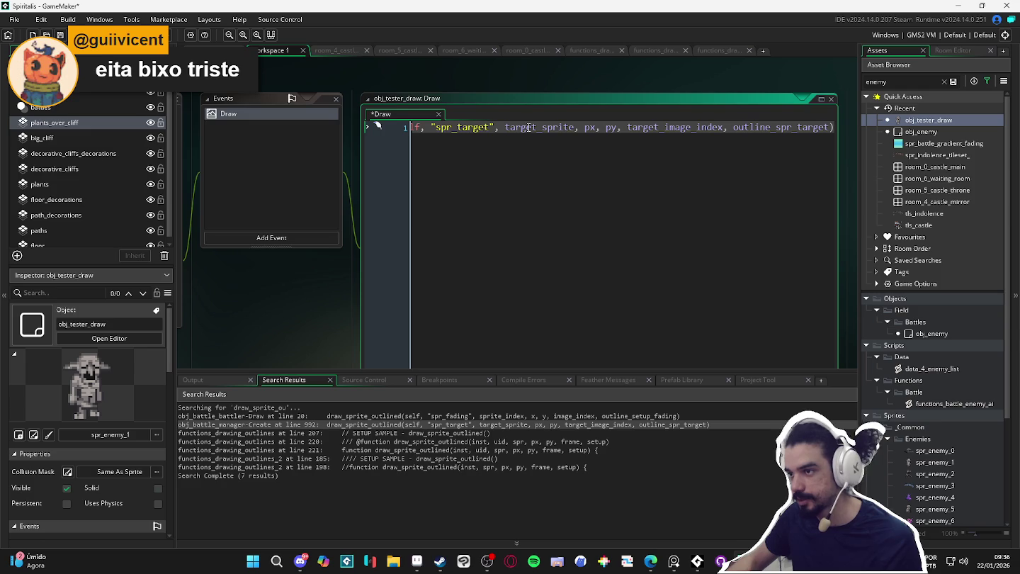
type("spr")
type("ind")
key("Return")
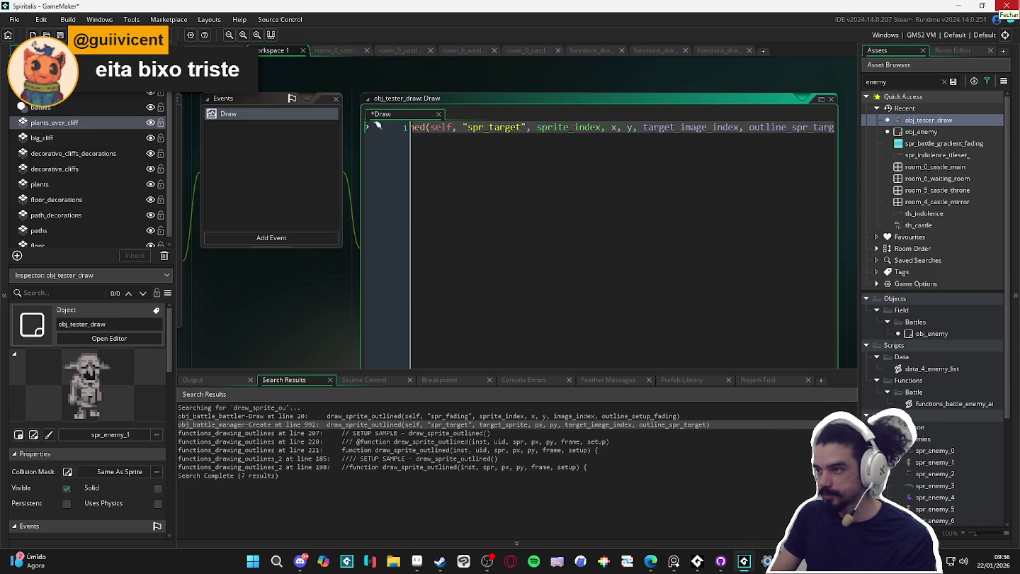
type("im")
key("Return")
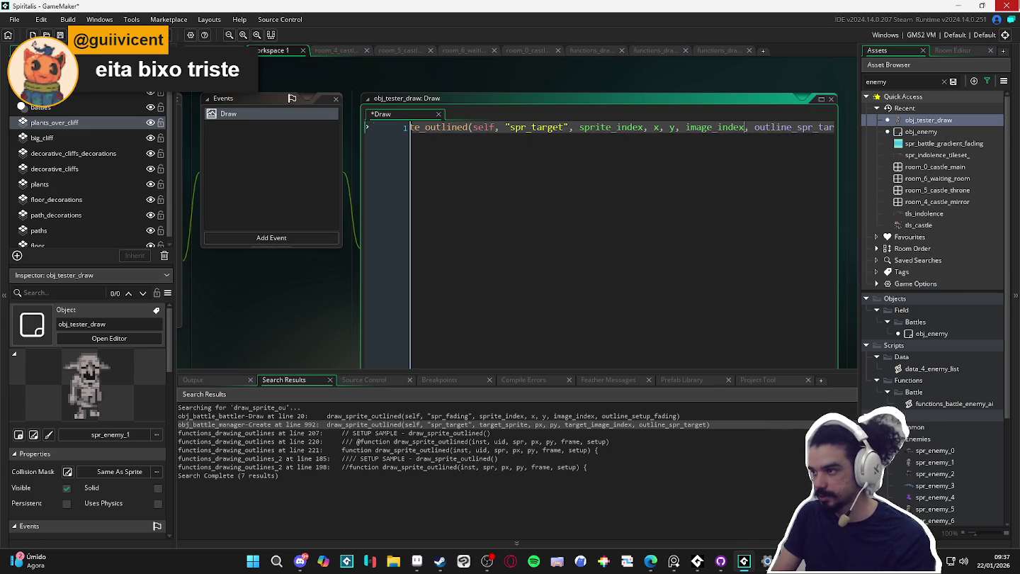
key("ctrl+shift+Right")
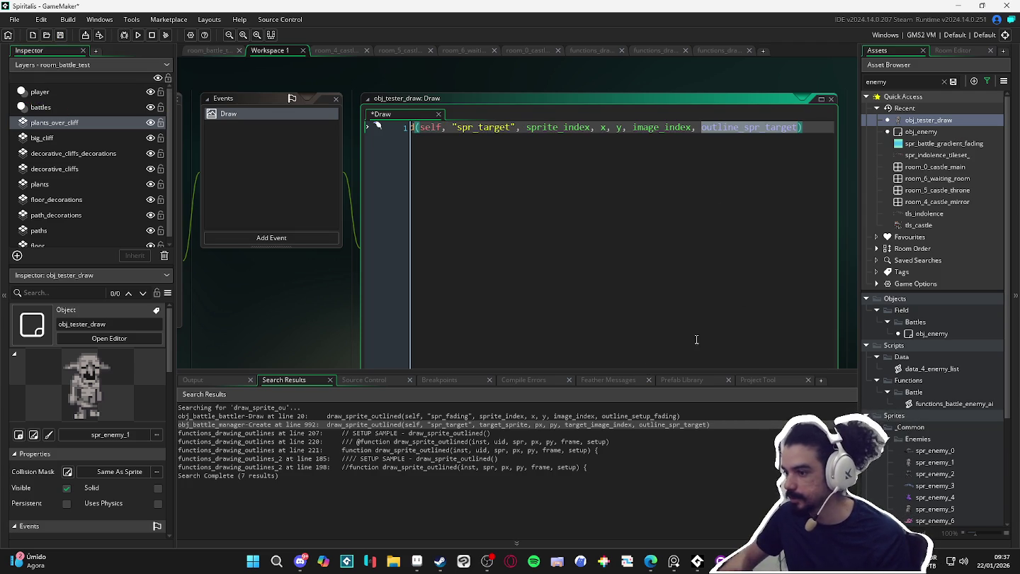
- Locate and select the outline_spr_target definition block in obj_battle_manager's Create event
double_click(607, 424)
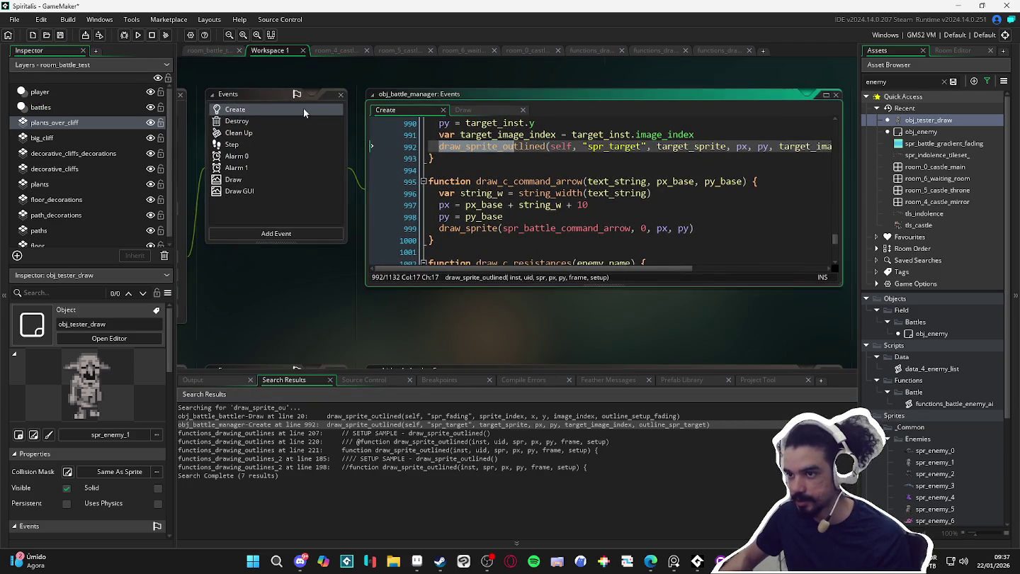
scroll(557, 210, "down", 4)
scroll(577, 204, "up", 6)
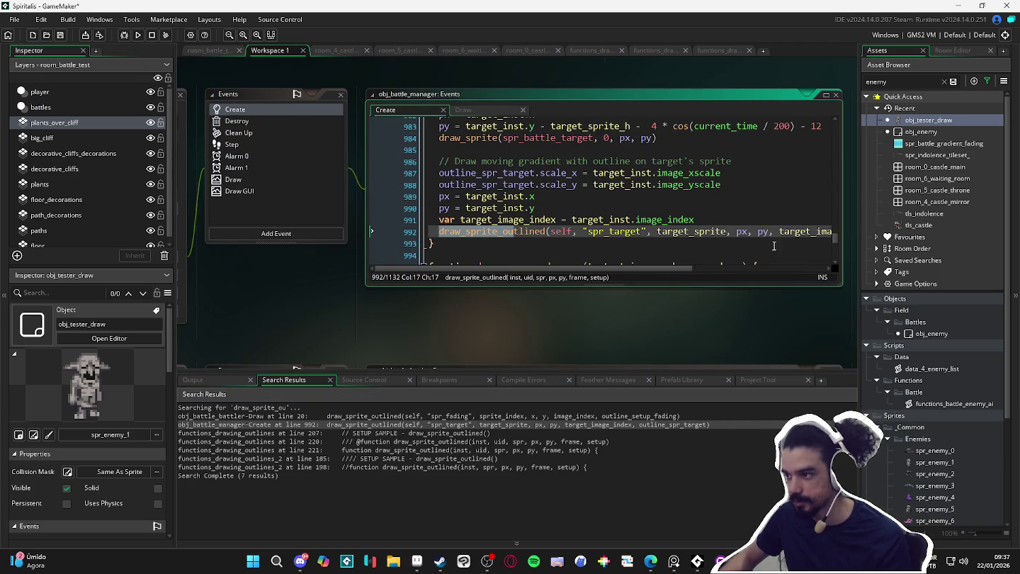
left_click_drag(615, 269, 797, 277)
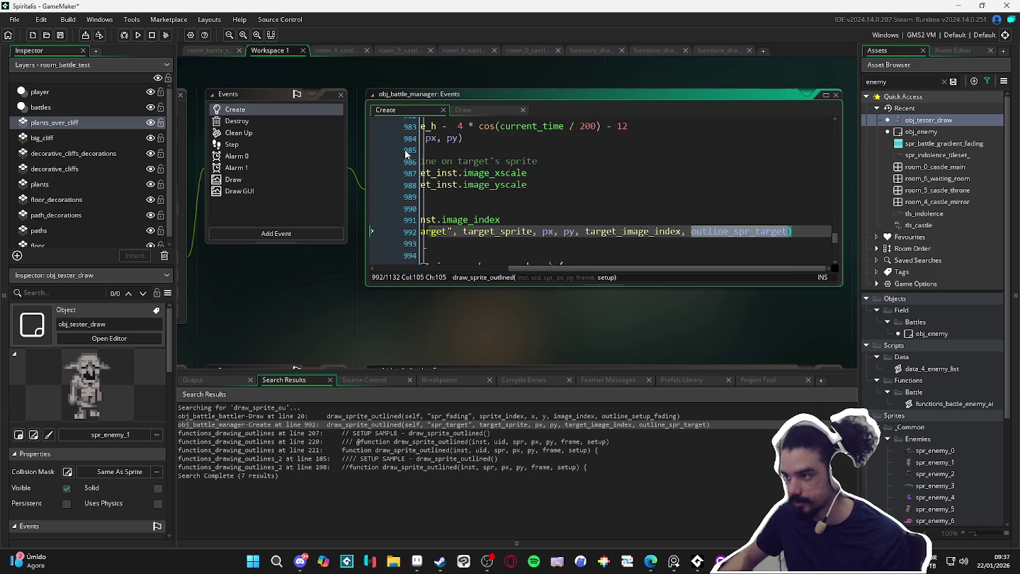
key("ctrl+f")
left_click(820, 137)
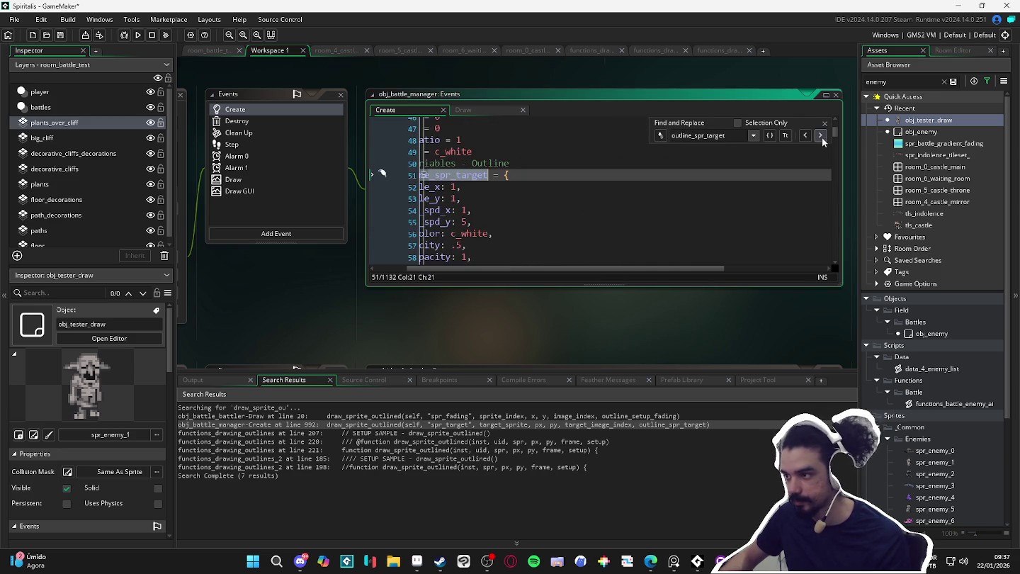
left_click(544, 195)
mouse_move(441, 176)
left_mouse_down()
mouse_move(495, 219)
mouse_move(516, 251)
left_mouse_up()
key("ctrl+c")
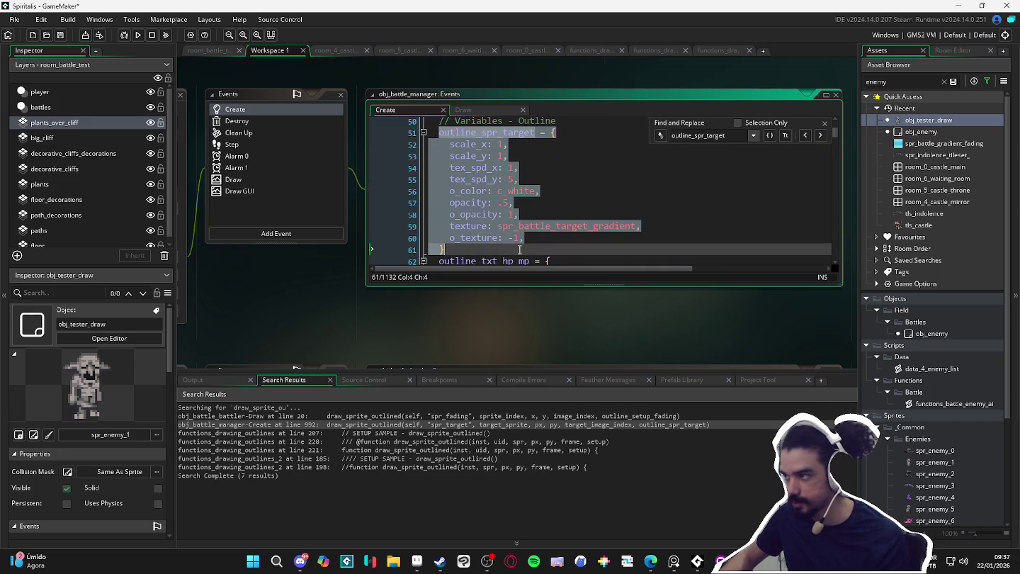
- Paste the outline_spr_target settings into a new obj_tester_draw Create event, then return to room_battle_test
double_click(931, 120)
left_click(425, 203)
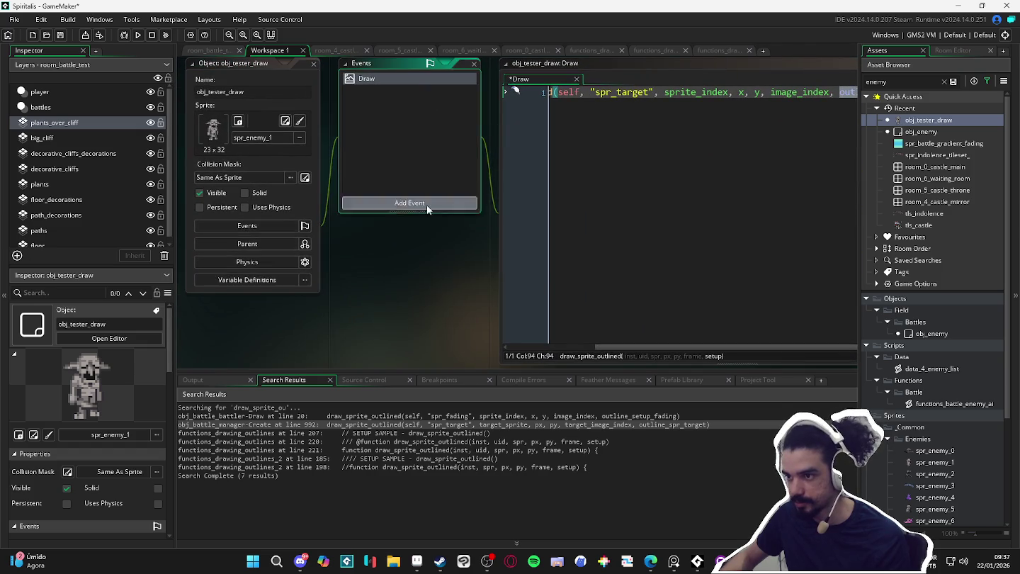
left_click(446, 217)
key("ctrl+v")
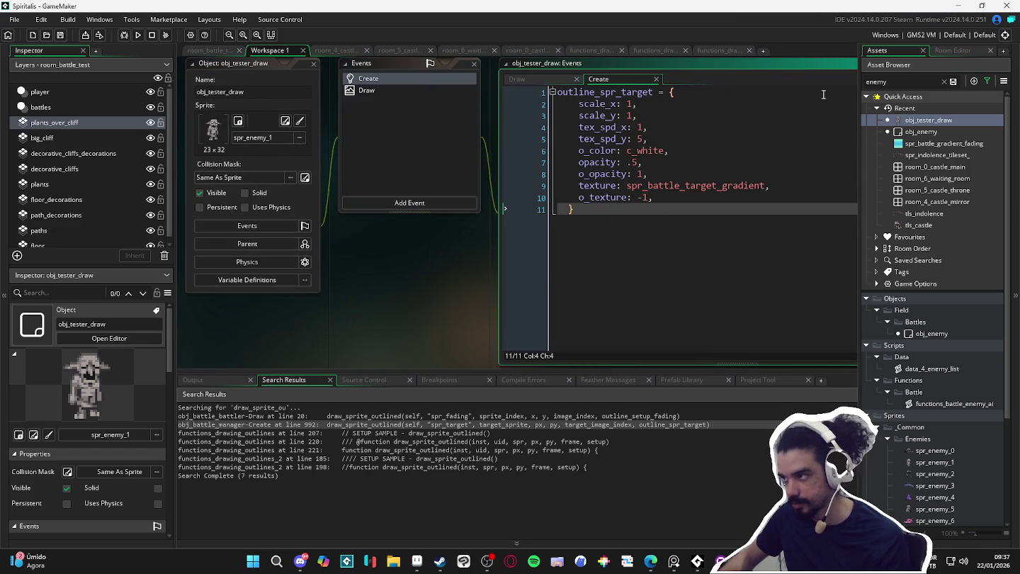
left_click(214, 51)
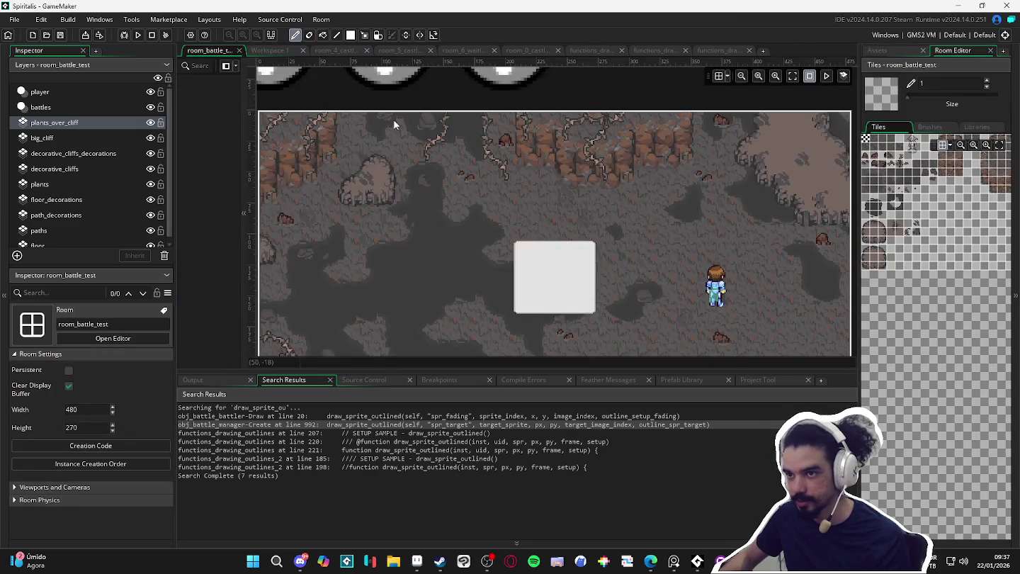
- Place an obj_tester_draw instance on the battles layer below the white square and run the game
left_click(896, 51)
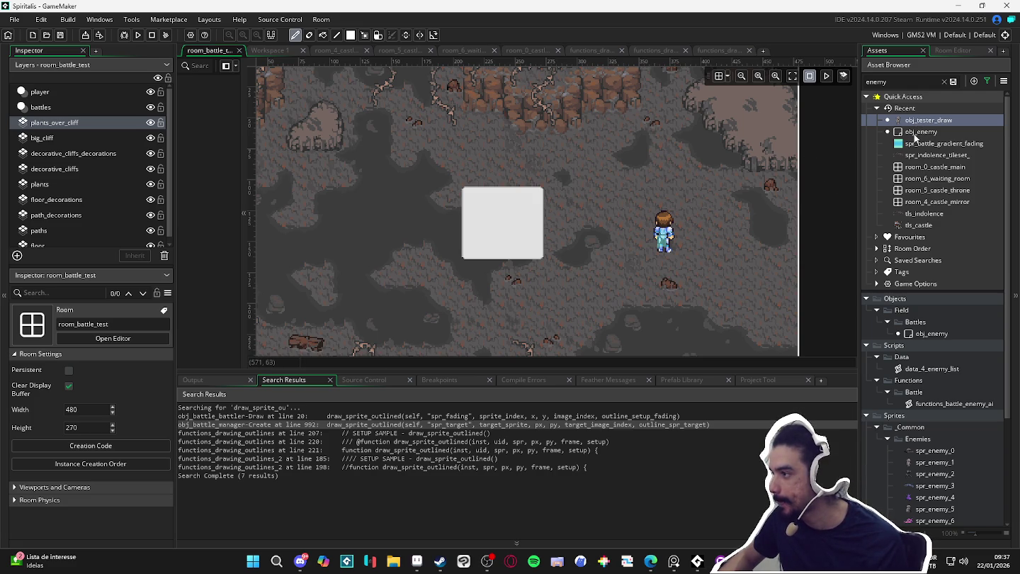
left_click(917, 133)
key("Up")
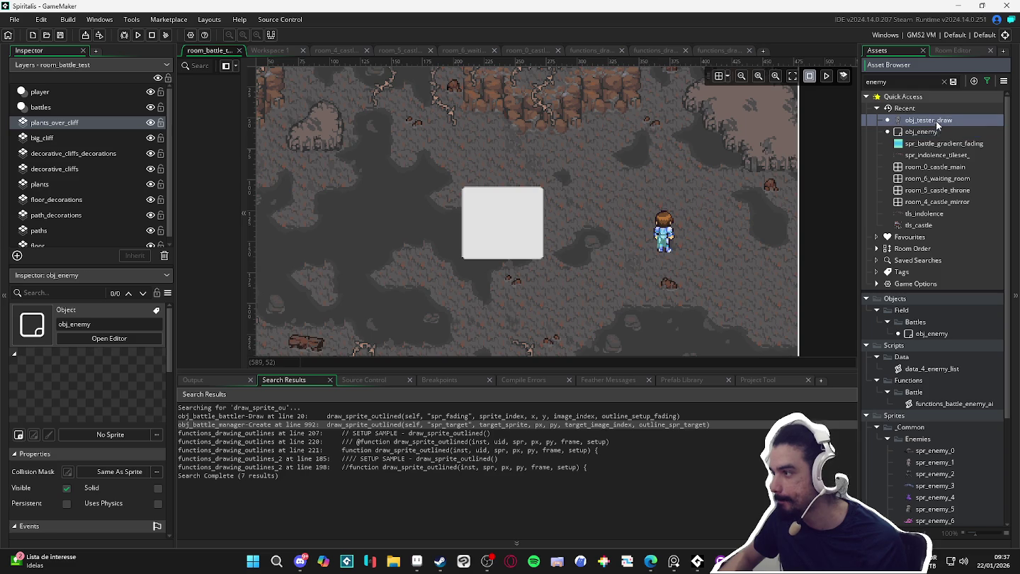
left_click(70, 104)
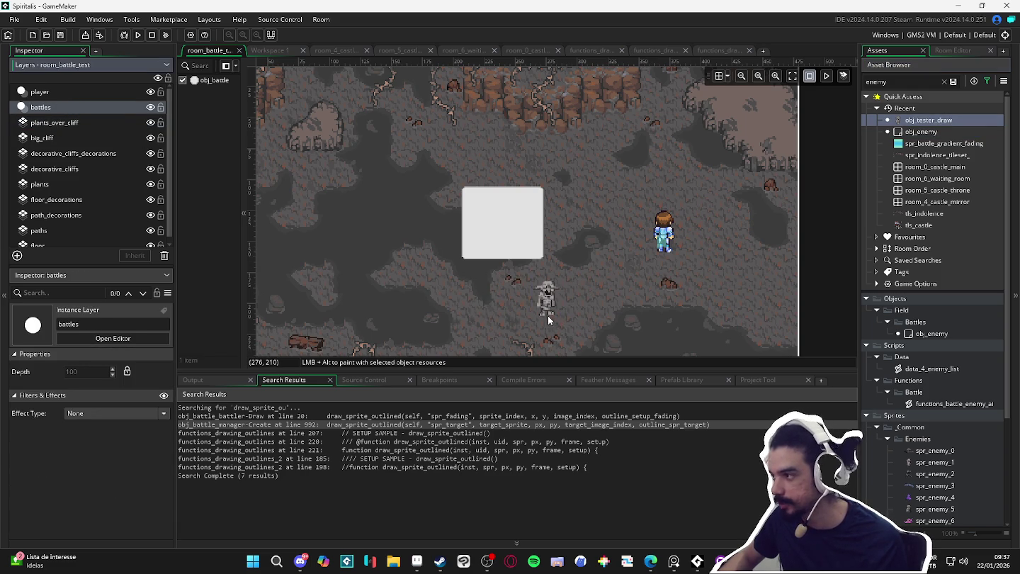
left_click(547, 315, "alt")
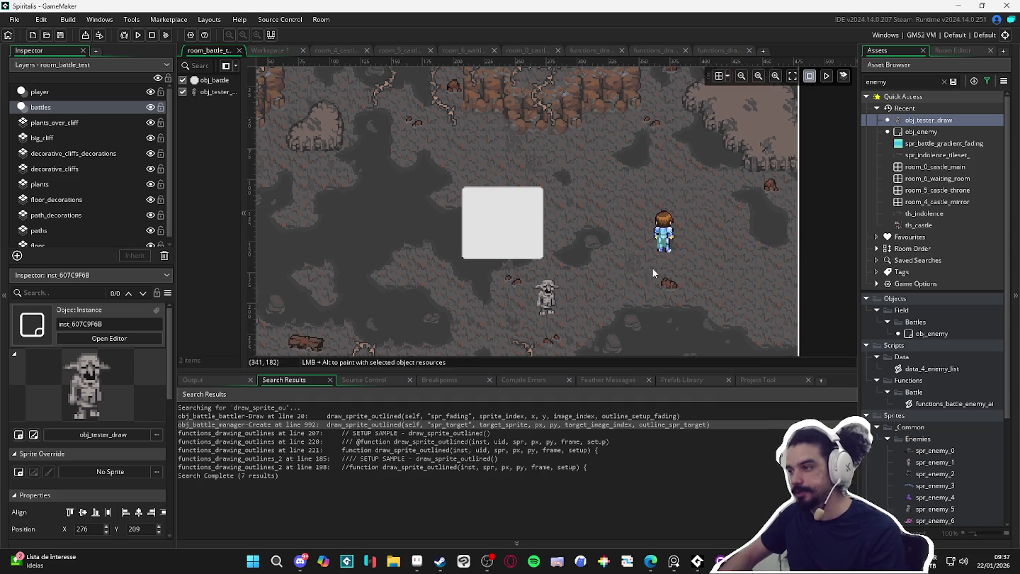
key("F5")
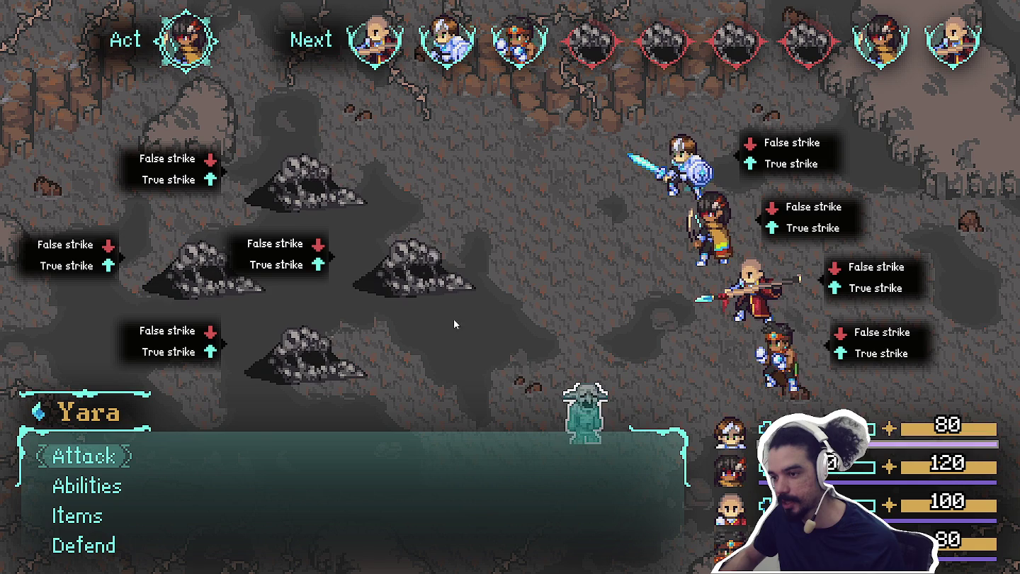
- Play several battle rounds, having each hero attack the Sloth Blobs
key("Return")
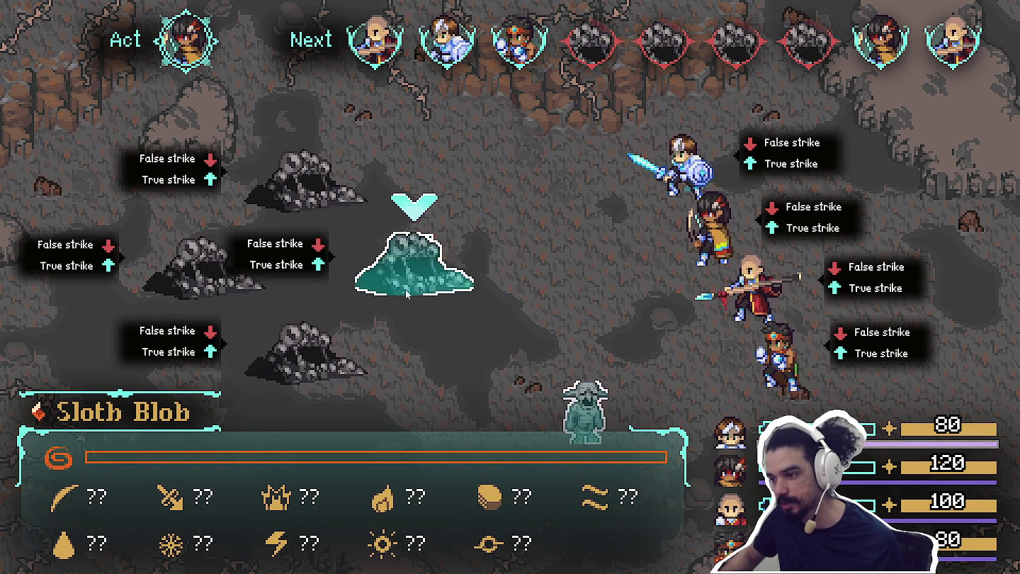
key("Return")
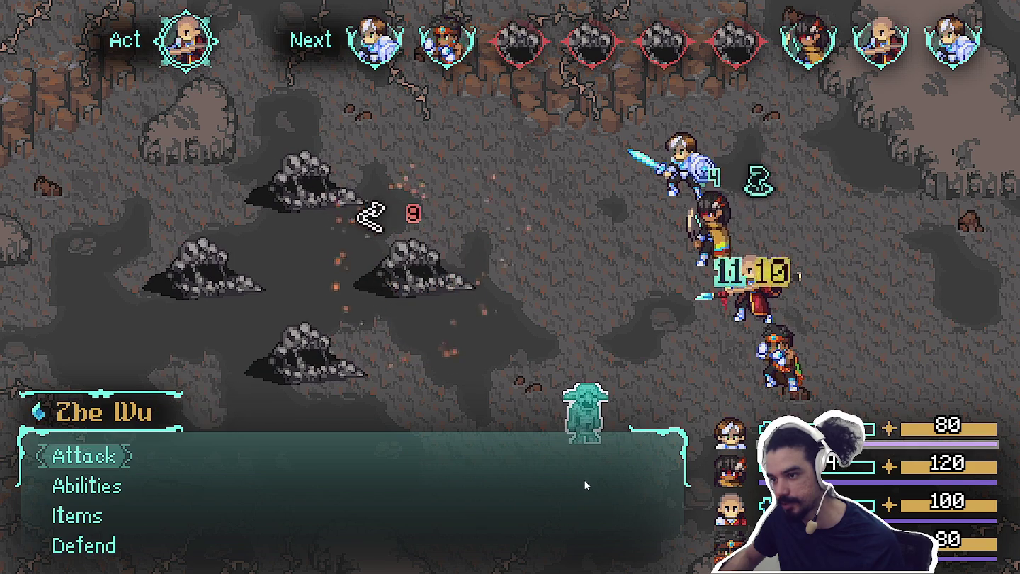
key("Return")
key("Return")
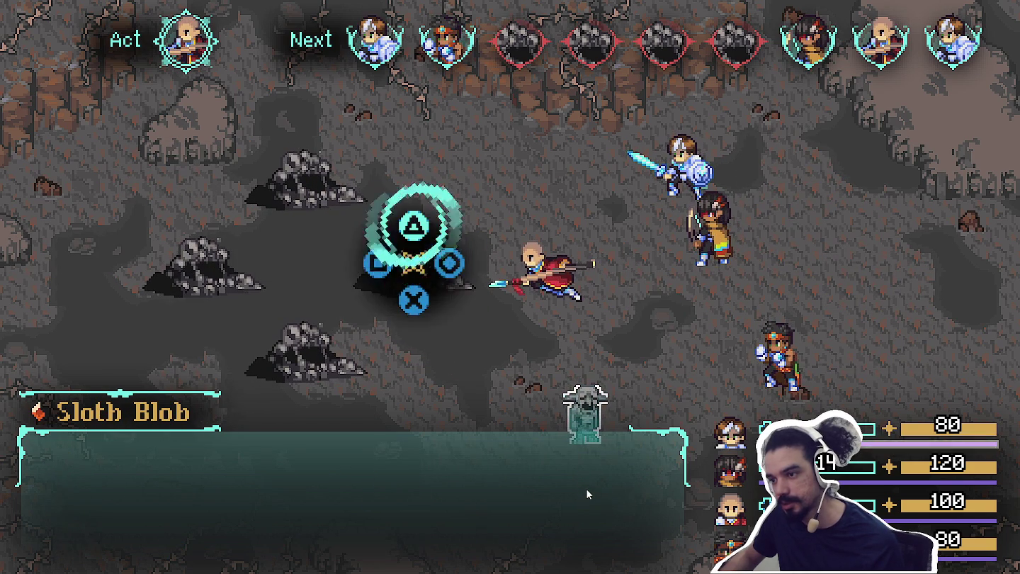
key("Return")
key("Return")
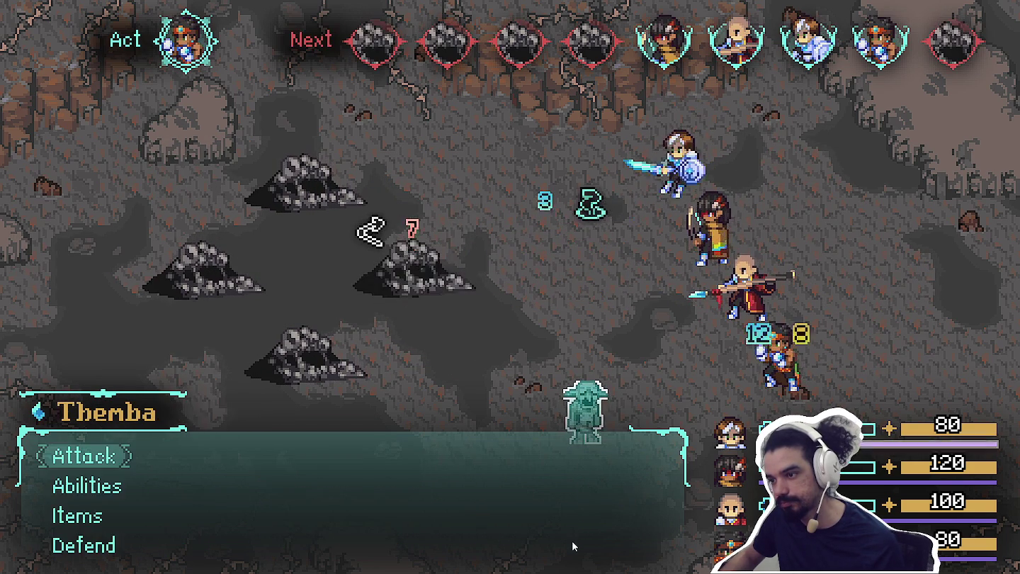
key("Return")
key("Return")
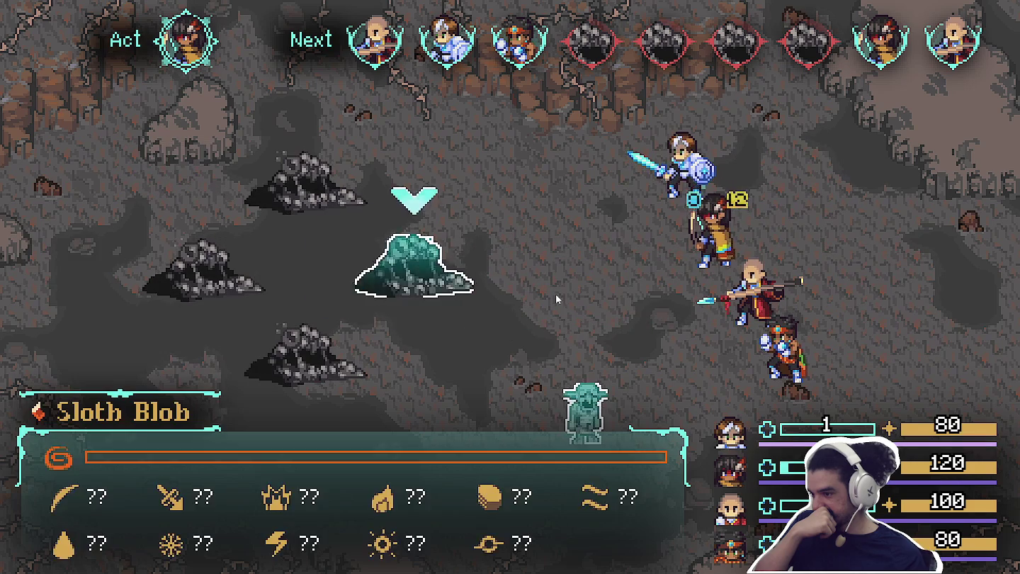
key("Return")
key("Return")
key("Return")
key("Return")
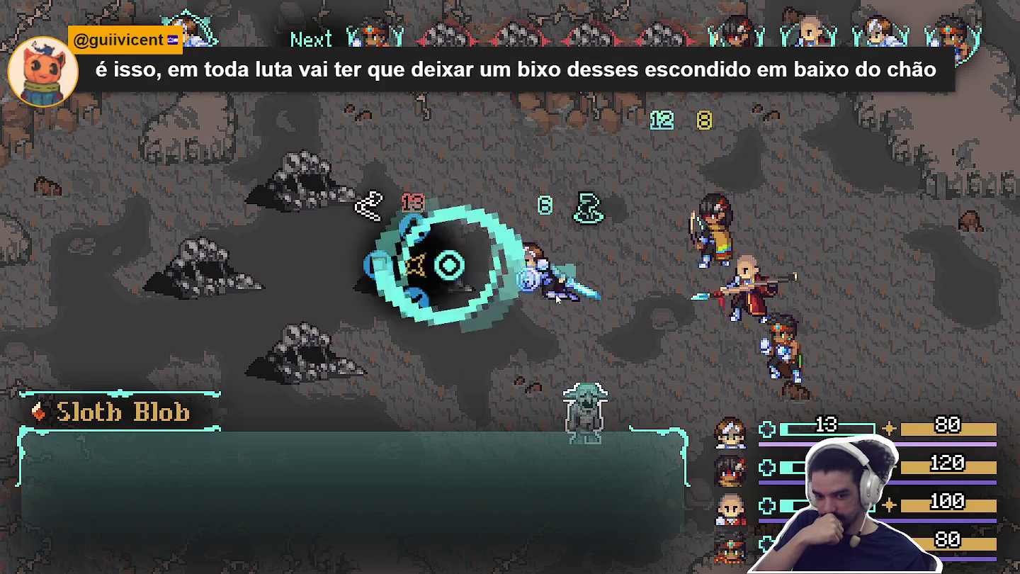
key("Return")
key("Return")
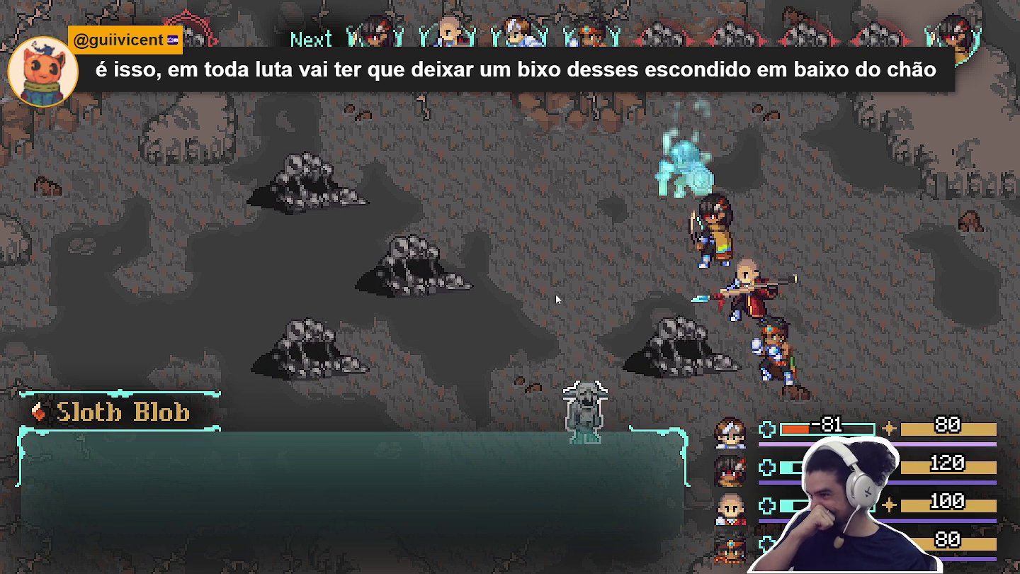
key("Return")
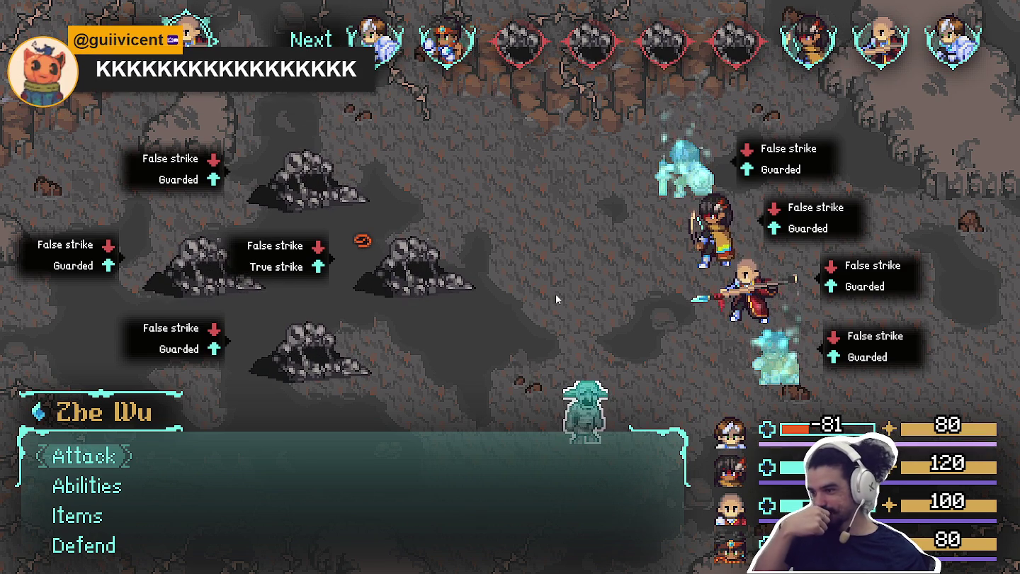
key("Return")
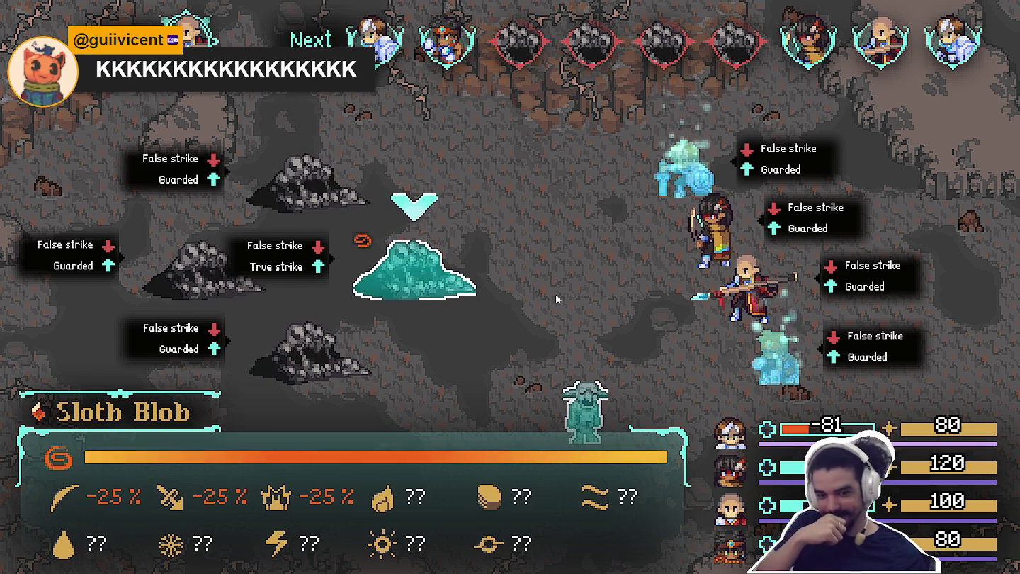
key("Return")
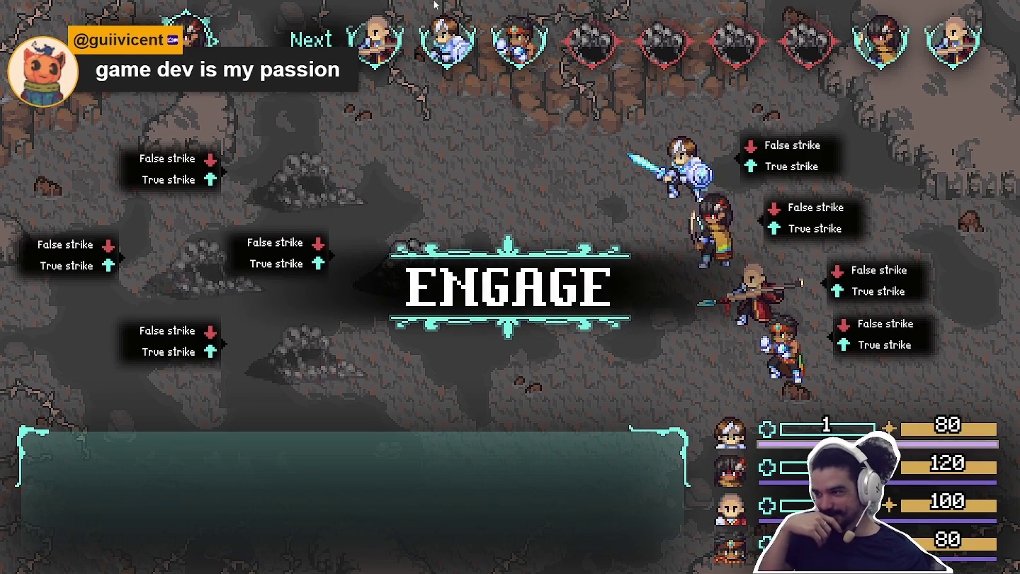
- Play another round with each hero attacking a Sloth Blob
key("Return")
key("Return")
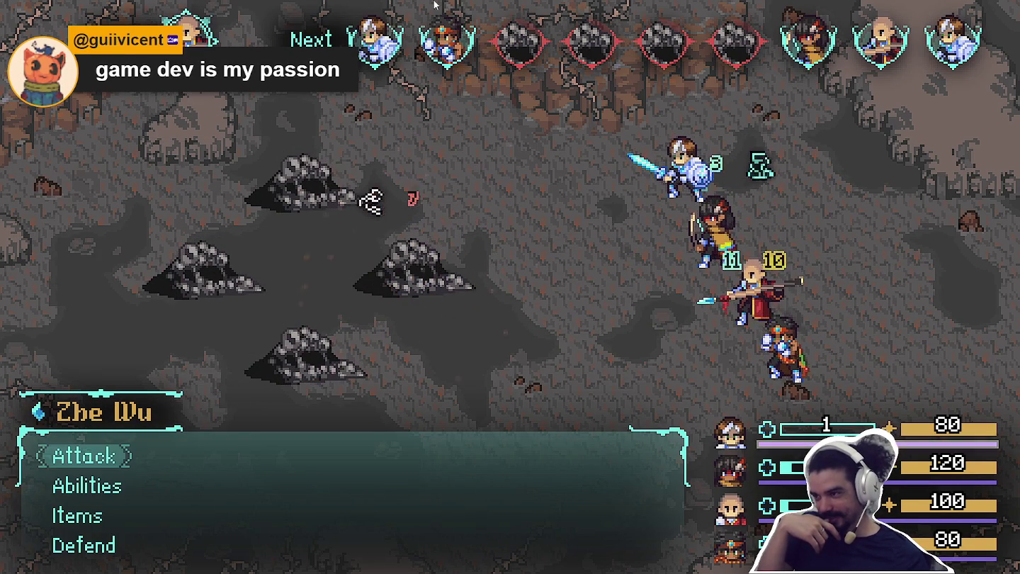
key("Return")
key("Return")
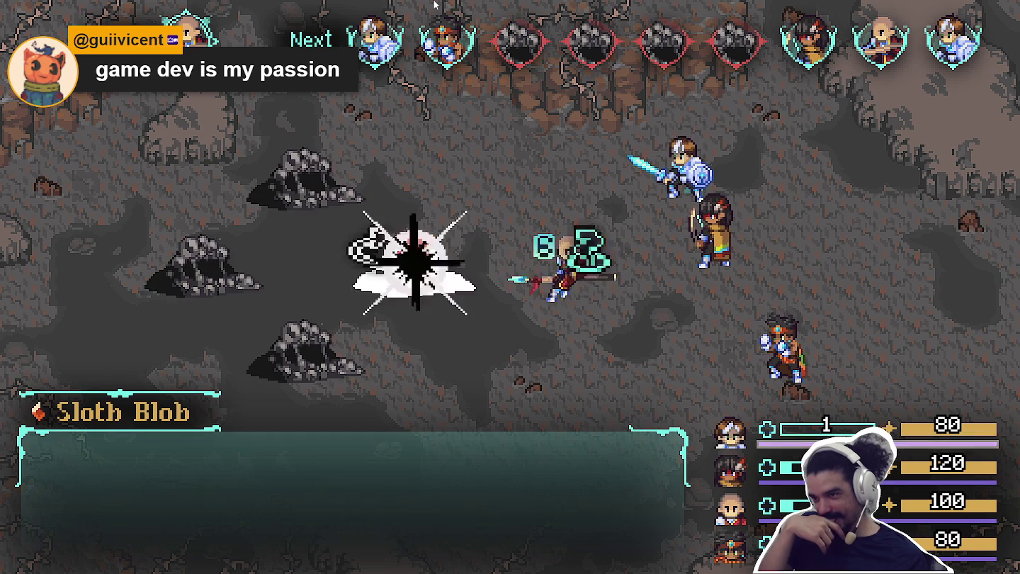
key("Return")
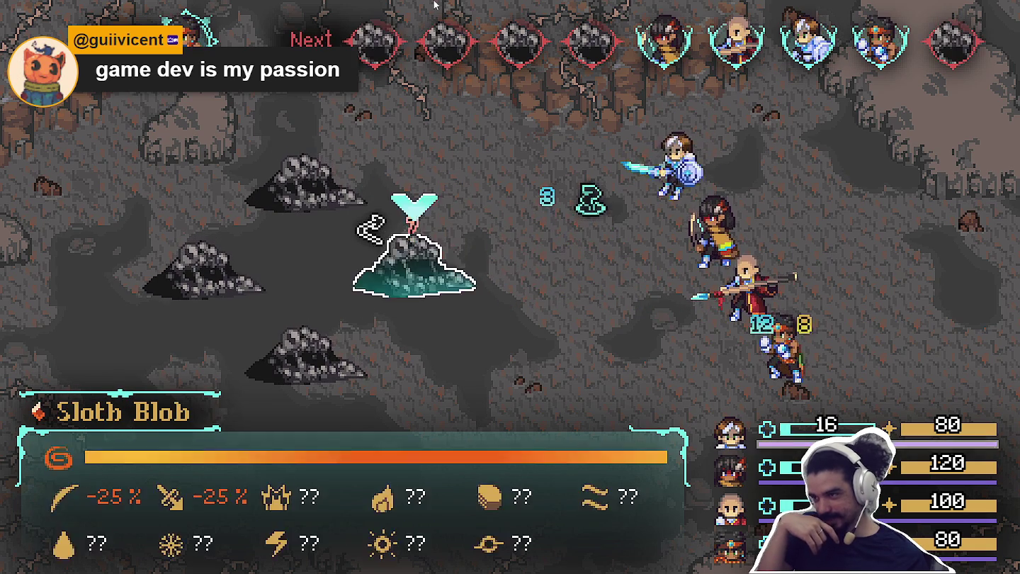
key("Return")
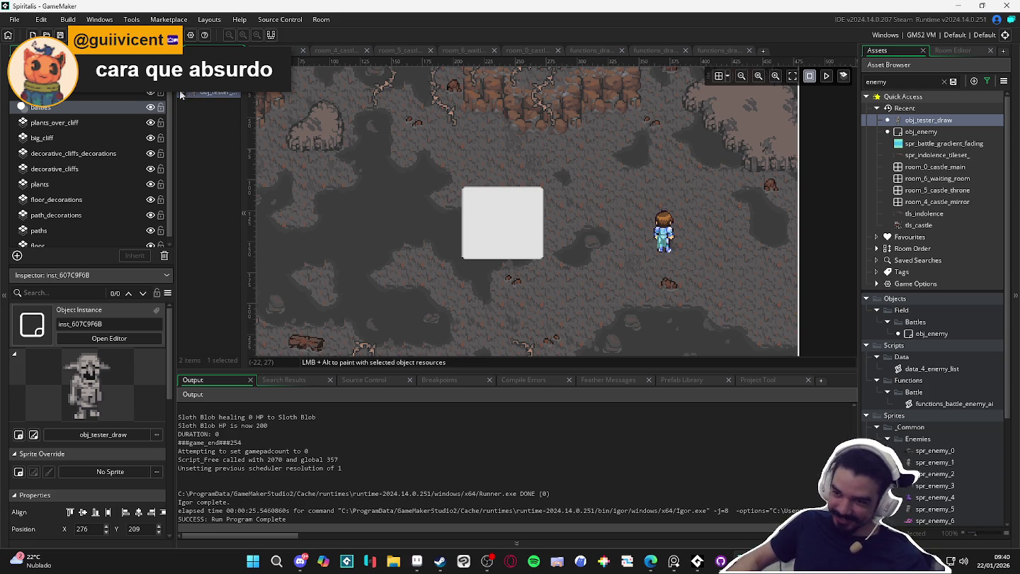
- Move the obj_tester_draw instance to -28, 176 past the room's left edge and rerun
left_click_drag(694, 256, 320, 223)
left_click_drag(749, 256, 612, 282)
key("F5")
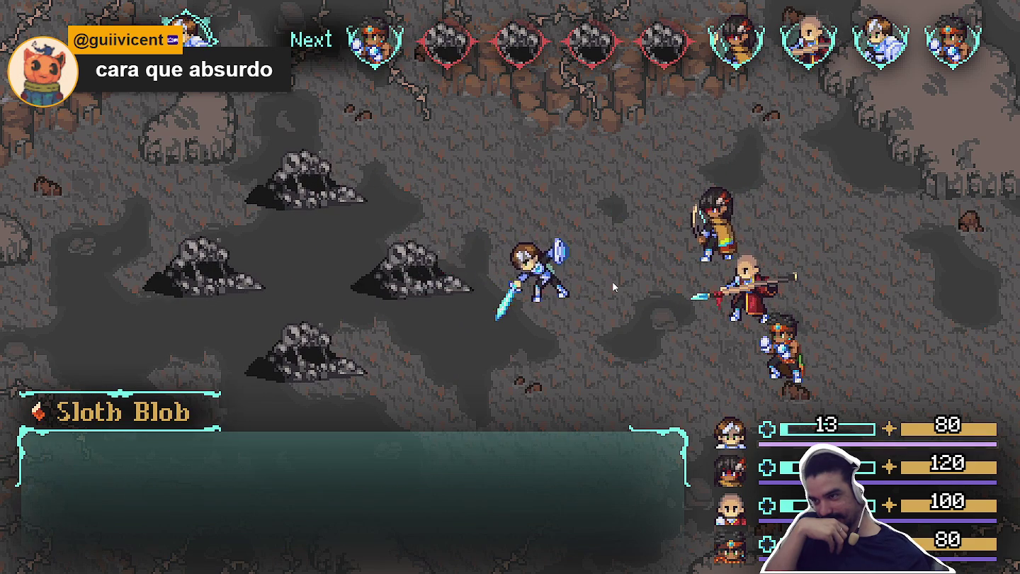
- Play more turns with the heroes attacking the centre Sloth Blob
key("Return")
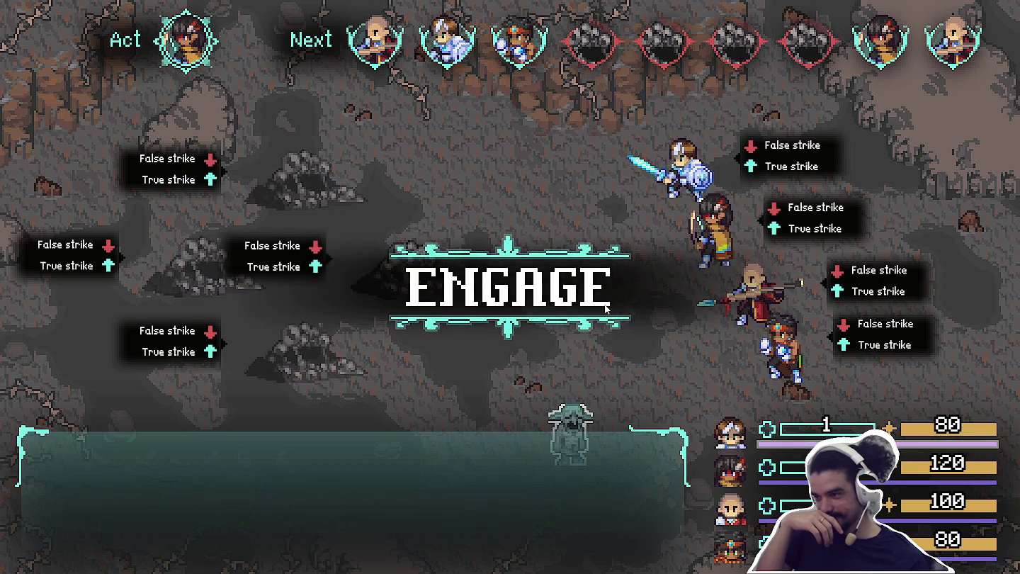
key("Return")
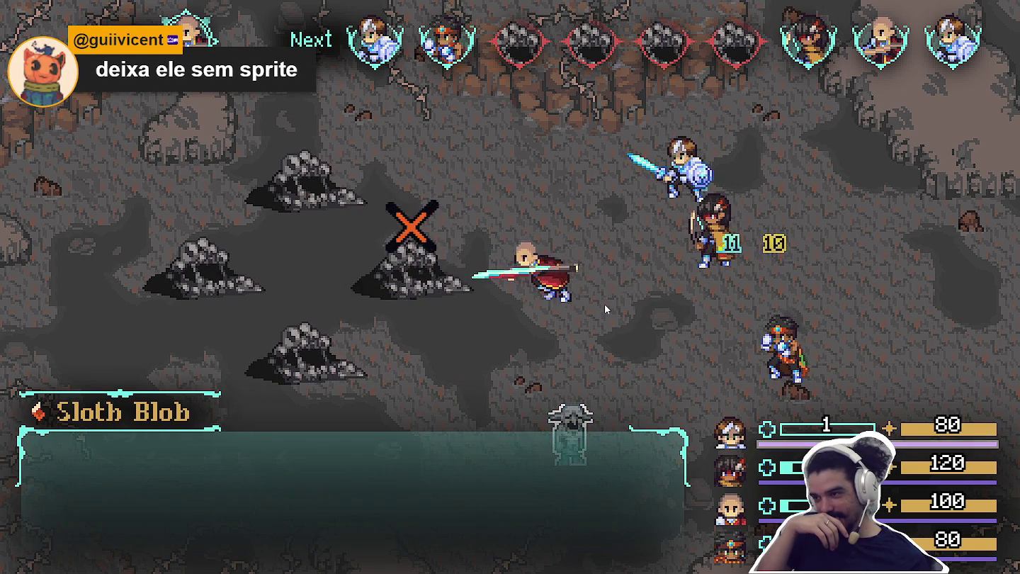
key("Return")
key("Return")
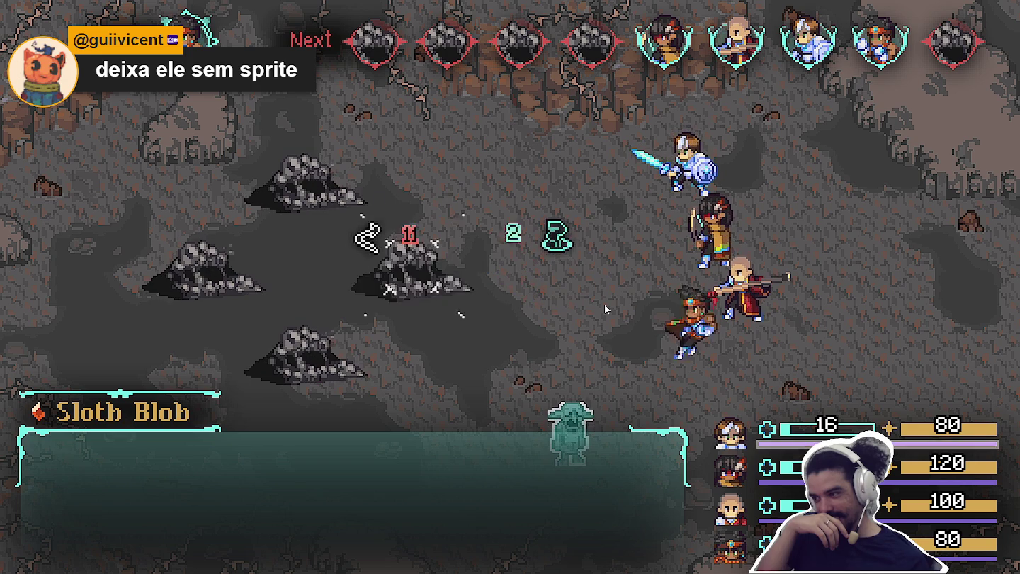
key("Return")
key("Return")
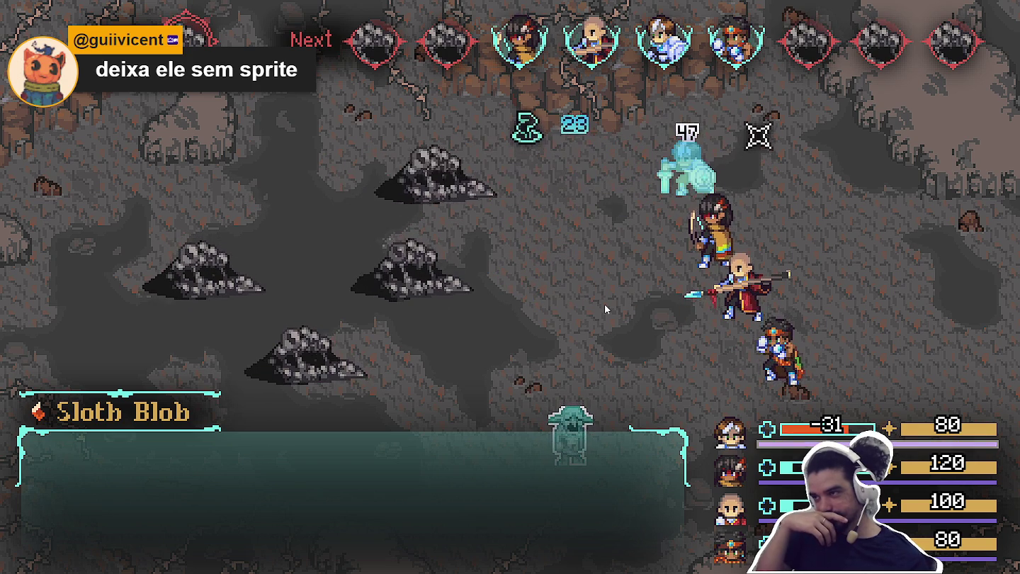
key("Return")
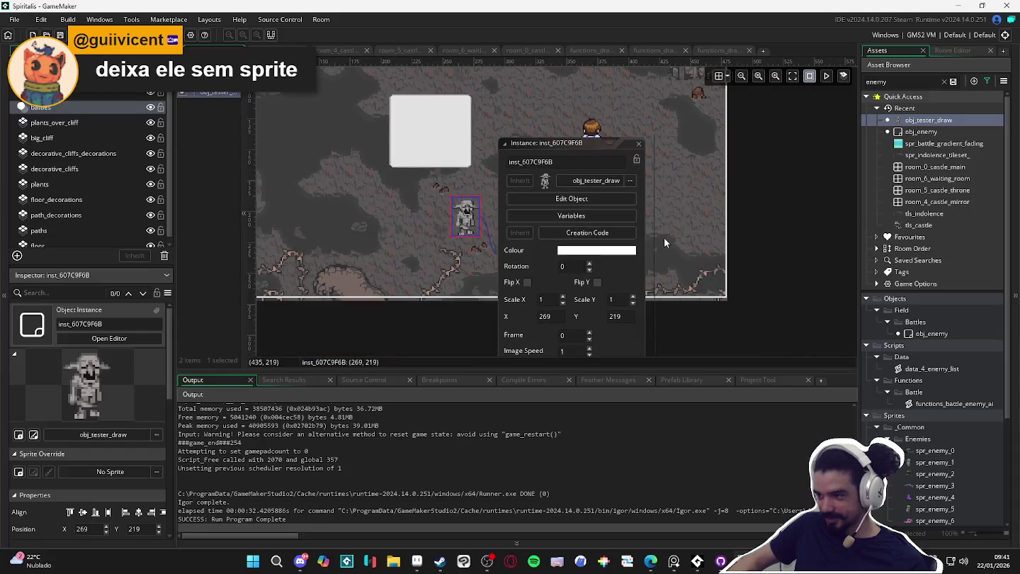
- Give the instance a fully transparent colour and test-run the game briefly
left_click(627, 252)
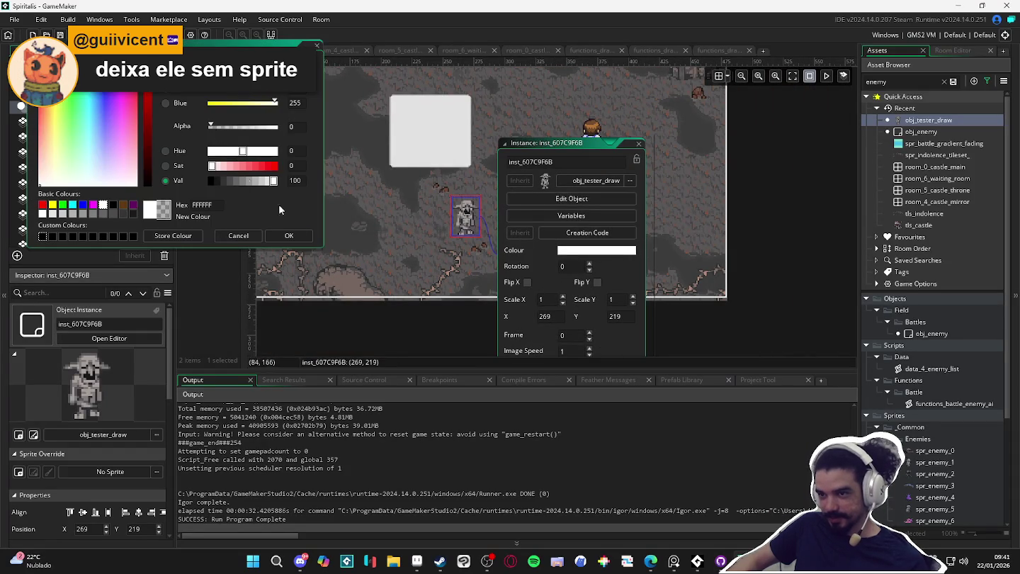
left_click(291, 236)
left_click(640, 143)
key("F5")
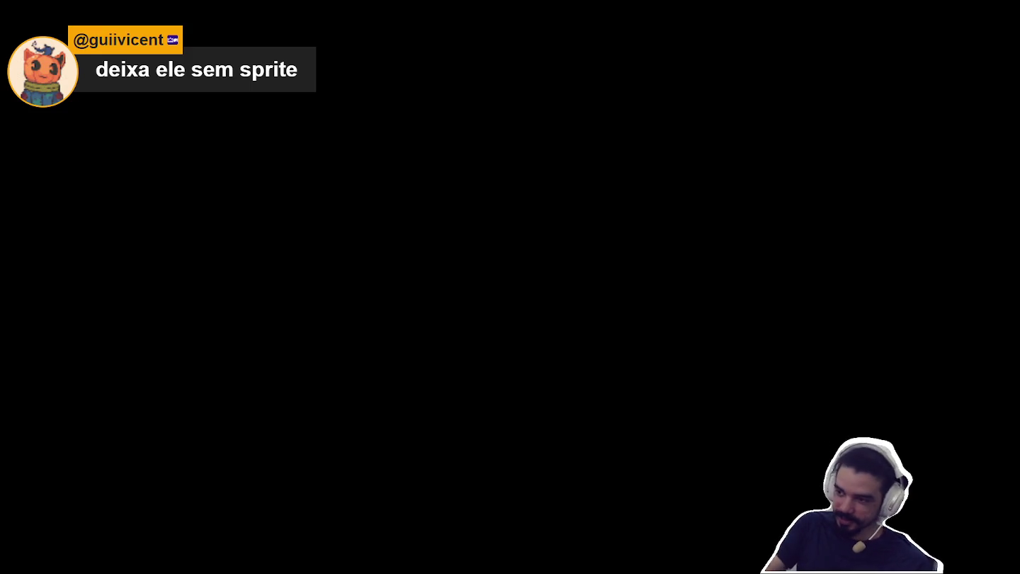
key("Escape")
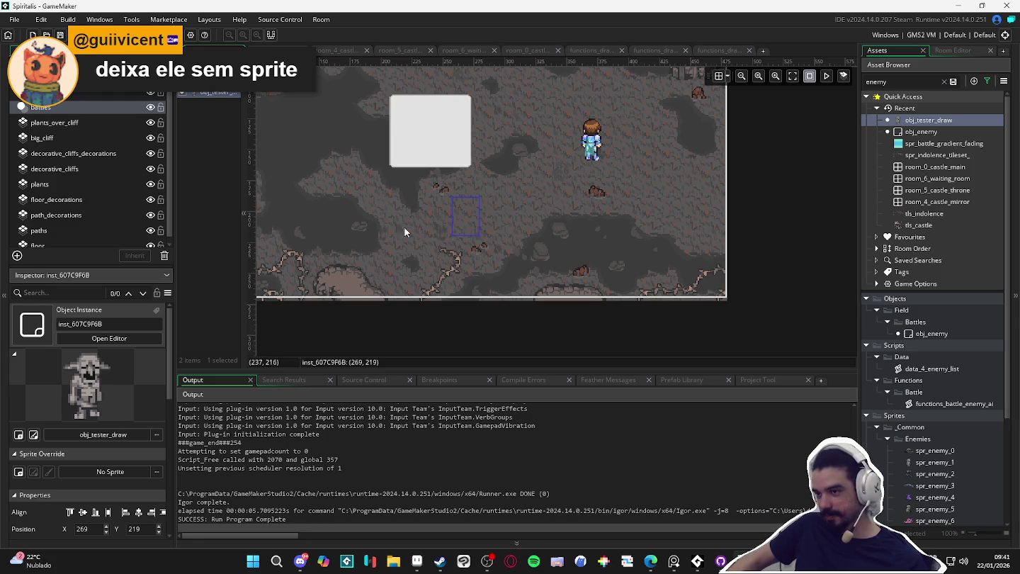
- Set the obj_tester_draw instance's colour to opaque white so its goblin sprite shows
double_click(451, 212)
left_click(583, 252)
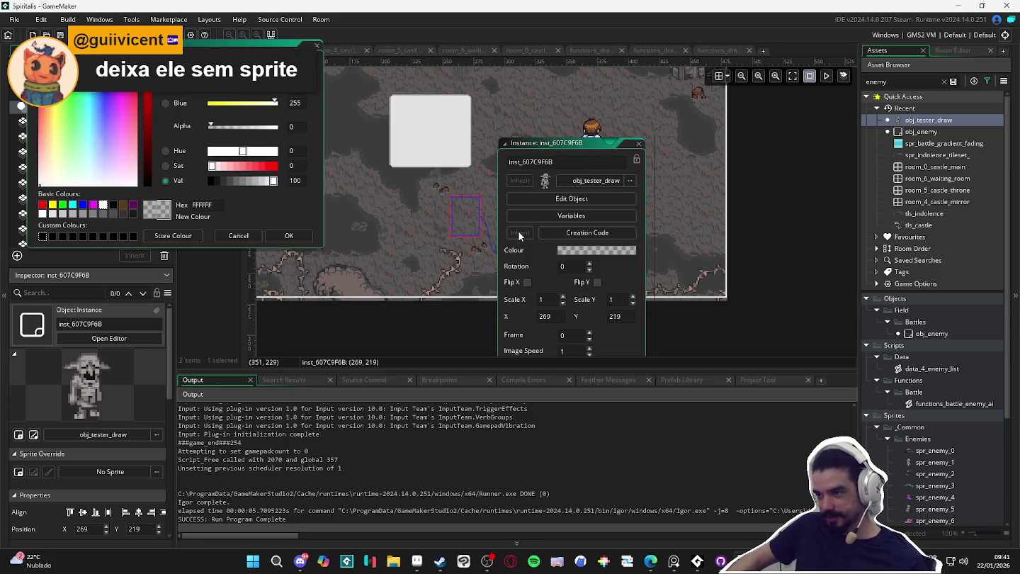
left_click(288, 235)
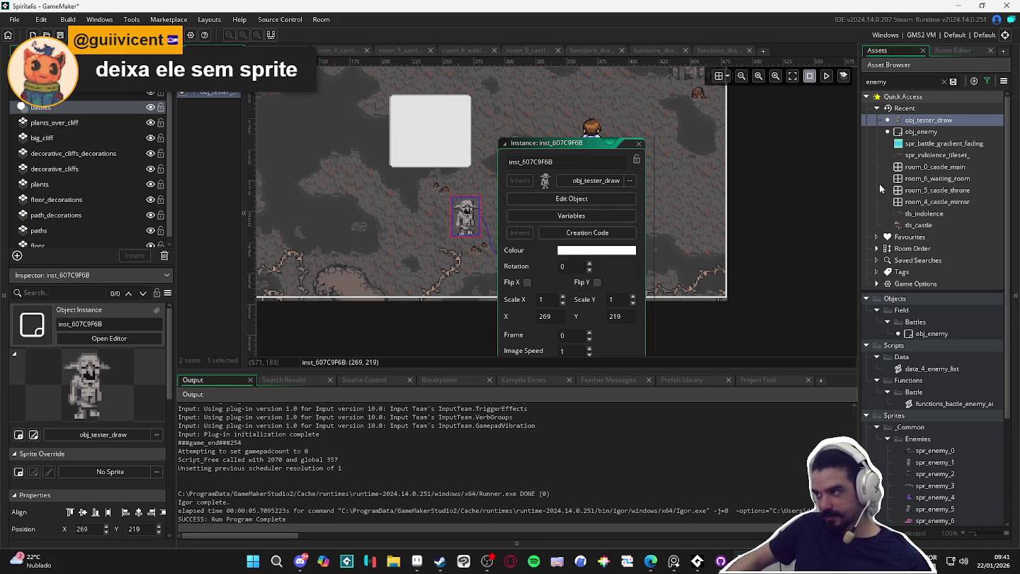
left_click(636, 146)
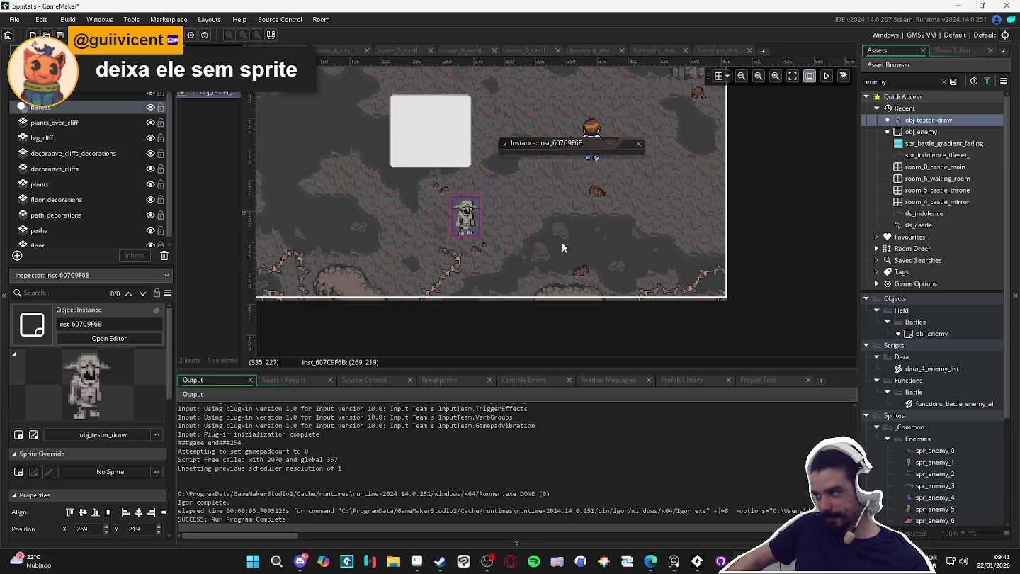
- Set outline_spr_target's scale_x and scale_y to 0 in obj_tester_draw's Create event and run
double_click(959, 120)
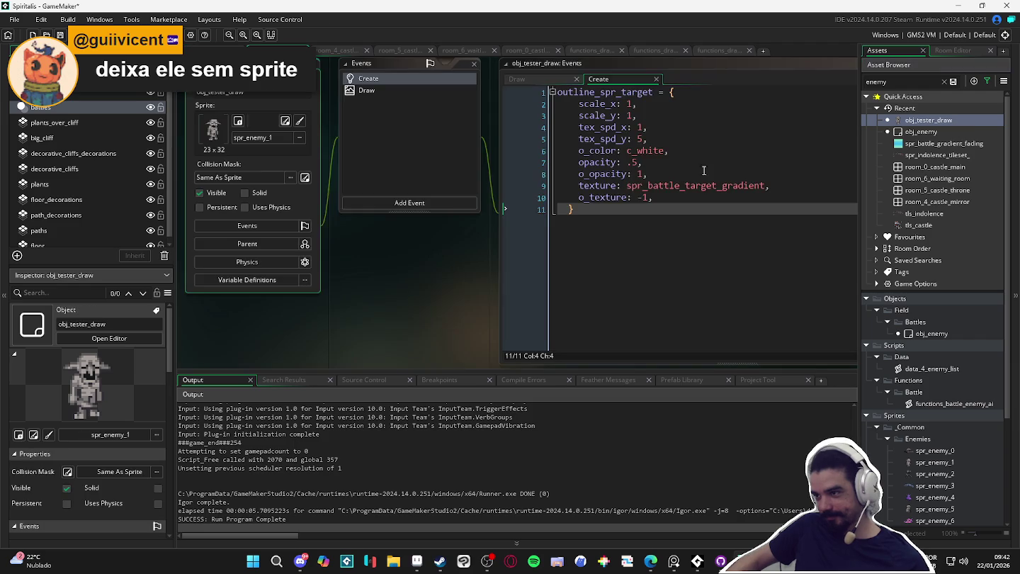
left_click(631, 105)
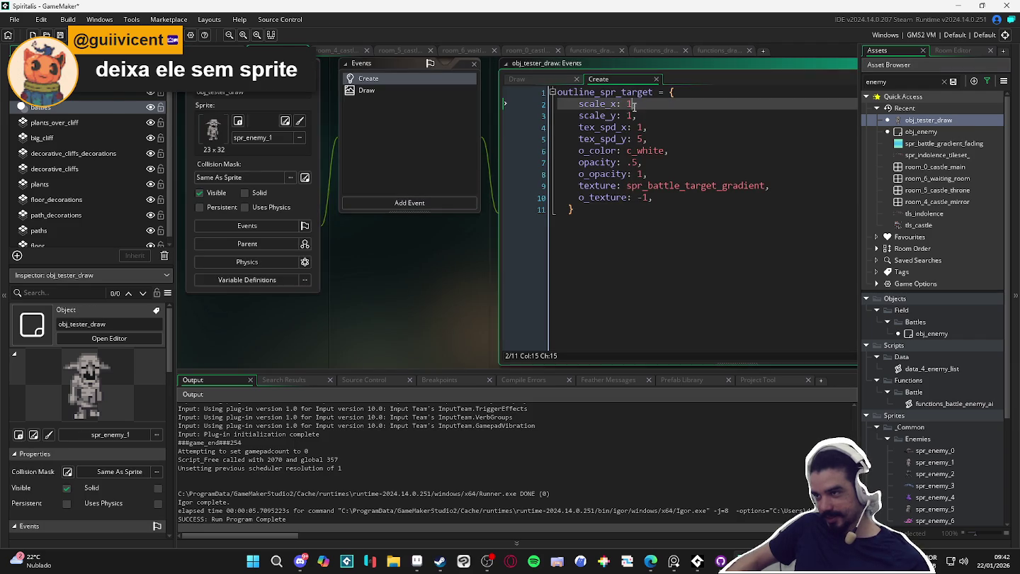
key("BackSpace")
type("0")
key("Down")
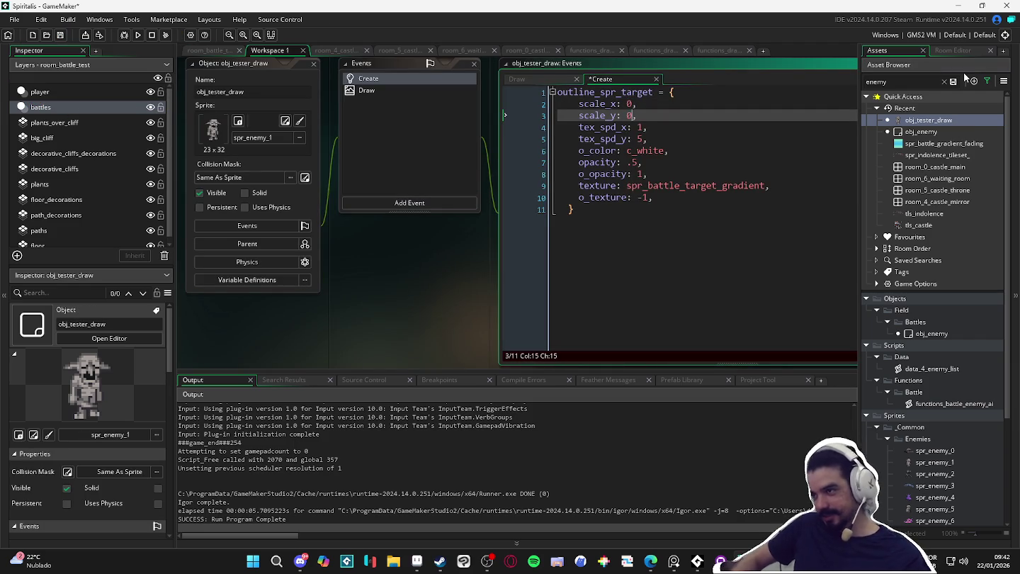
key("F5")
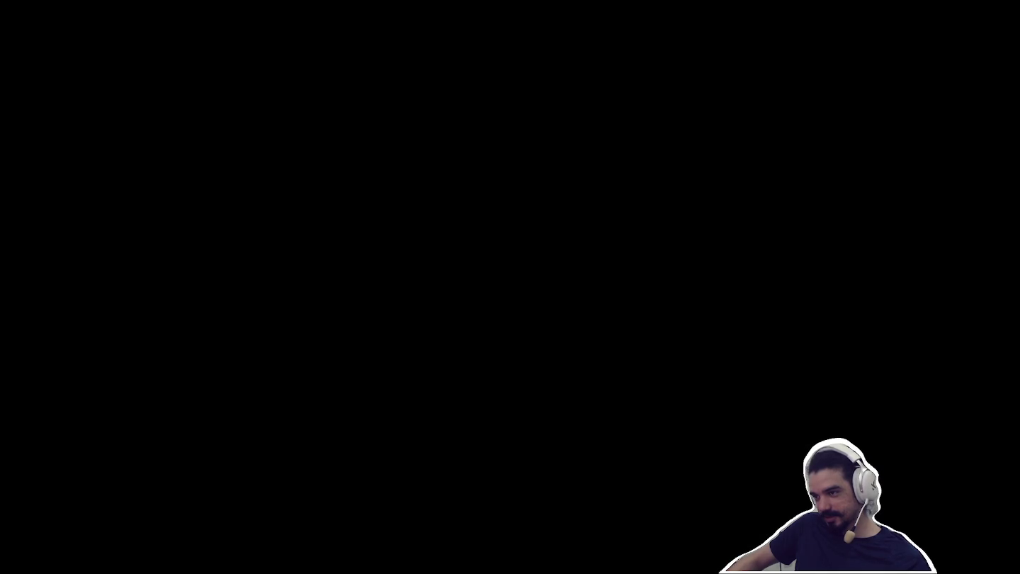
- Attack the Sloth Blob with the first hero, then have Zhe Wu hit the middle blob
key("Return")
key("Return")
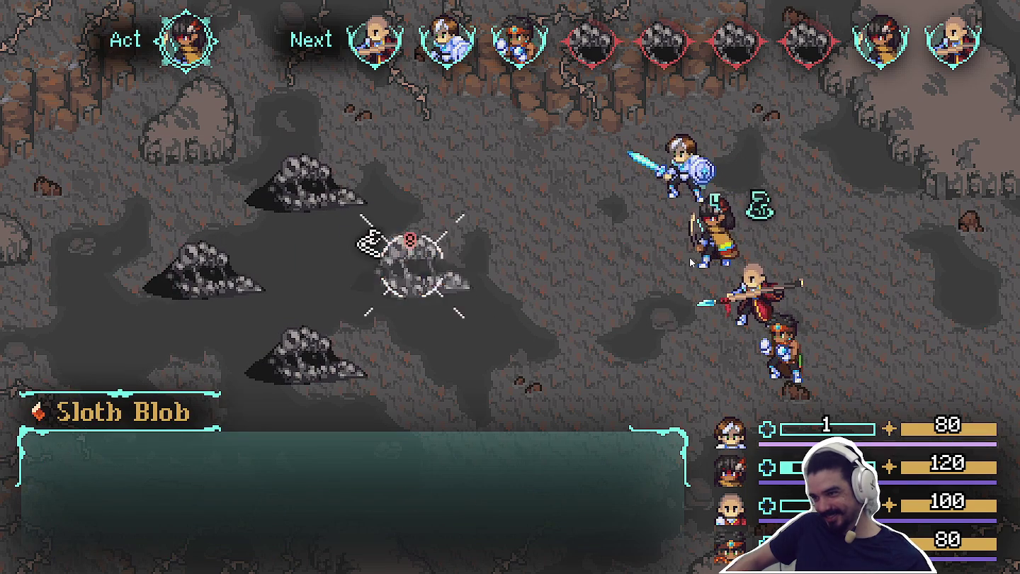
key("Return")
key("Return")
key("Return")
key("Return")
key("Return")
key("Return")
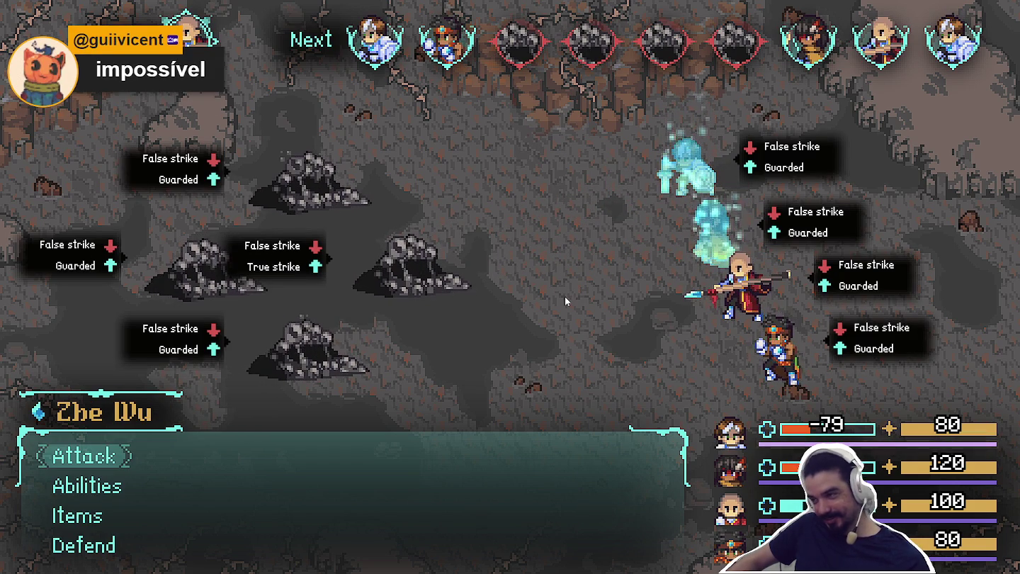
key("Return")
key("Return")
key("Return")
key("Return")
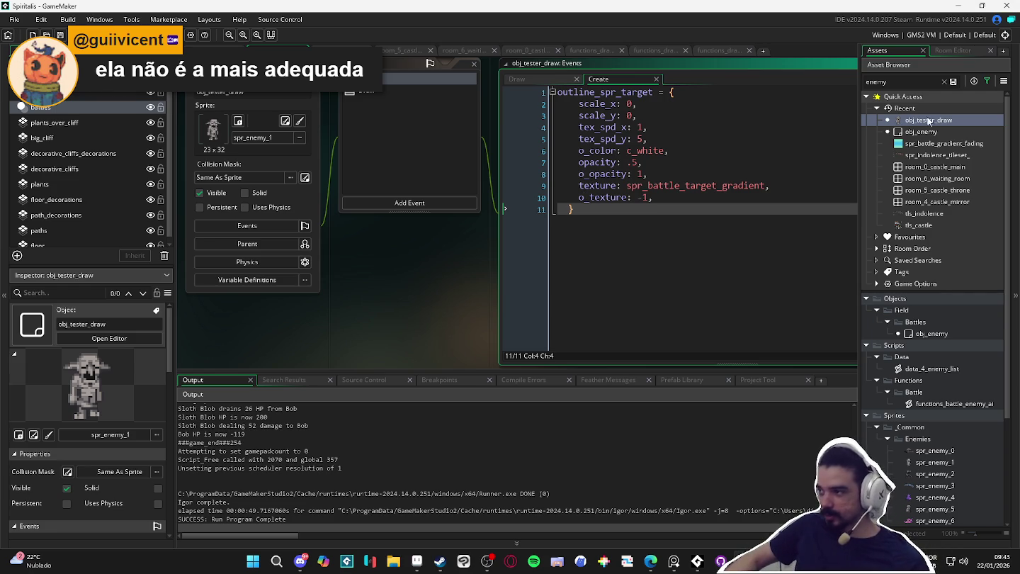
- Replace the outline texture on line 9 with spr_battle_gradient_mp_recovery, found by searching the assets
left_click(903, 83)
type("rad")
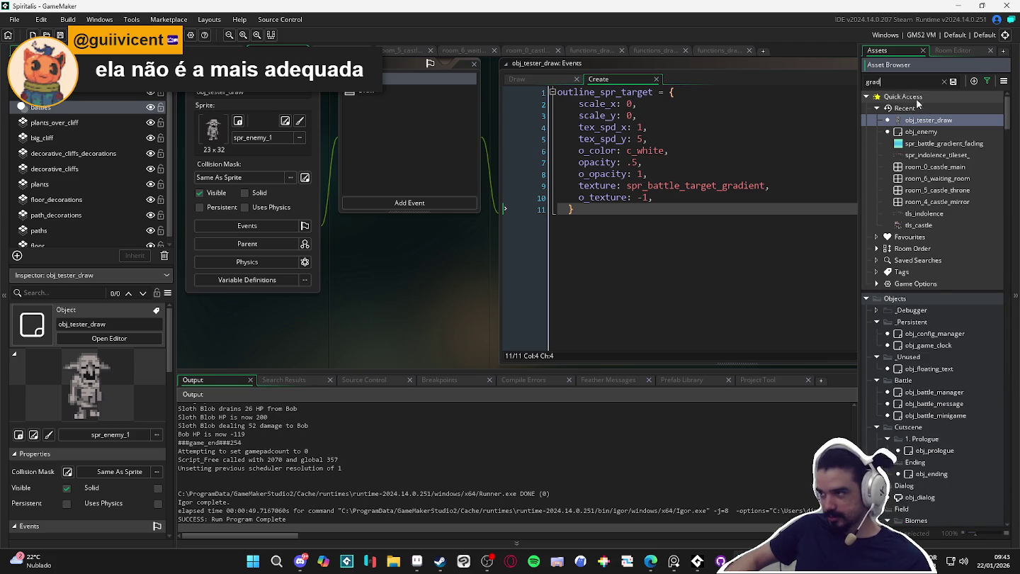
left_click(935, 416)
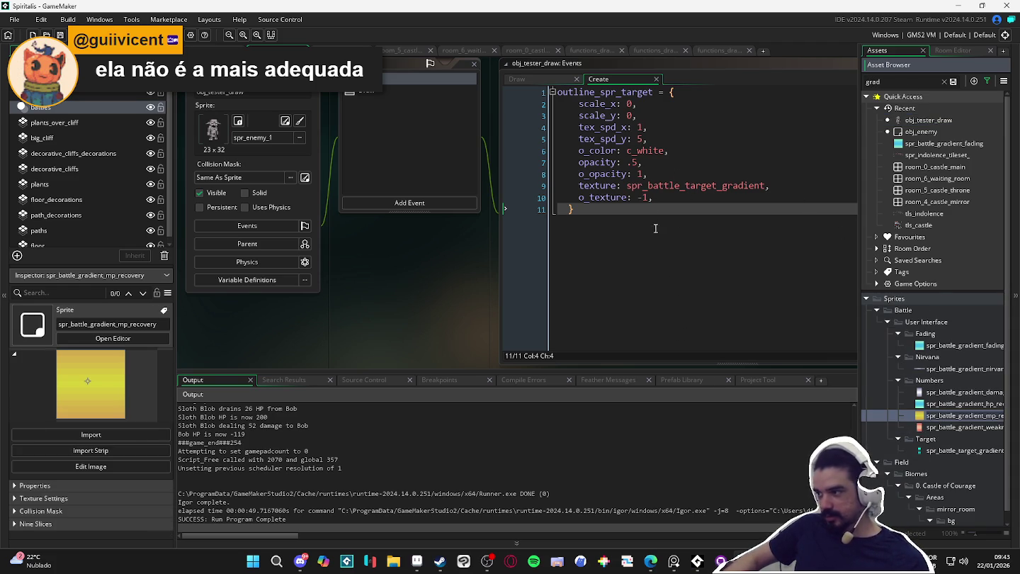
mouse_move(672, 185)
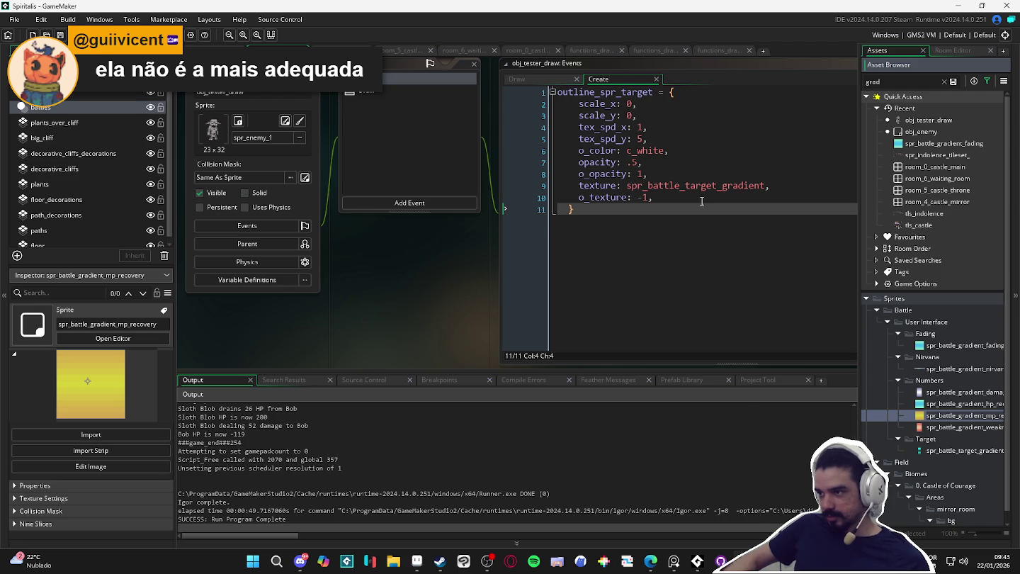
double_click(693, 187)
type("spr_battle_gradient_mp_recovery")
- Save the Create code and rebuild the game with F5 to test it
key("ctrl+s")
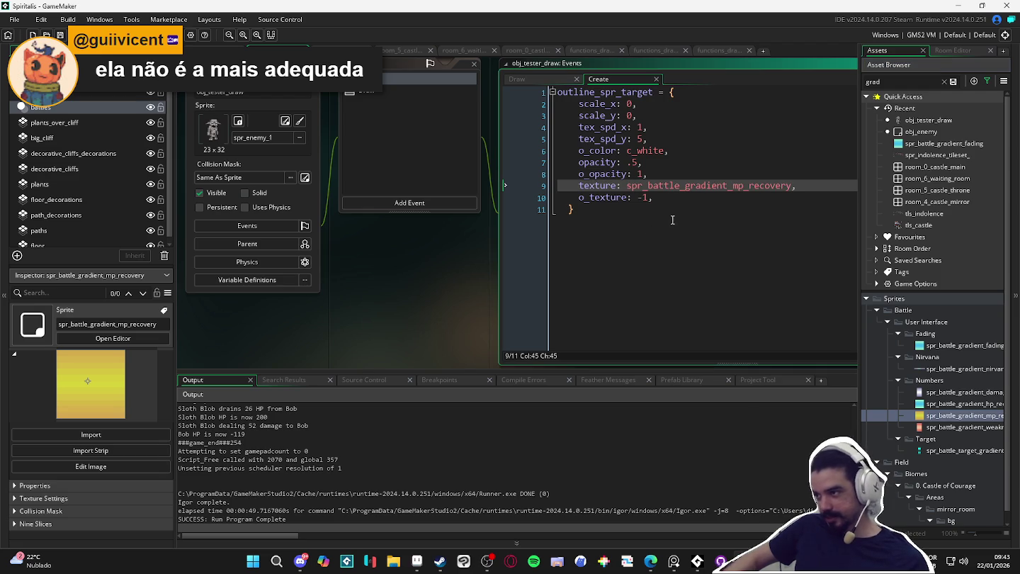
left_click(678, 221)
key("F5")
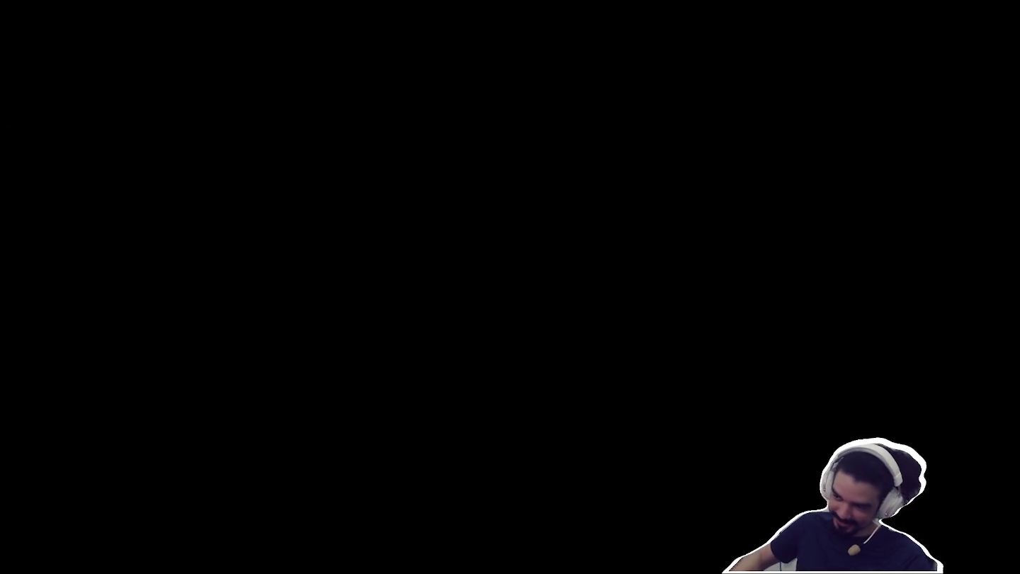
- Have Yara, the monk and Themba each attack the Sloth Blob
key("Return")
key("Return")
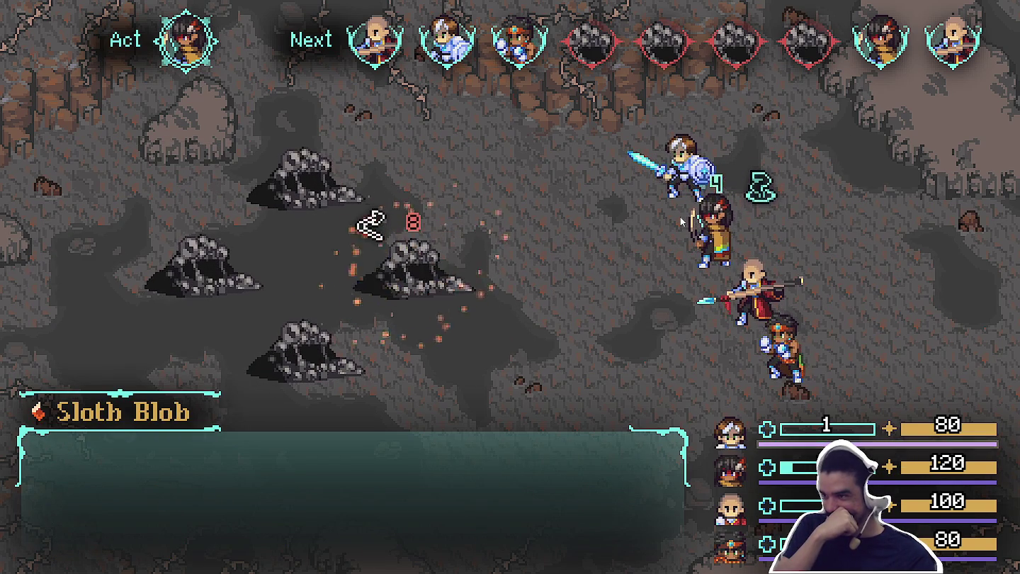
key("Return")
key("Return")
key("Return")
key("Return")
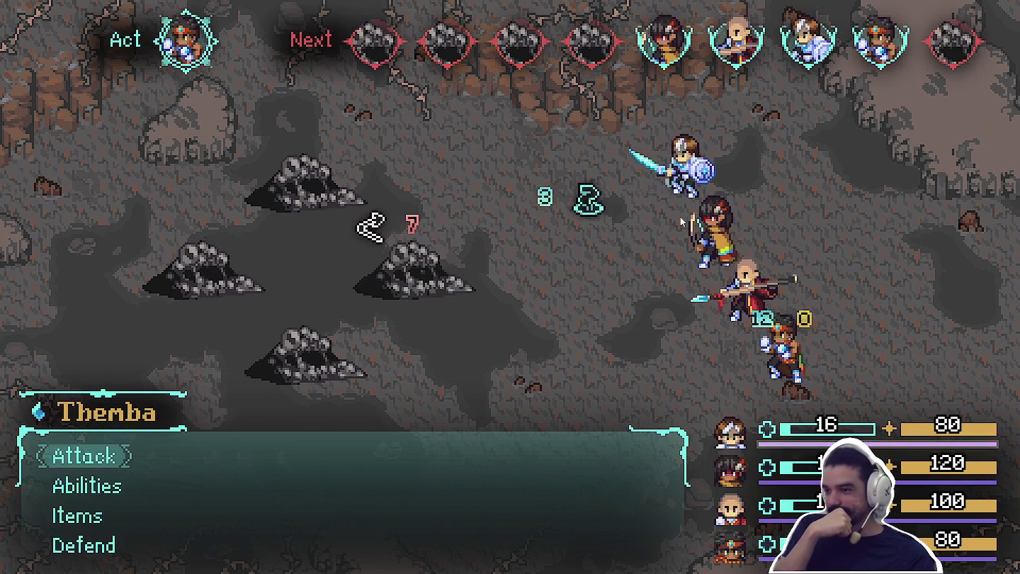
key("Return")
key("Return")
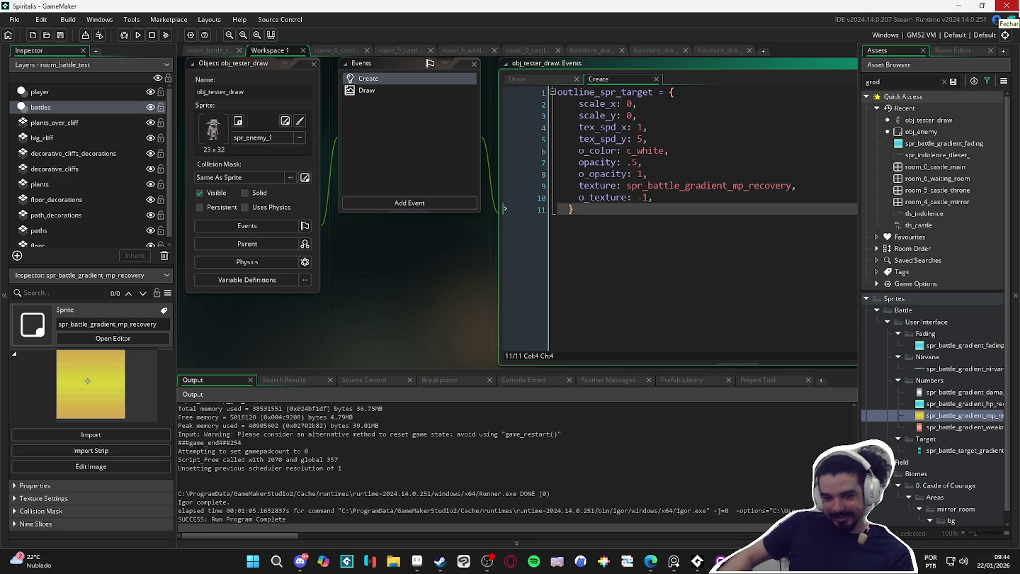
- Look over the Create code lines, then bring up and dismiss GameMaker's taskbar window options
left_click(742, 155)
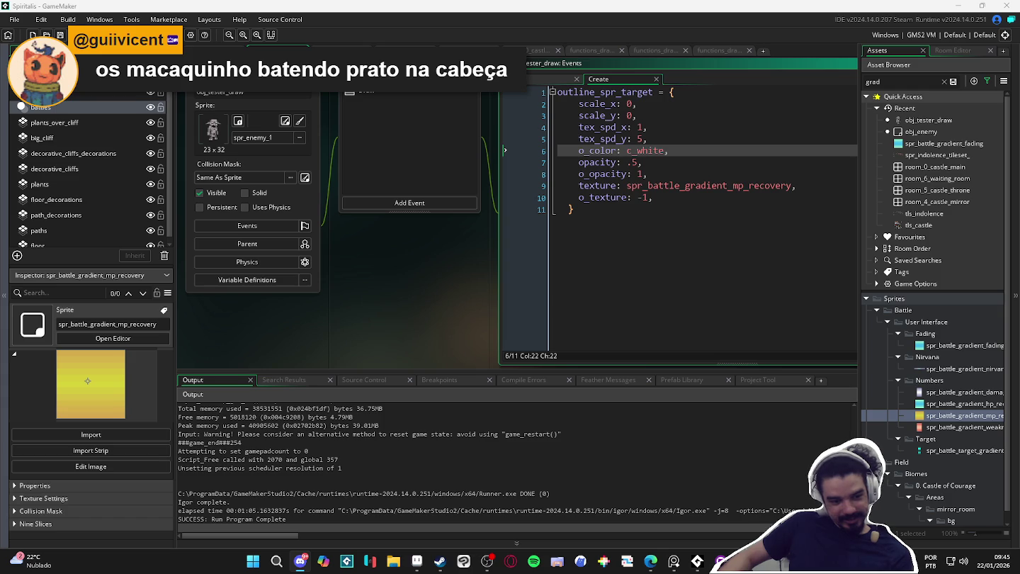
left_click(698, 200)
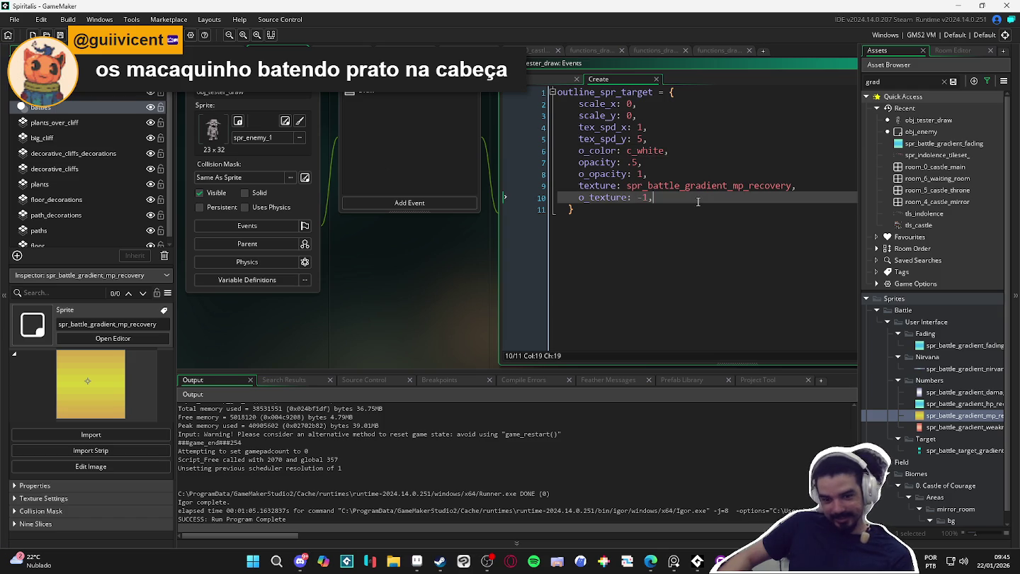
left_click(676, 208)
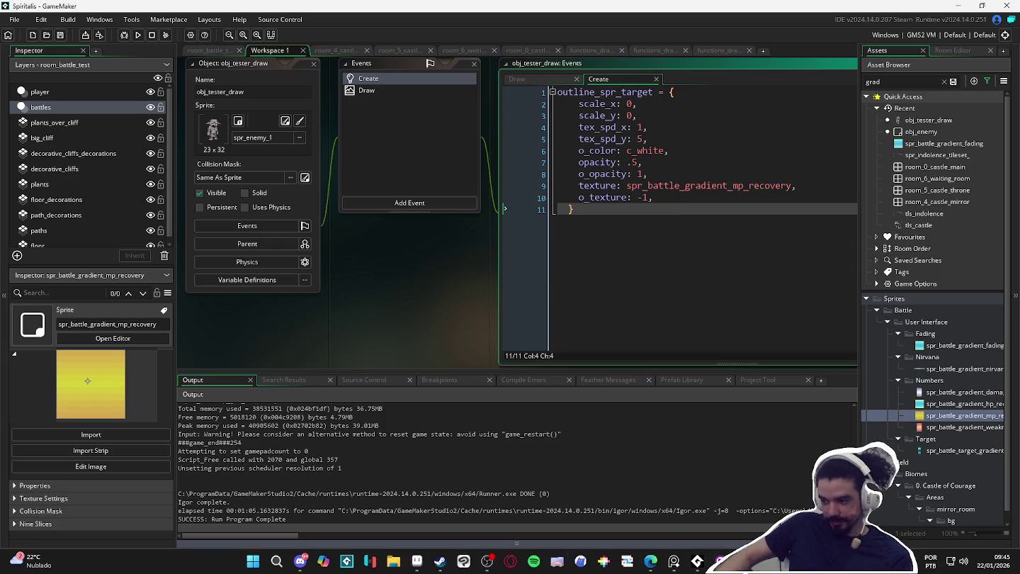
right_click(720, 561)
left_click(484, 276)
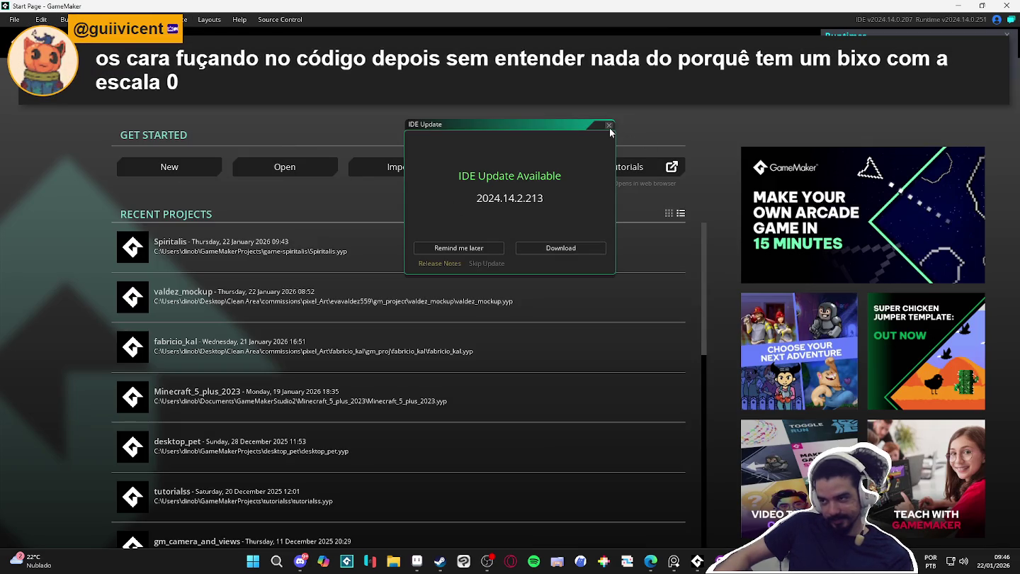
- Dismiss the IDE update notice and open Minecraft_5_plus_2023 from Recent Projects
left_click(608, 127)
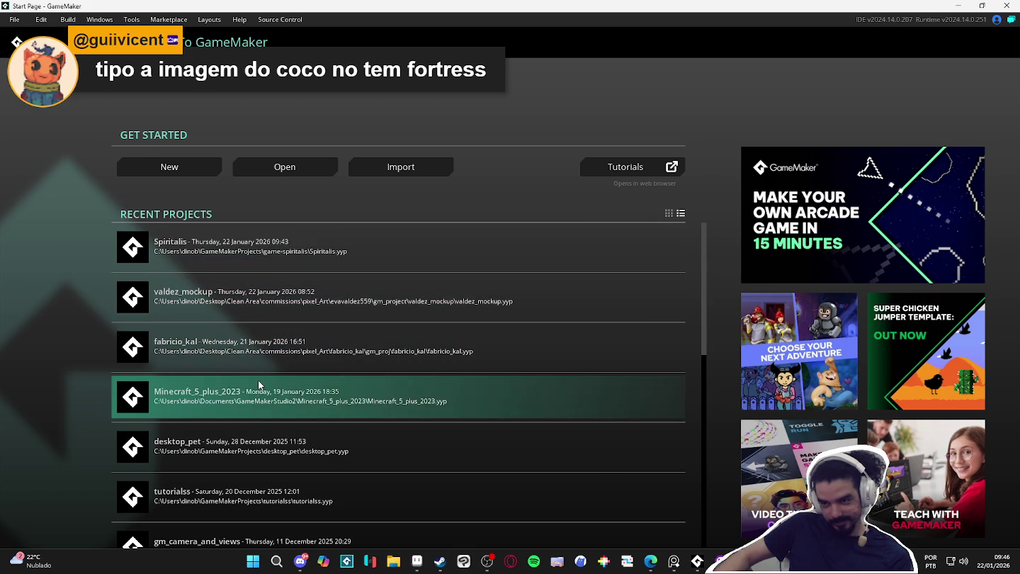
left_click(282, 394)
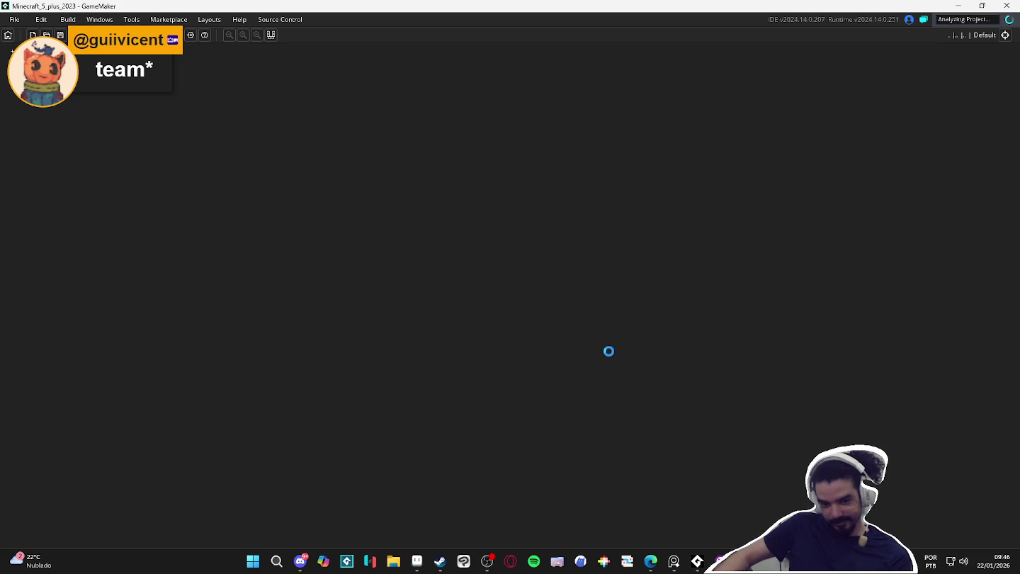
left_click(631, 323)
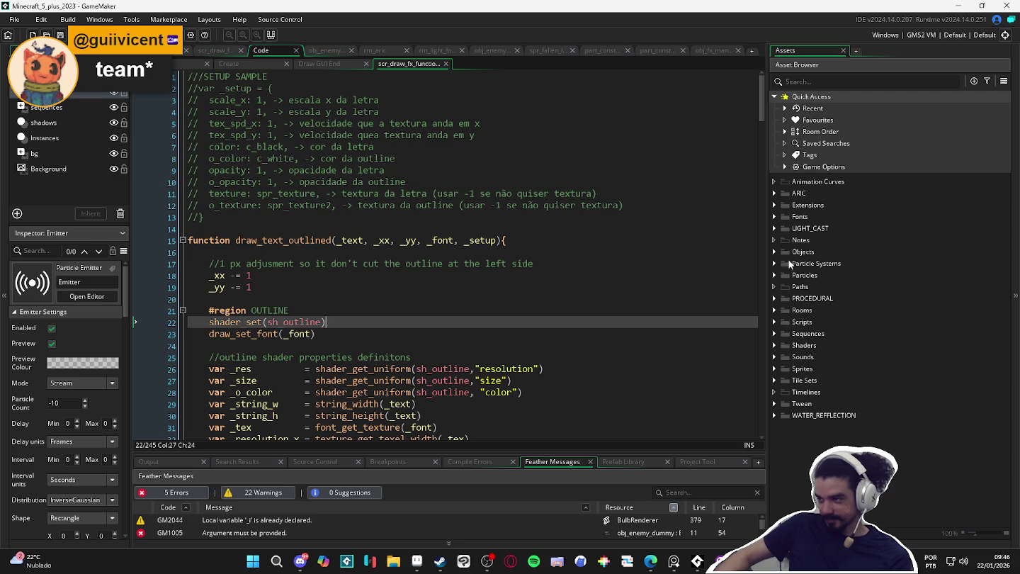
- Open the rm_light_font room and select its light source instance
double_click(787, 230)
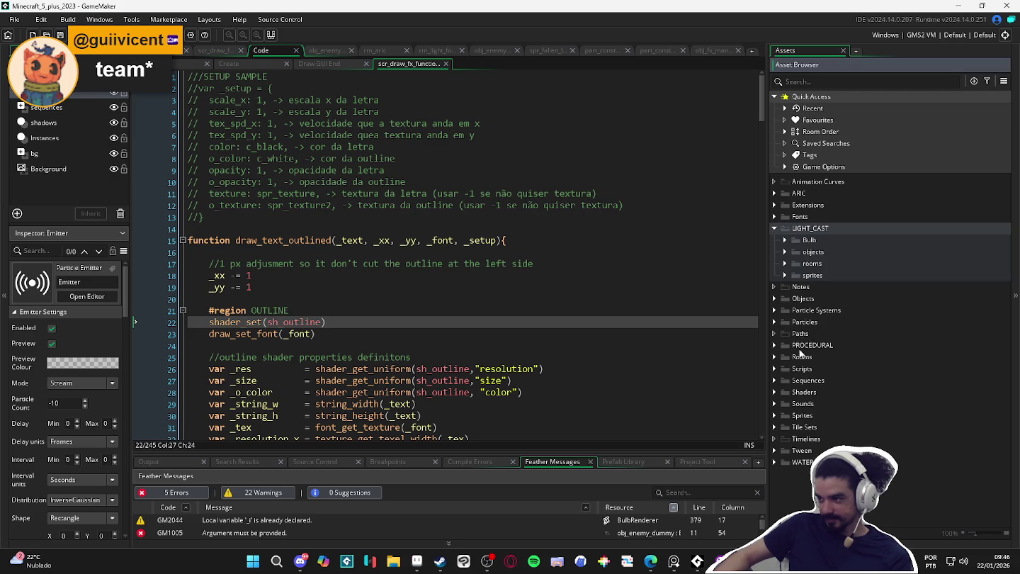
left_click(774, 357)
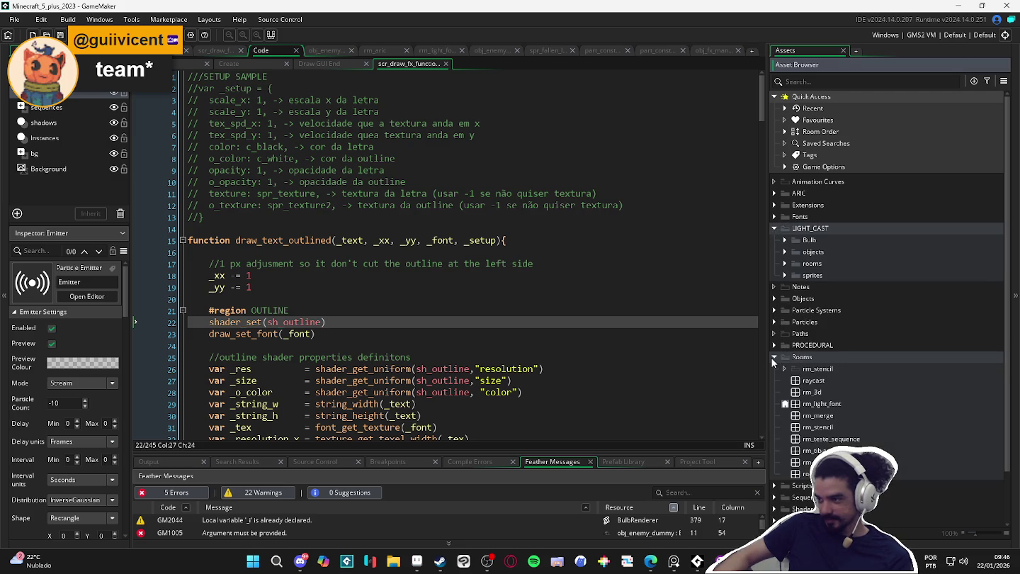
double_click(820, 405)
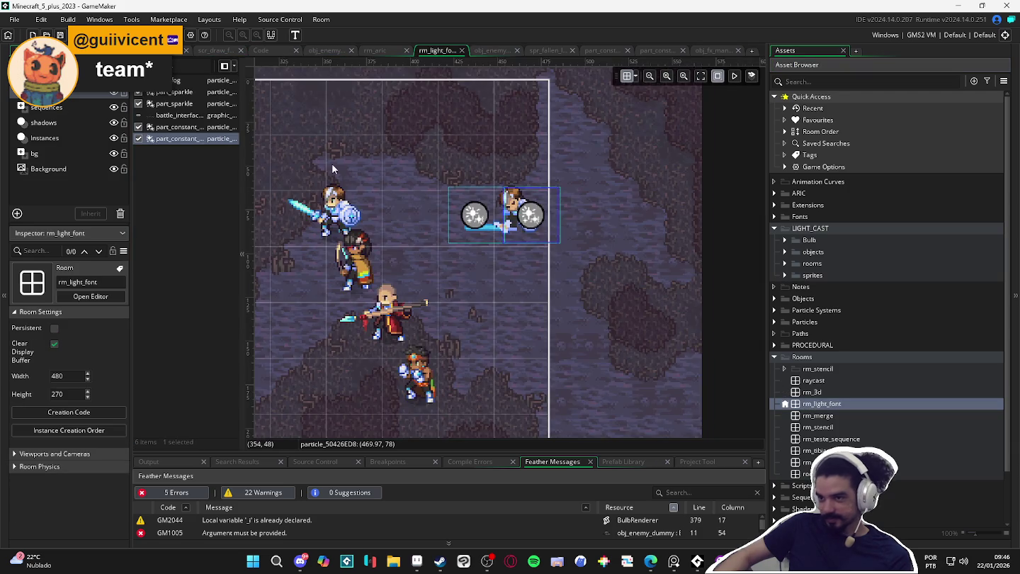
scroll(481, 224, "down", 4)
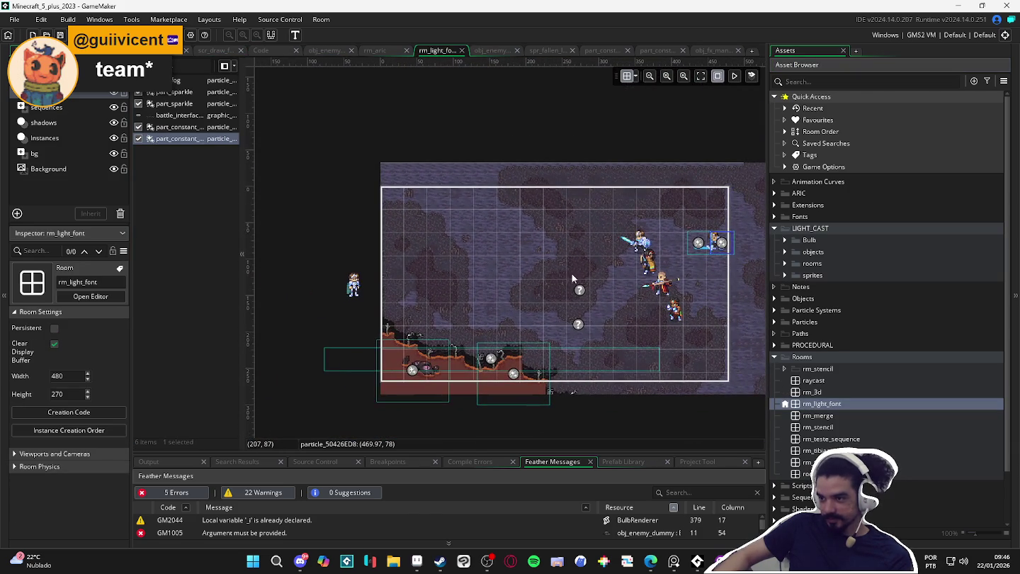
left_click(578, 294)
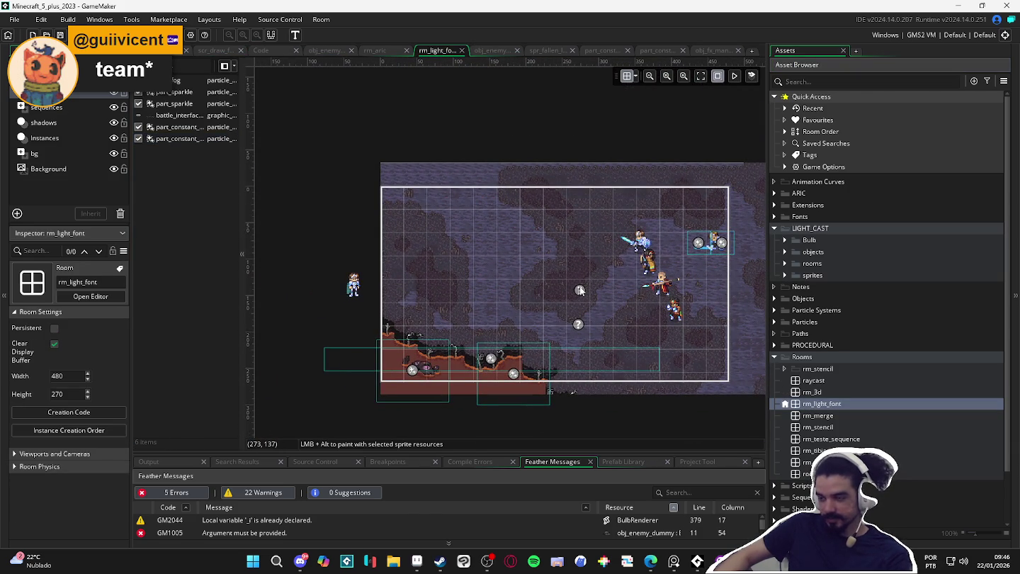
left_click(579, 290)
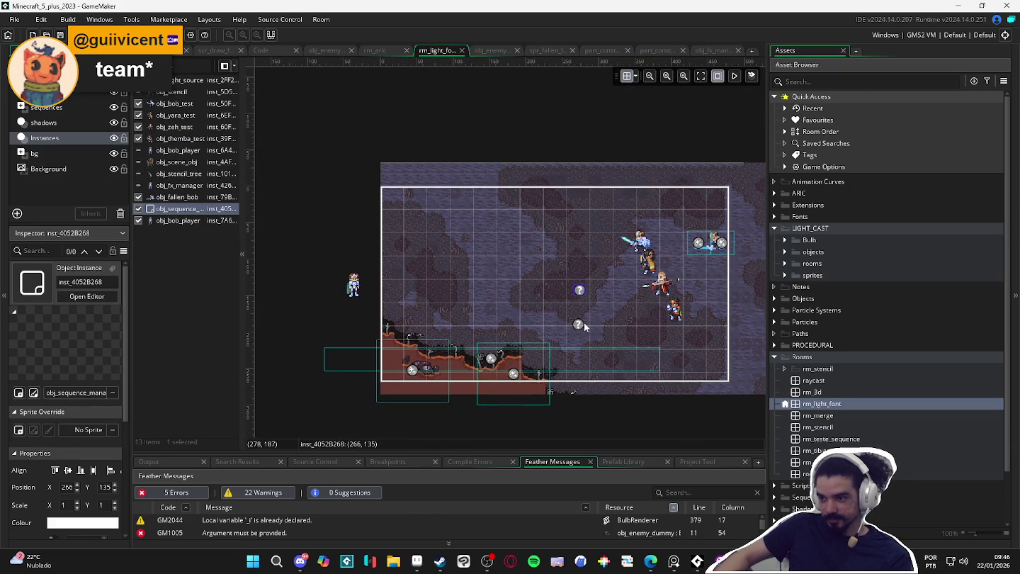
left_click(581, 328)
left_click(579, 324)
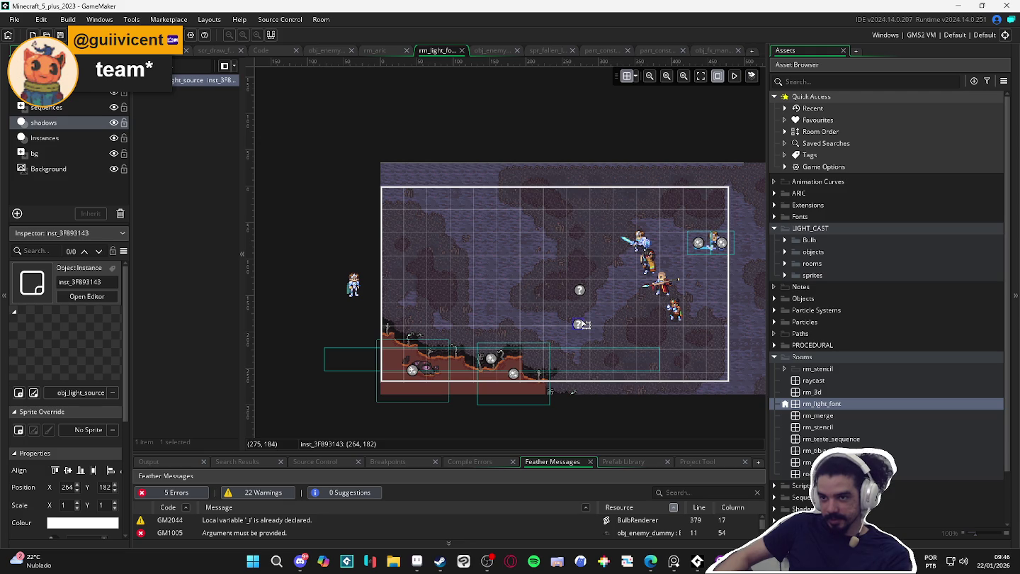
double_click(582, 324)
- Open obj_light_source's Create event code to review its bloom uniform setup
left_click(676, 345)
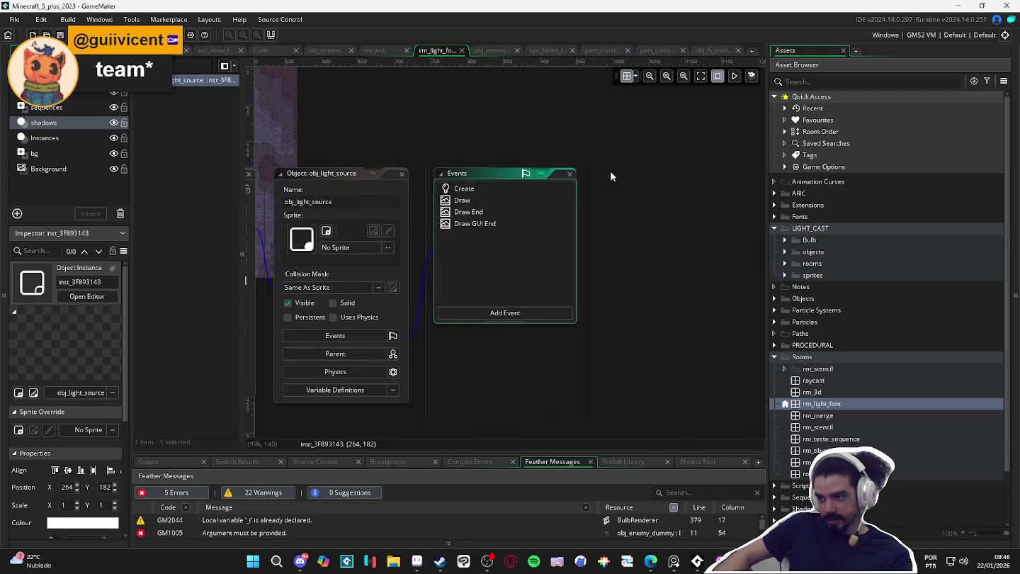
left_click(515, 199)
left_click(510, 189)
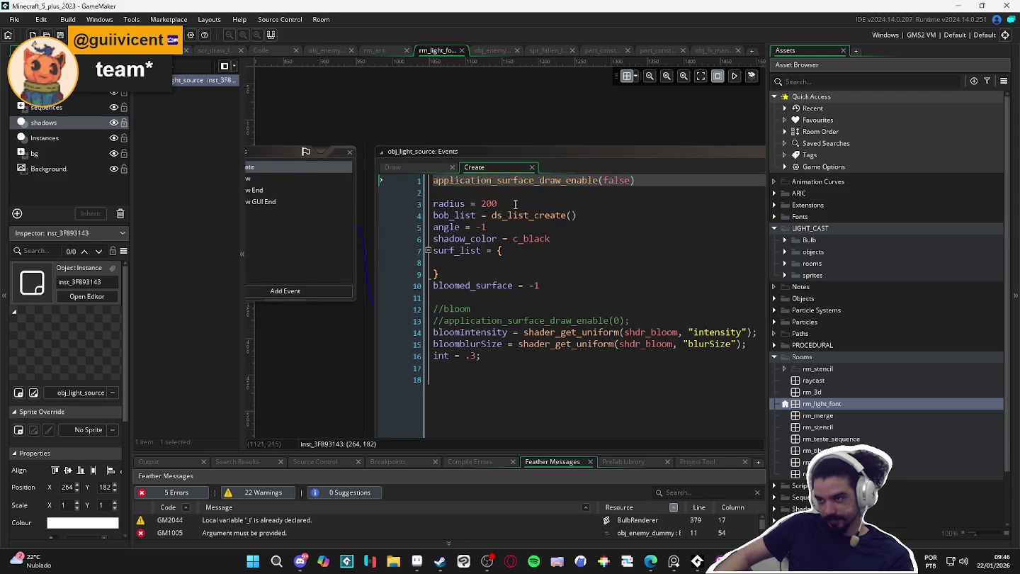
left_click(673, 185)
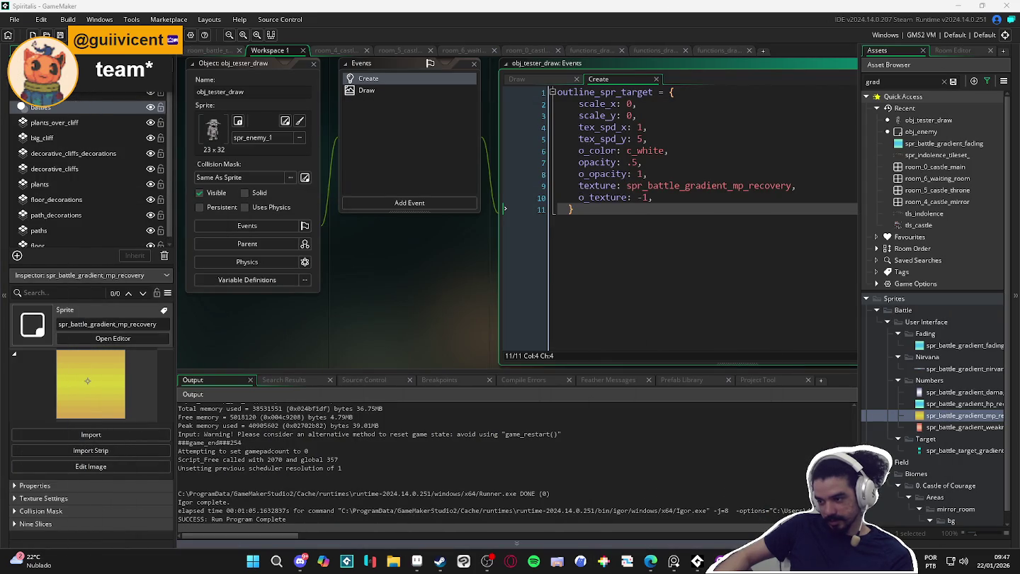
- Return to the Spiritalis window, filter assets by 'f', and open room_battle_test
mouse_move(697, 560)
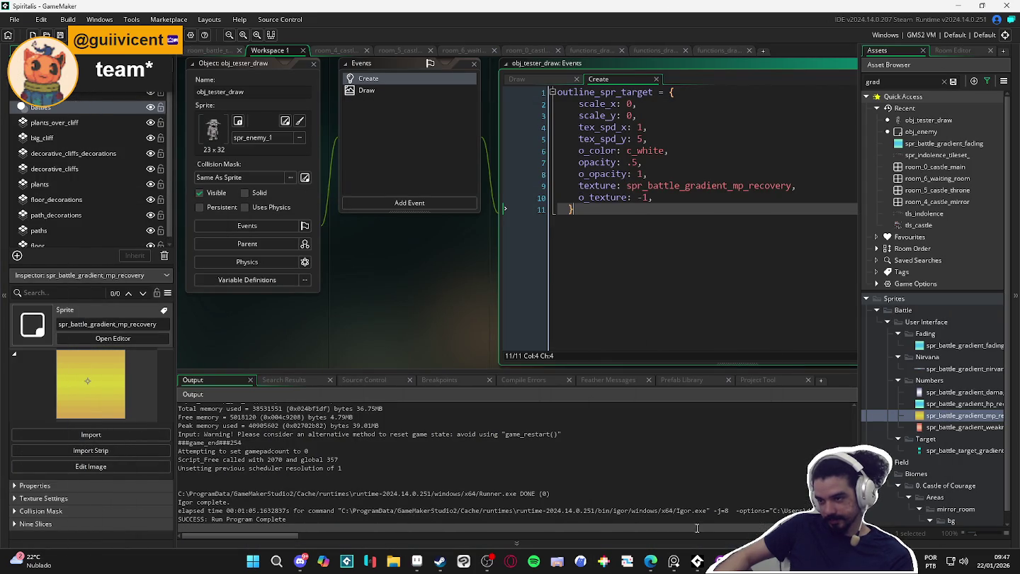
left_click(778, 499)
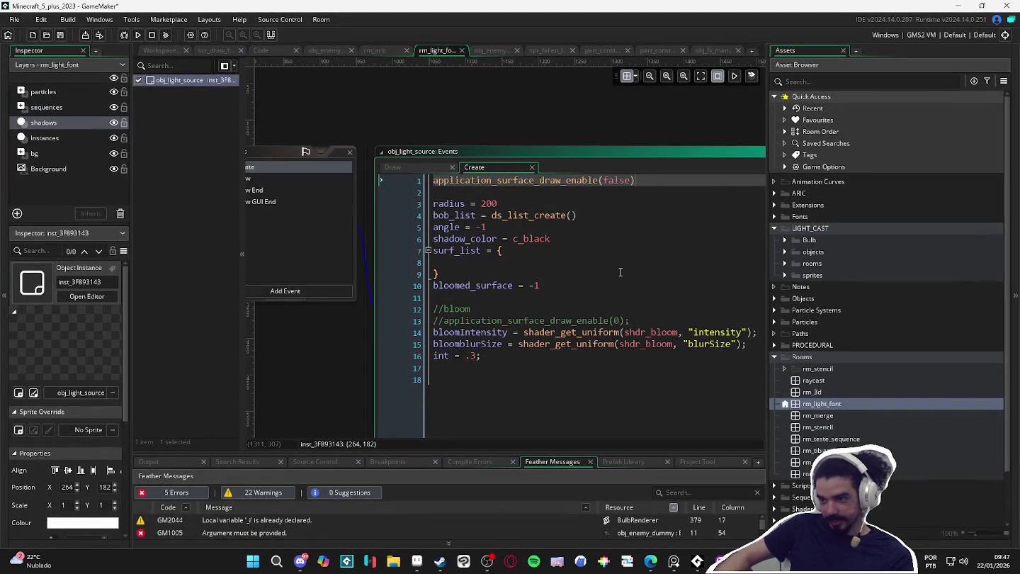
mouse_move(697, 559)
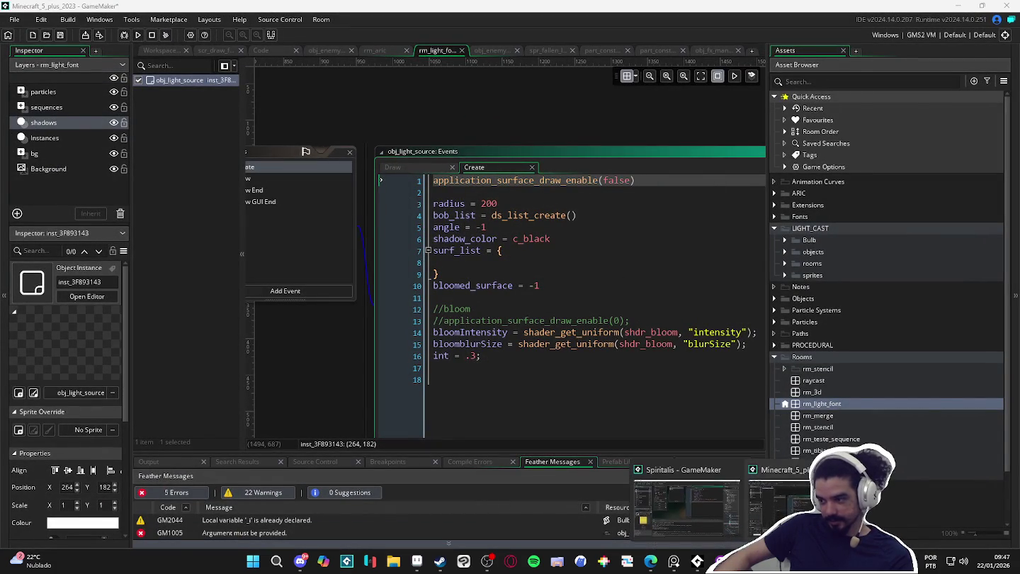
left_click(693, 495)
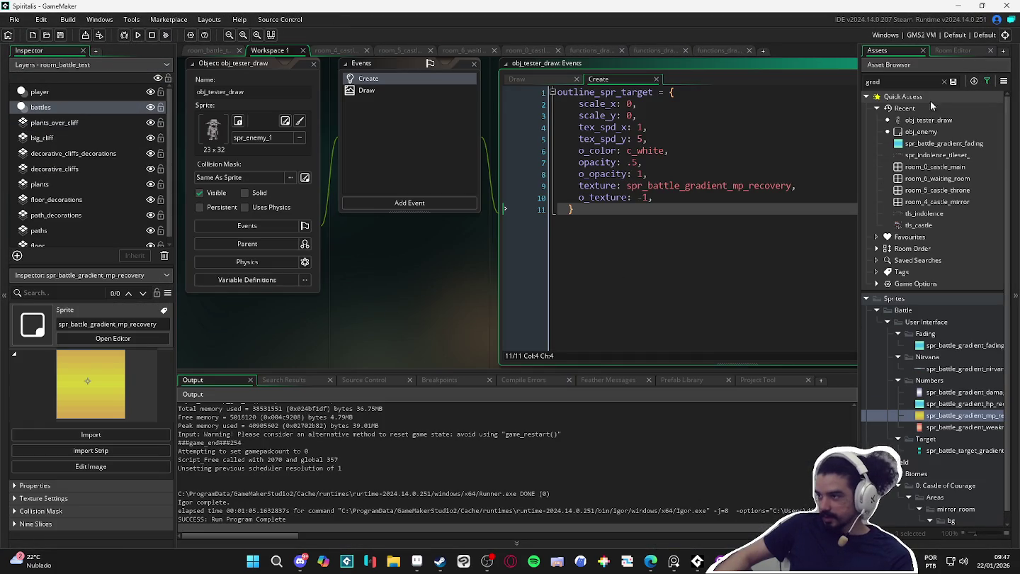
double_click(876, 81)
type("f")
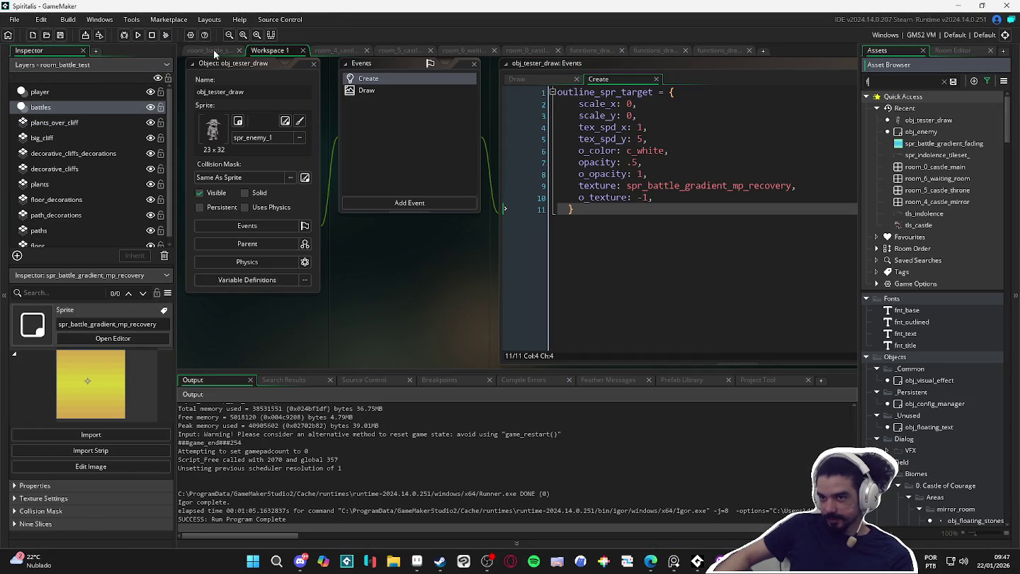
left_click(214, 50)
scroll(557, 330, "up", 4)
- Inspect the obj_camera and obj_game_clock placeholders and widen the instance list to show IDs
scroll(402, 137, "down", 3)
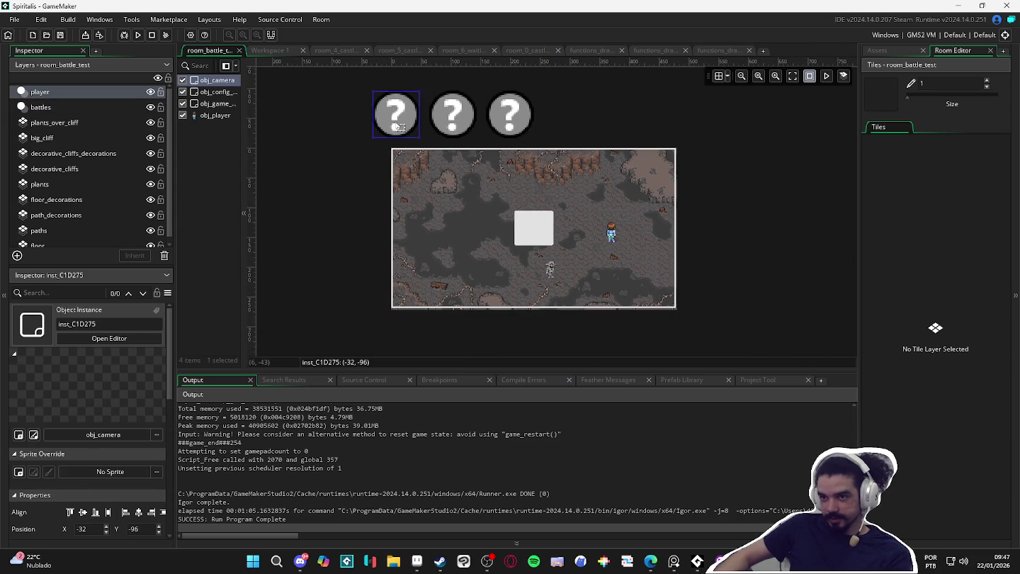
left_click(462, 126)
left_click(524, 125)
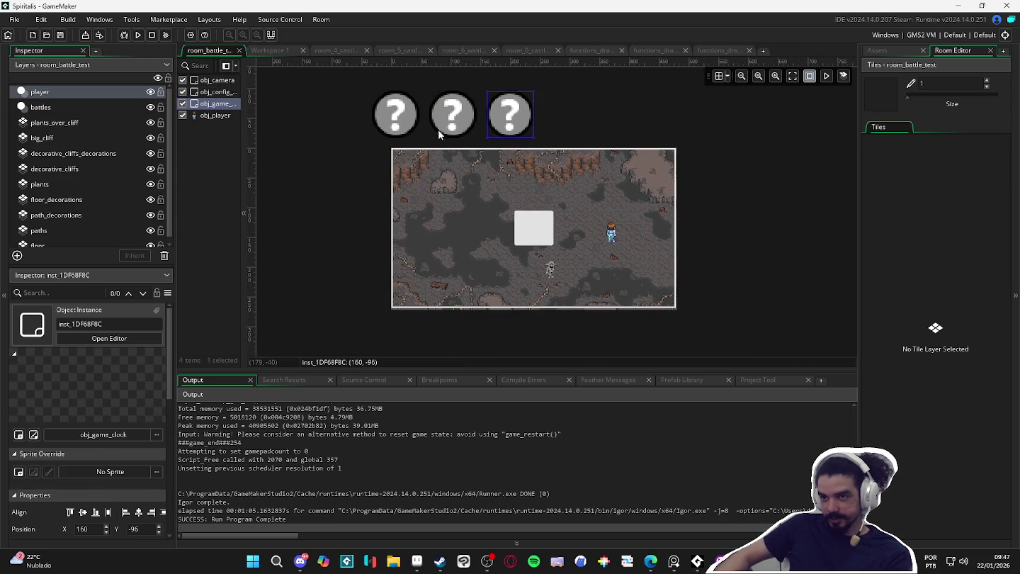
mouse_move(245, 134)
left_mouse_down()
mouse_move(332, 134)
mouse_move(306, 134)
left_mouse_up()
left_click(654, 134)
- Place a new obj_vfx instance beside the controller placeholders at 262, -101.75
left_click(878, 51)
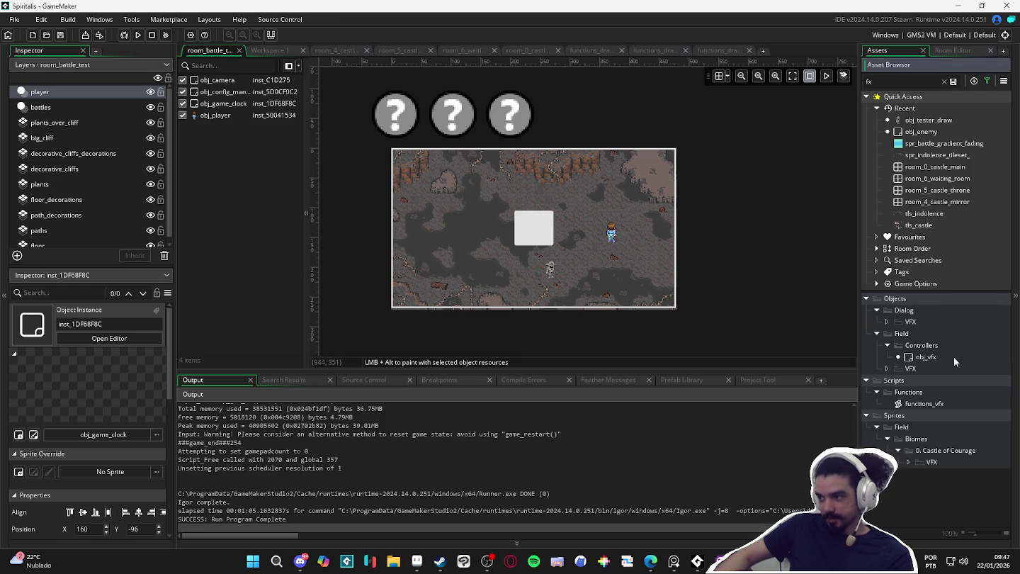
left_click(953, 356)
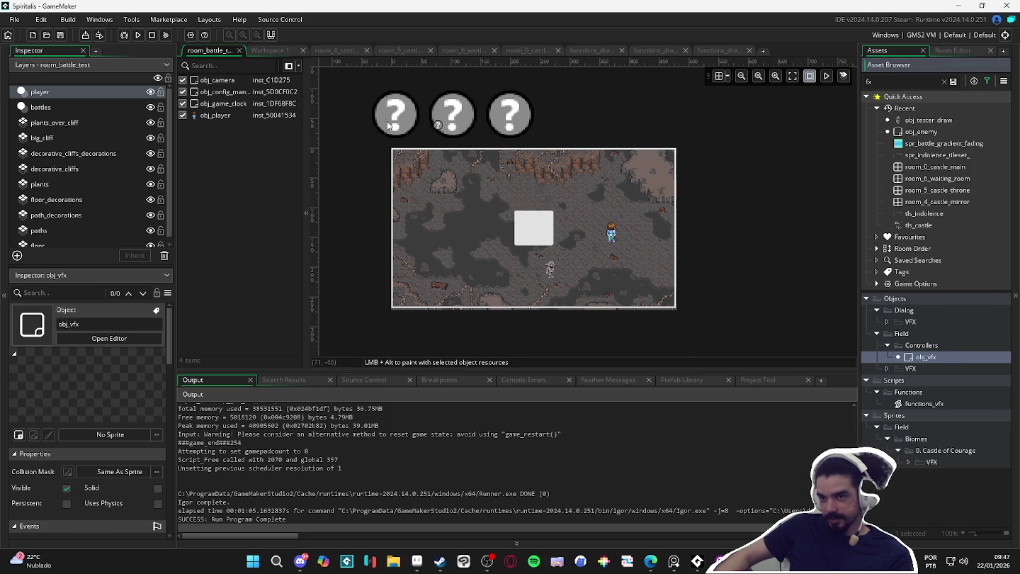
left_click(455, 120)
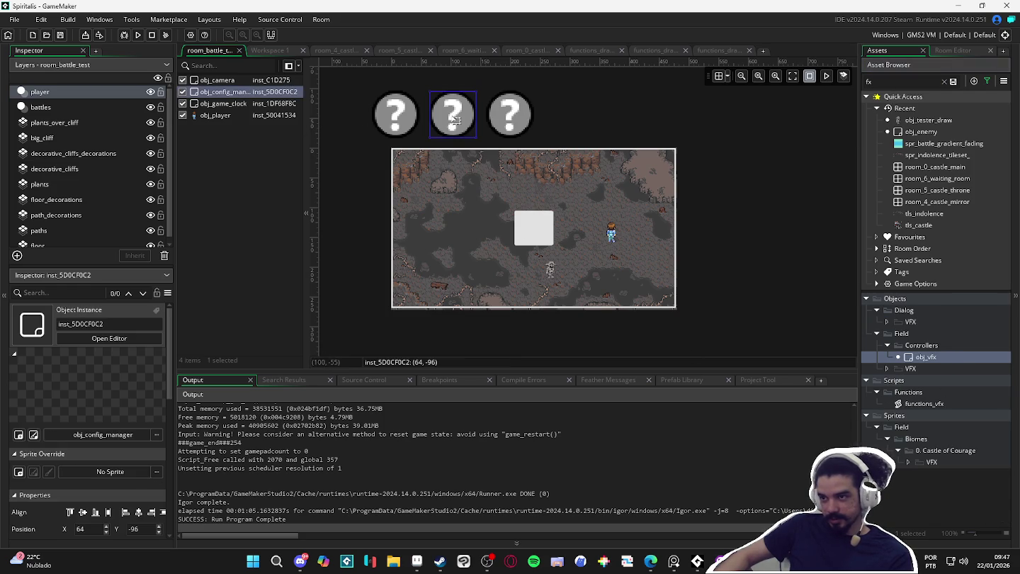
left_click(567, 116, "alt")
mouse_move(571, 118)
left_mouse_down()
mouse_move(616, 170)
mouse_move(569, 110)
left_mouse_up()
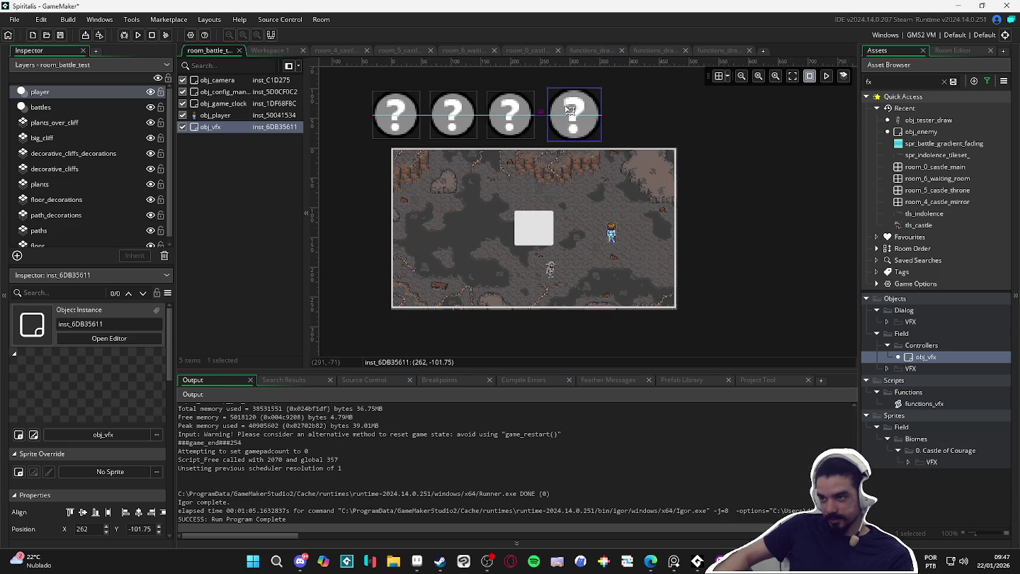
double_click(571, 112)
- Open obj_vfx's Create event code and scroll through it
left_click(655, 125)
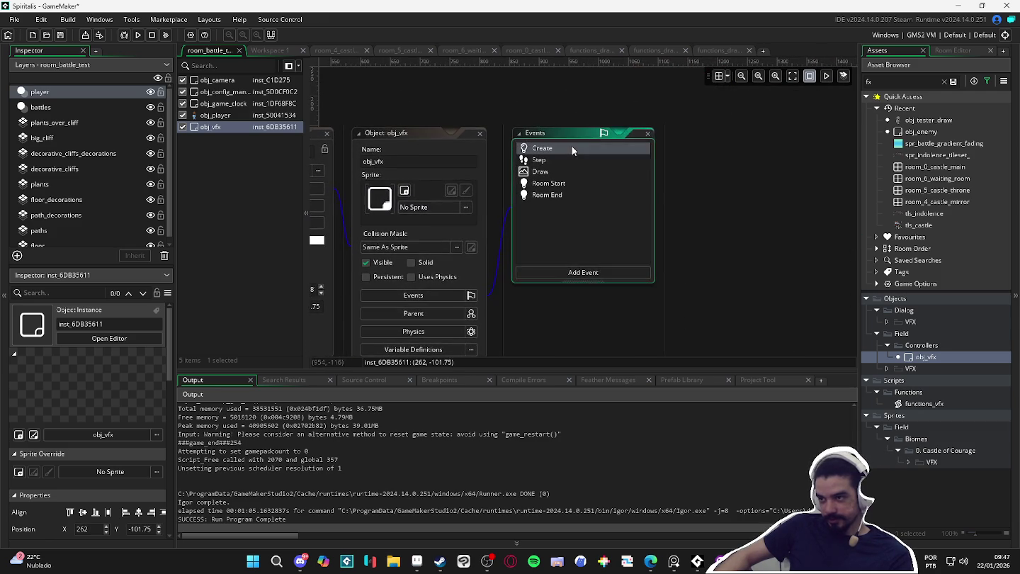
double_click(571, 148)
scroll(558, 193, "down", 2)
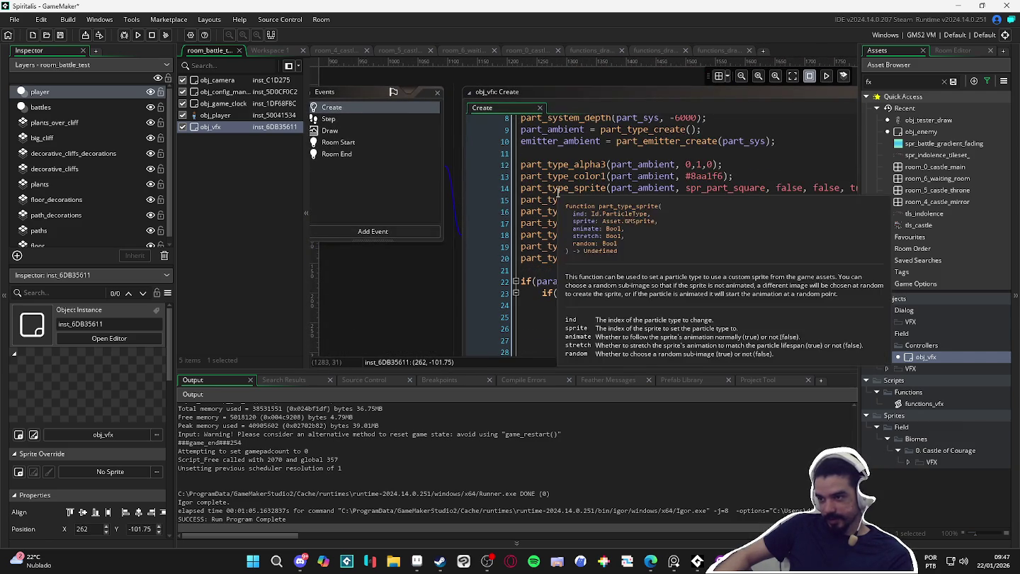
scroll(656, 293, "down", 5)
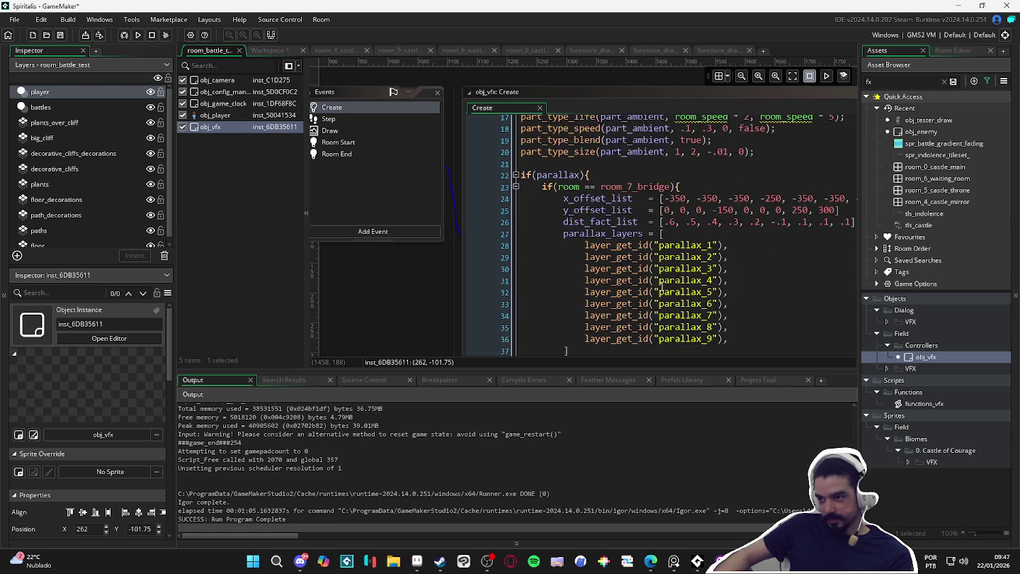
mouse_move(421, 286)
left_mouse_down()
mouse_move(390, 347)
mouse_move(487, 287)
mouse_move(539, 273)
left_mouse_up()
scroll(678, 264, "up", 3)
scroll(678, 260, "up", 4)
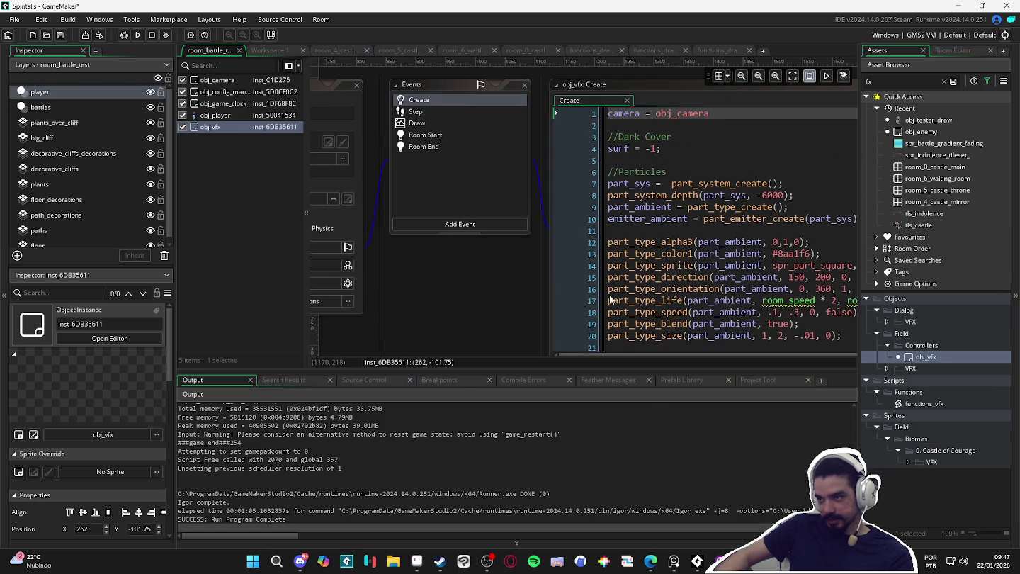
mouse_move(498, 299)
left_mouse_down()
mouse_move(378, 277)
mouse_move(414, 222)
left_mouse_up()
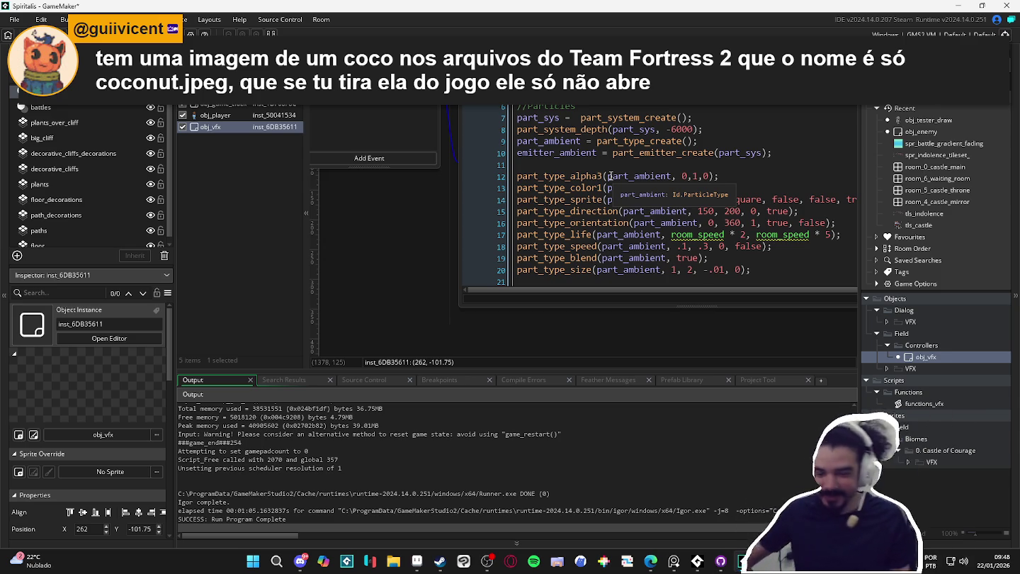
- Reposition the Create editor, review its //Dark Cover and //Particles sections, then move to Step
mouse_move(579, 324)
left_mouse_down()
mouse_move(477, 359)
mouse_move(518, 469)
left_mouse_up()
left_click_drag(522, 405, 520, 452)
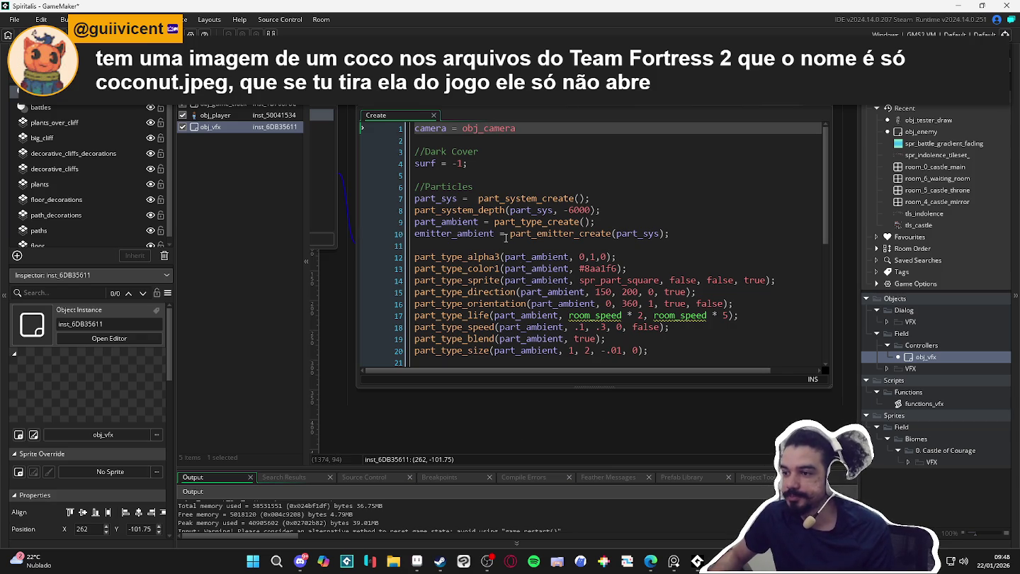
scroll(560, 241, "down", 2)
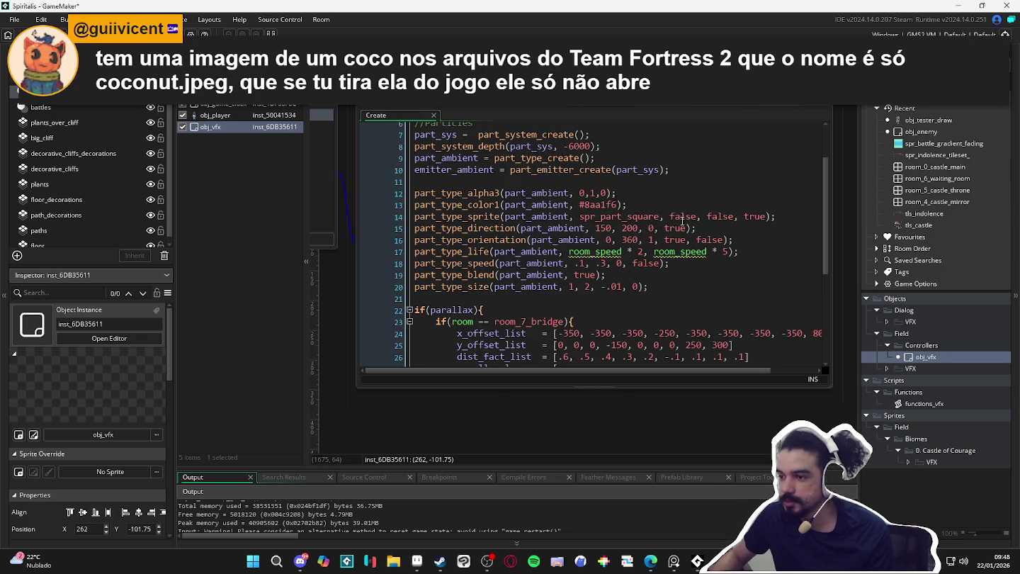
scroll(672, 224, "down", 2)
scroll(657, 226, "up", 3)
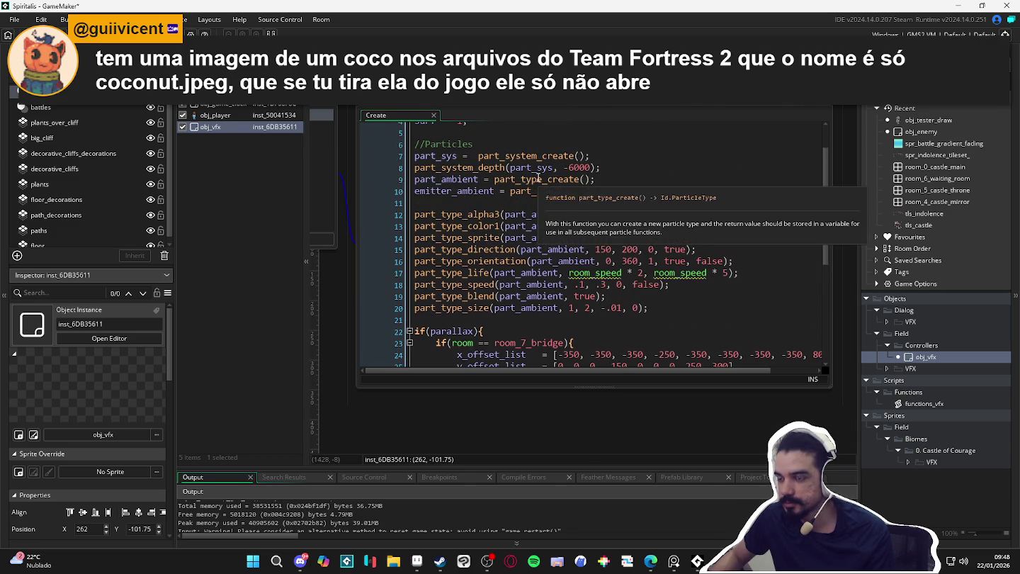
scroll(539, 181, "up", 2)
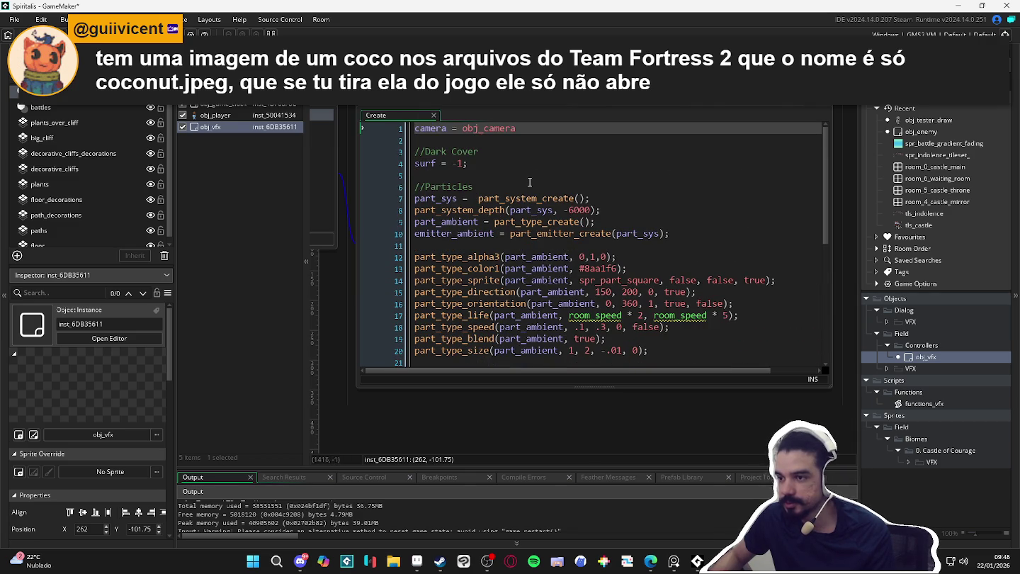
left_click(488, 164)
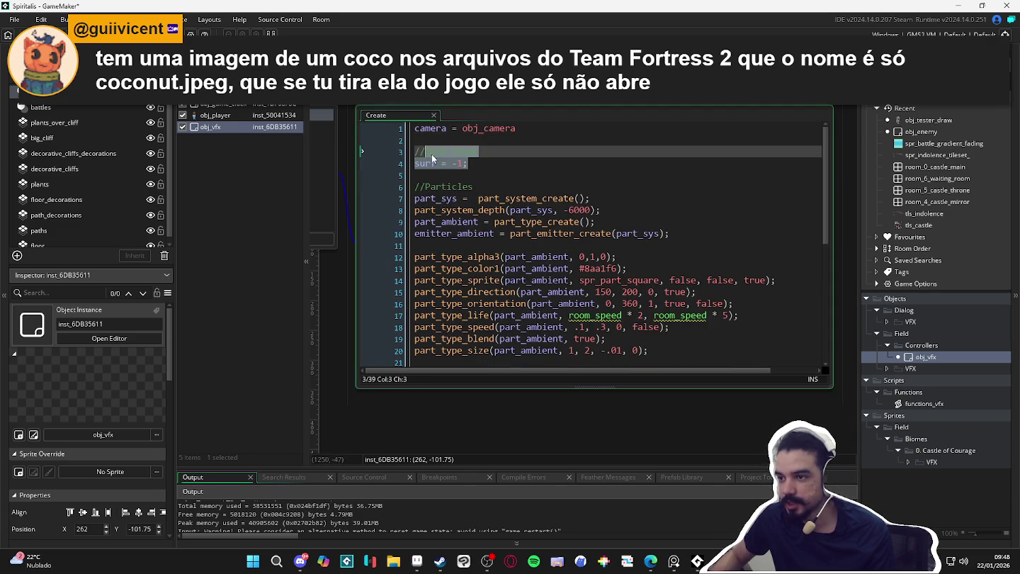
left_click(513, 184)
scroll(603, 206, "down", 7)
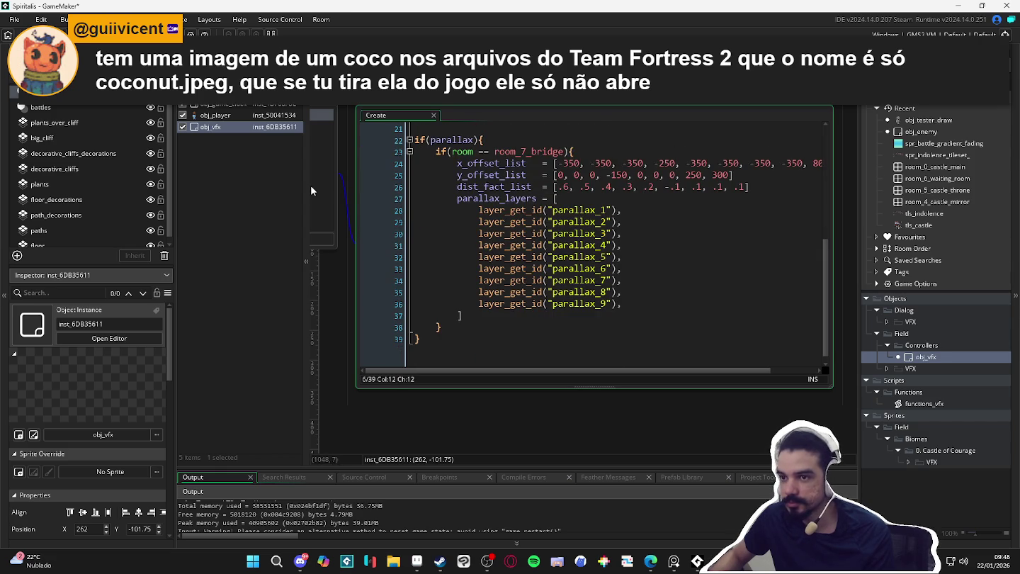
scroll(556, 267, "down", 1)
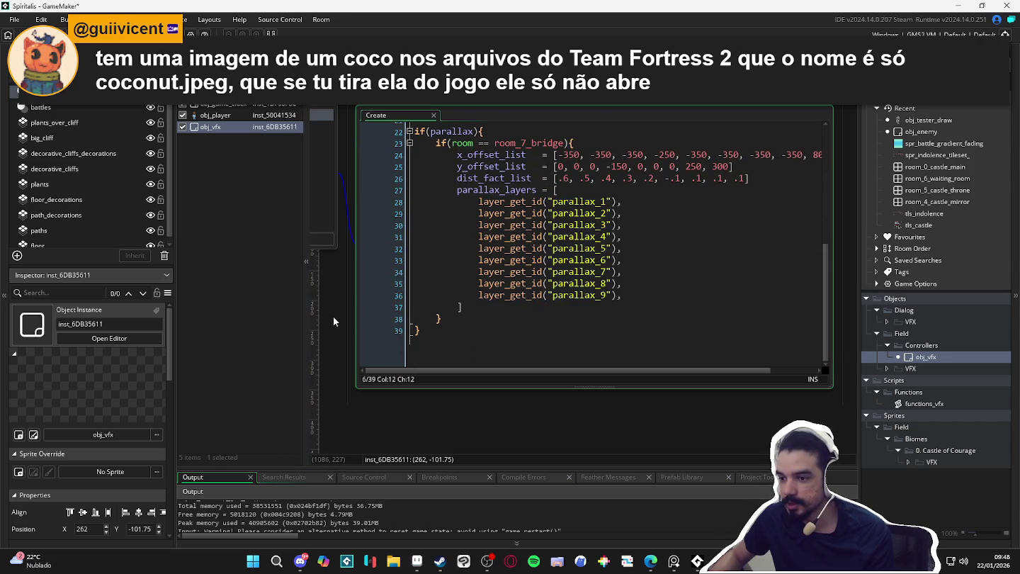
left_click(333, 317)
left_click(498, 187)
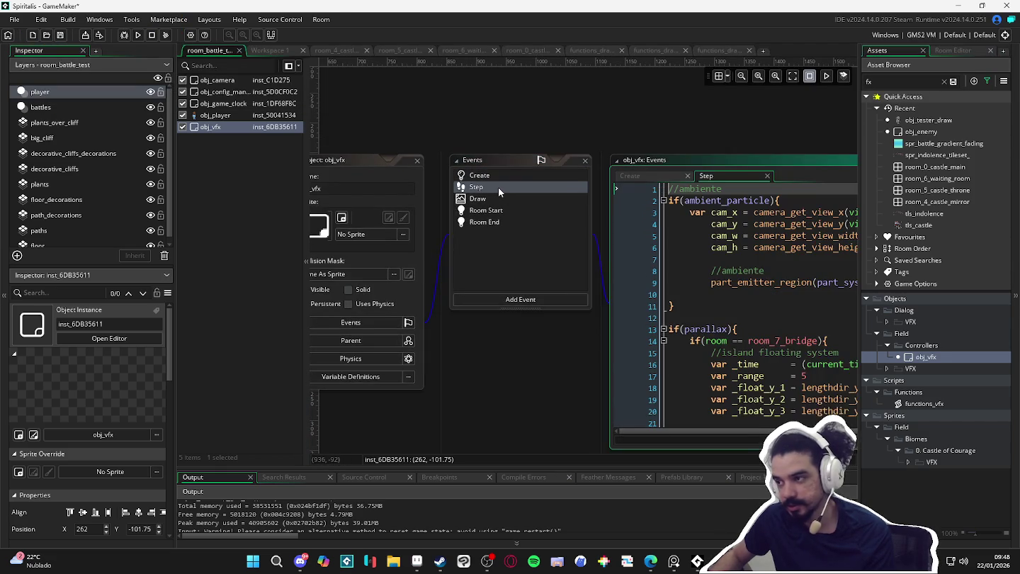
- Dock the event editor back, return to the Create code, and make its window taller
double_click(810, 158)
left_click(335, 322)
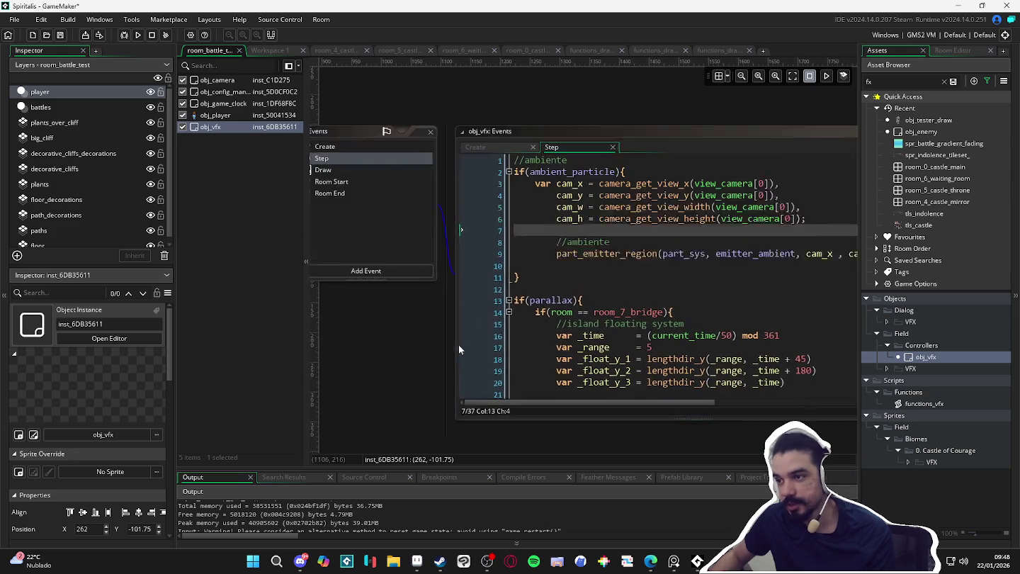
left_click(408, 162)
scroll(678, 281, "up", 10)
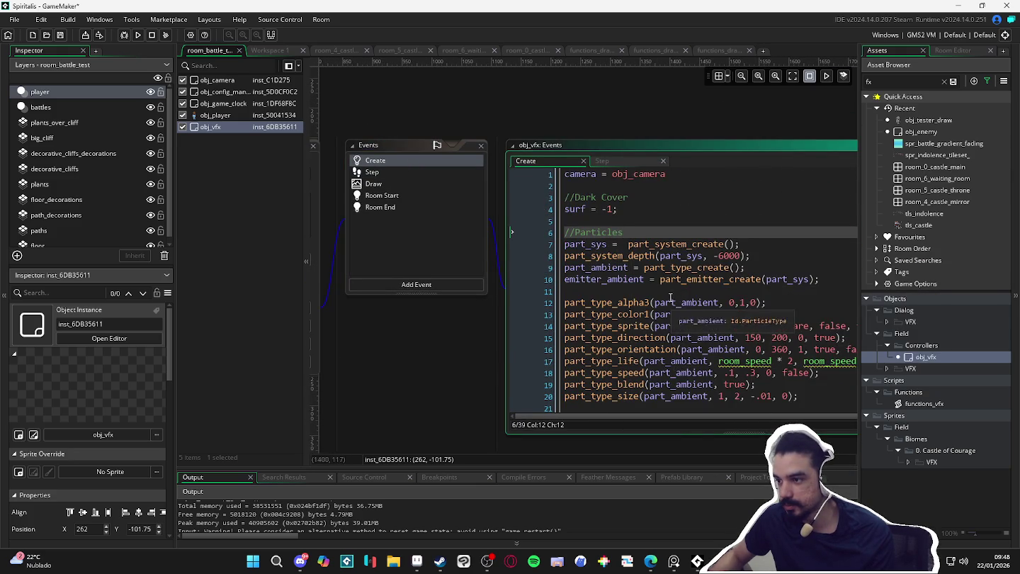
mouse_move(661, 269)
scroll(661, 269, "down", 2)
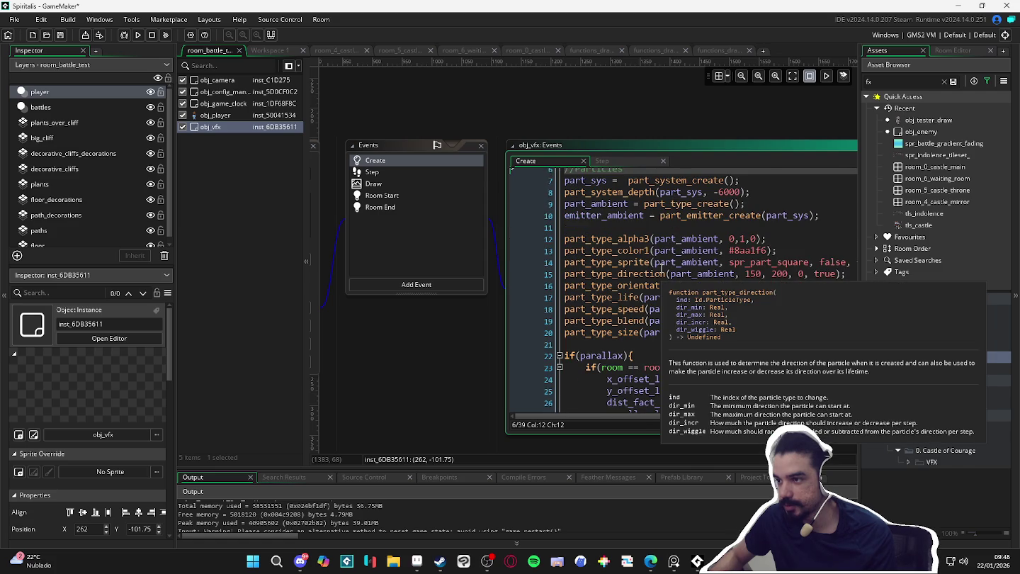
scroll(662, 270, "down", 5)
scroll(662, 269, "up", 8)
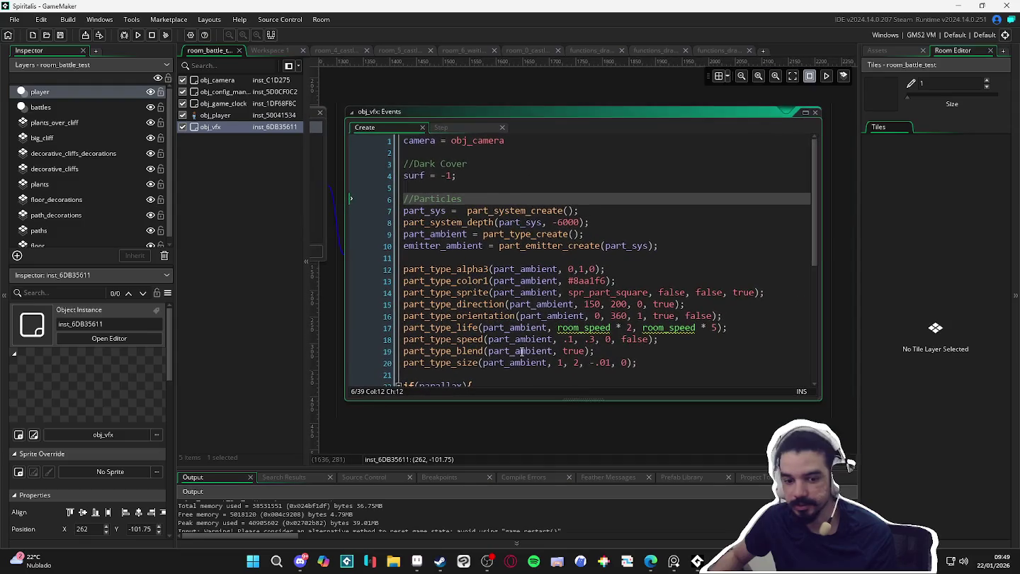
left_click_drag(685, 400, 684, 425)
scroll(649, 303, "down", 6)
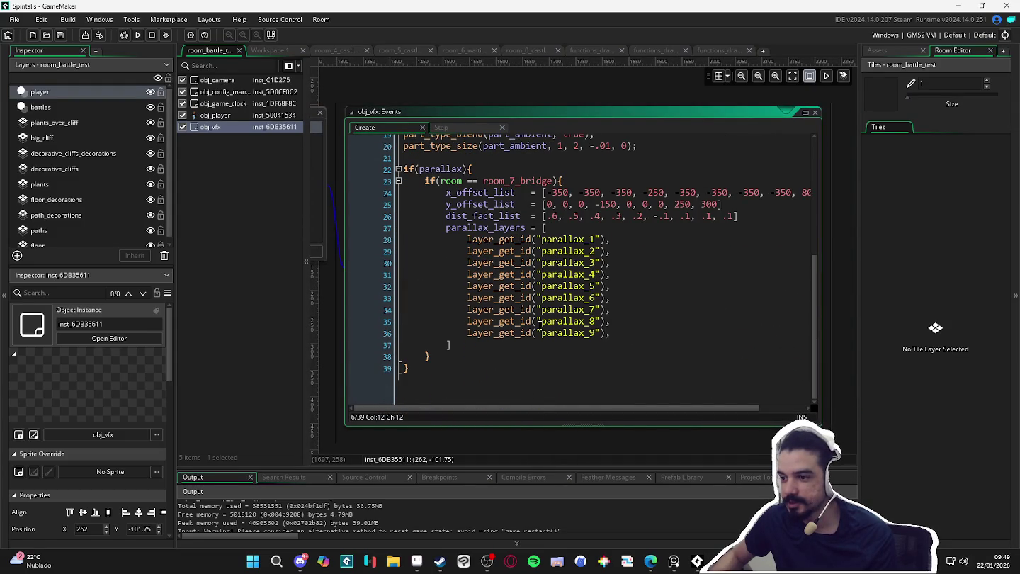
- Review the parallax_layers block's closing braces, scroll to the top, and reveal the Events list
left_click(447, 347)
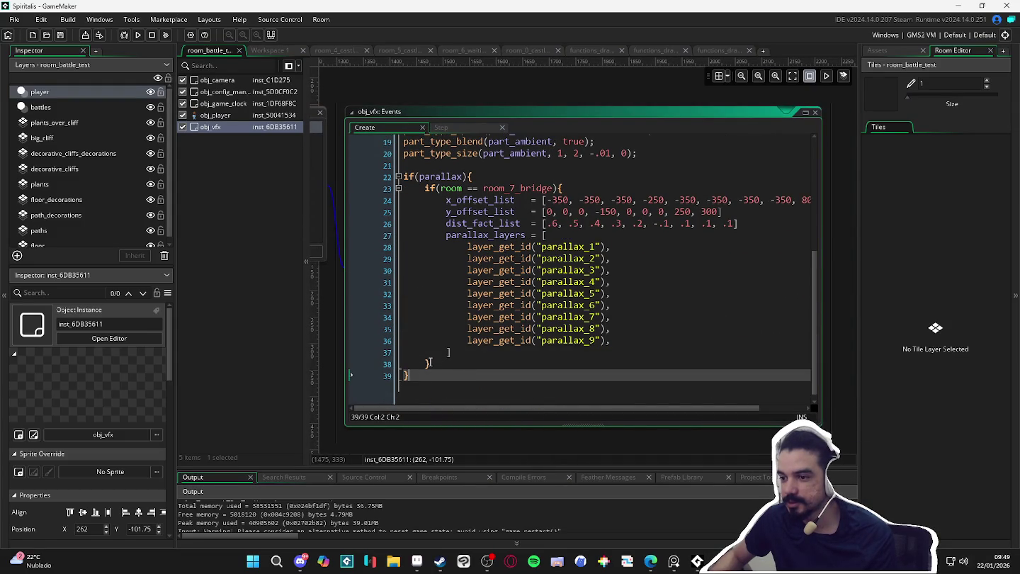
left_click(411, 377)
left_click(425, 355)
left_click(428, 363)
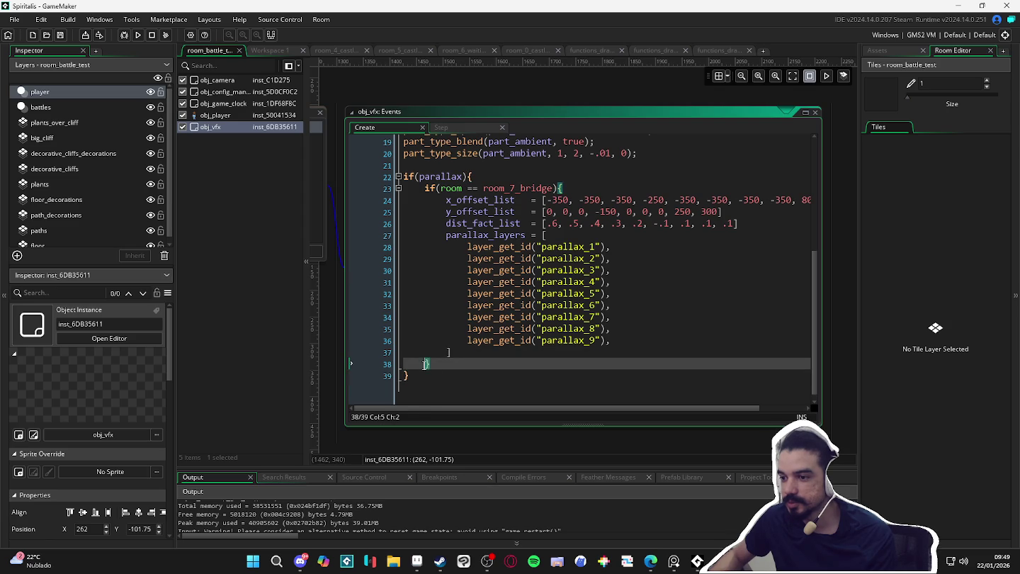
left_click(442, 355)
left_click(425, 363)
left_click(412, 374)
left_click(425, 365)
left_click(447, 353)
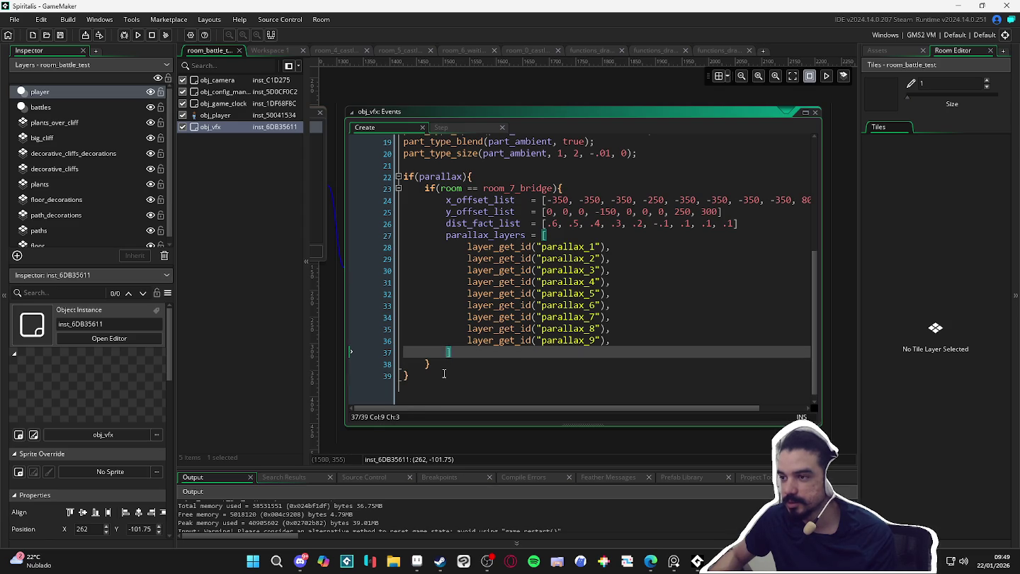
scroll(488, 313, "up", 2)
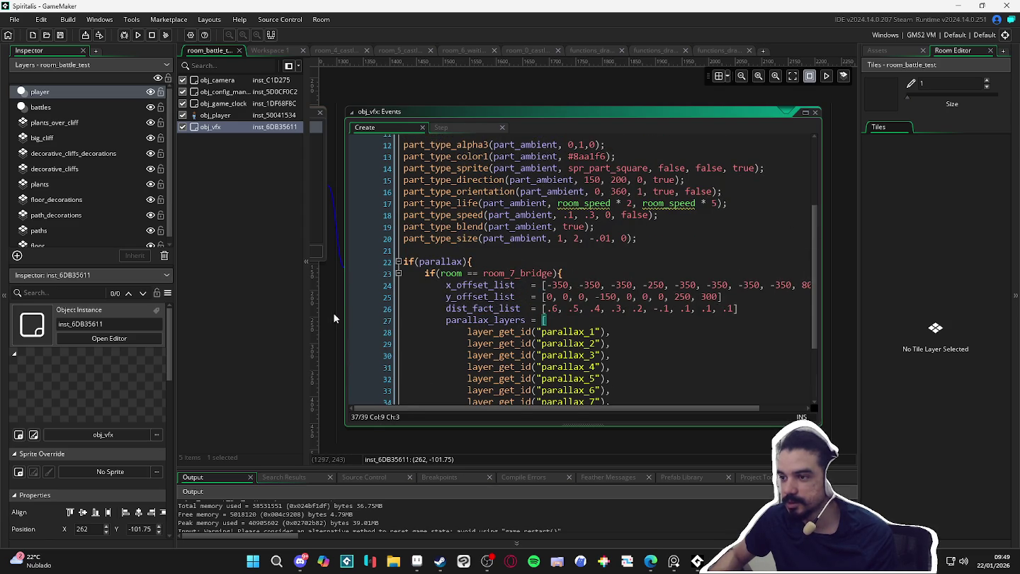
scroll(531, 269, "up", 4)
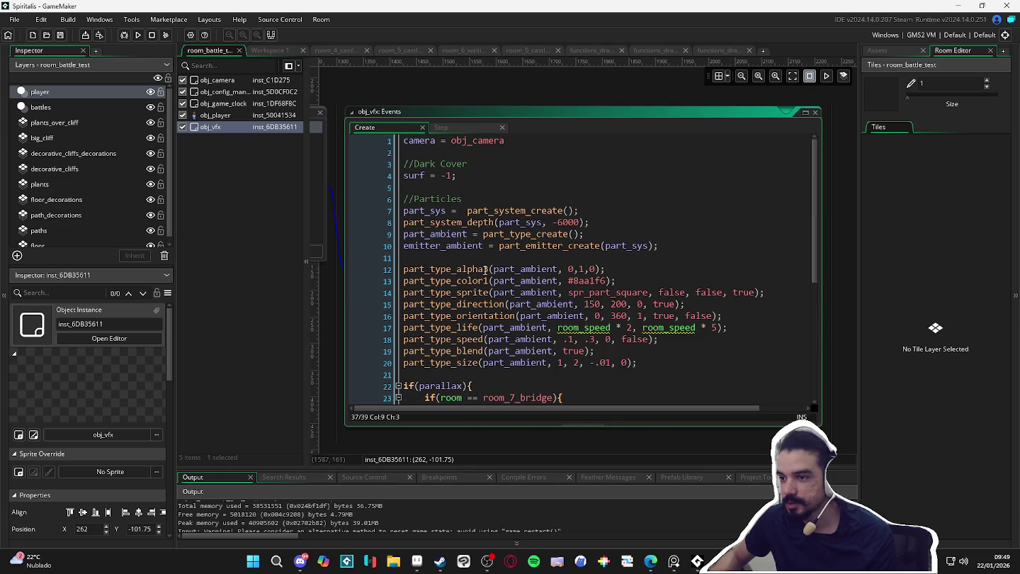
left_click_drag(334, 201, 570, 236)
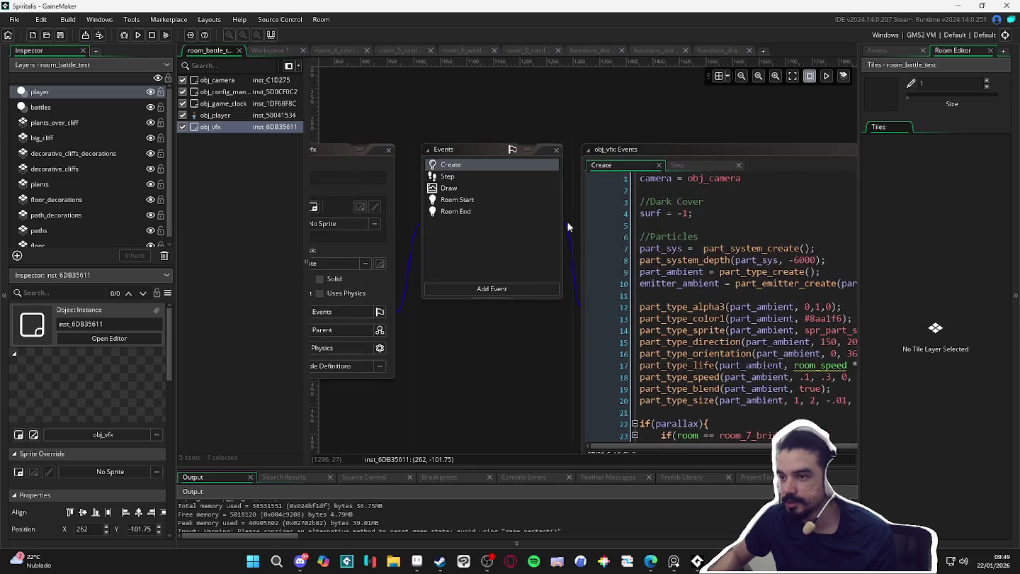
- In the Step event, collapse the ambient particle and if(parallax) blocks
left_click(475, 175)
scroll(635, 192, "down", 1)
scroll(635, 192, "up", 1)
left_click(636, 191)
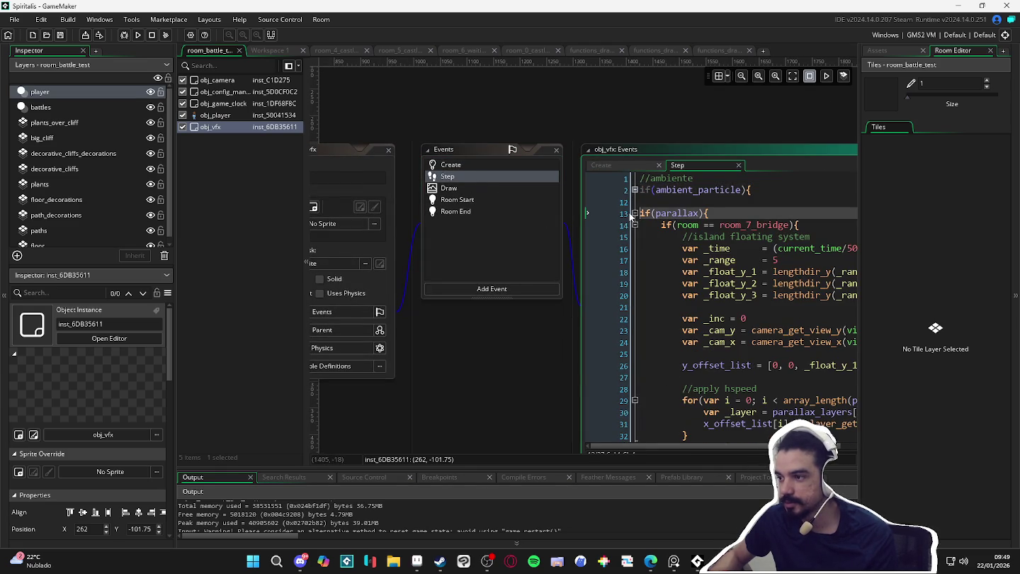
left_click(634, 214)
- Enlarge the Draw event code and go over its draw_rectangle and subtract blend mode lines
left_click(456, 188)
scroll(703, 234, "down", 3)
scroll(704, 233, "up", 3)
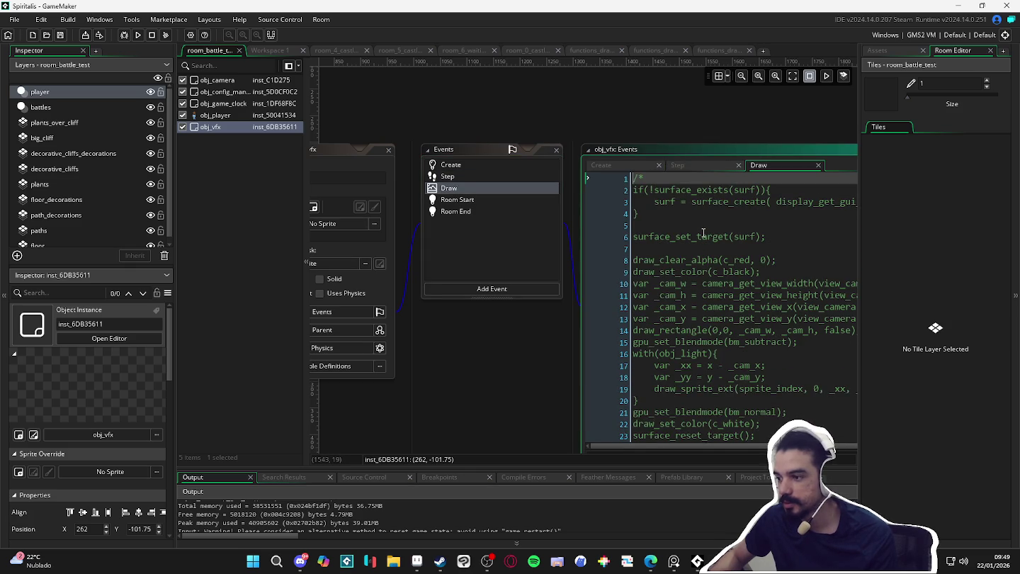
double_click(721, 149)
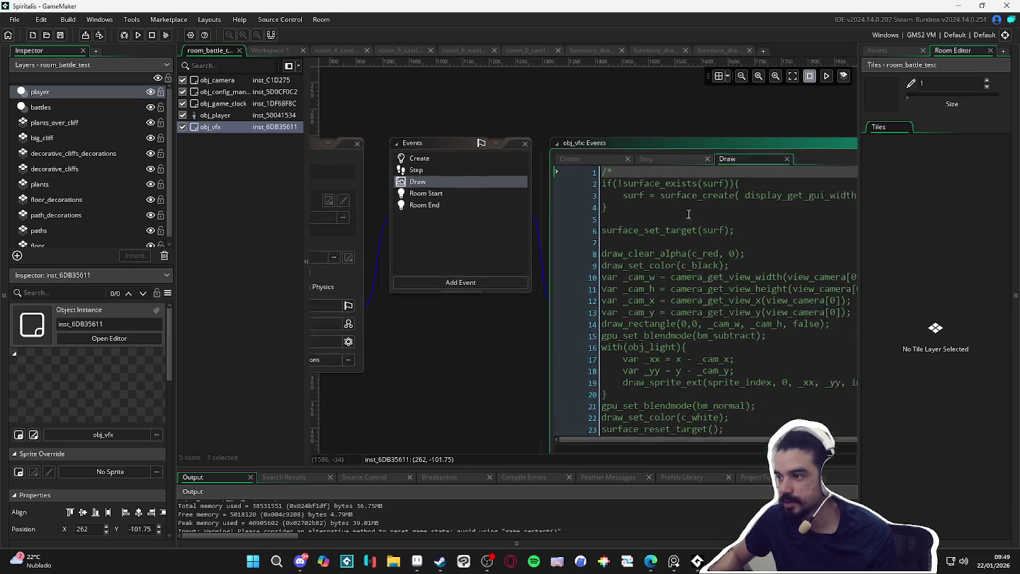
left_click_drag(641, 233, 680, 238)
scroll(679, 239, "down", 3)
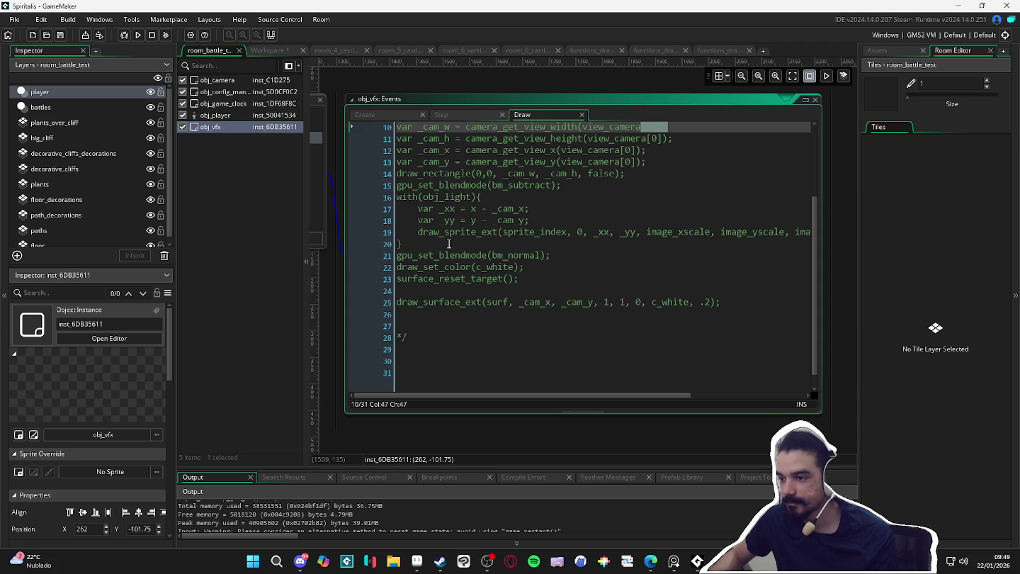
scroll(451, 244, "up", 3)
left_click(562, 269)
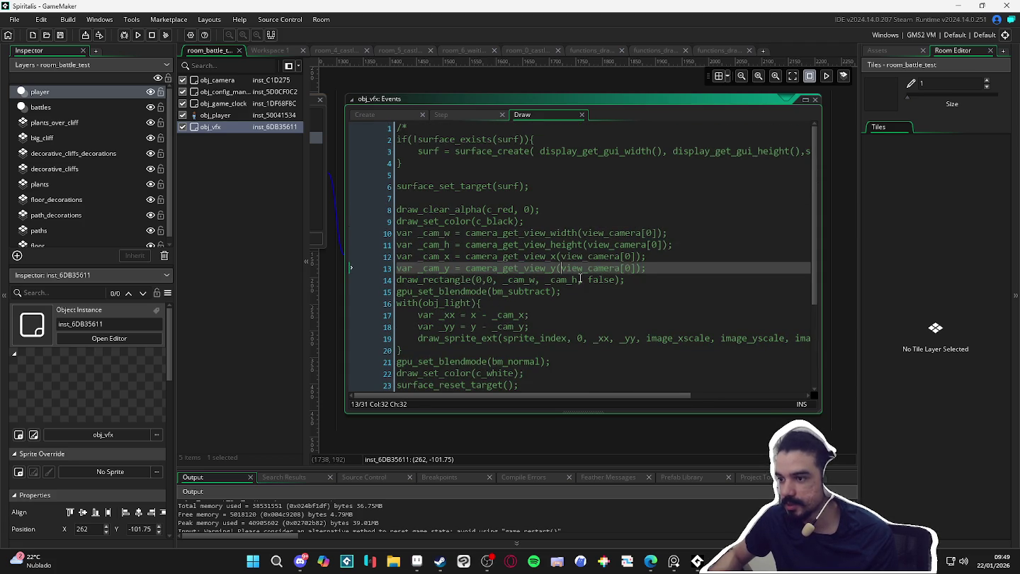
left_click(643, 281)
left_click(573, 293)
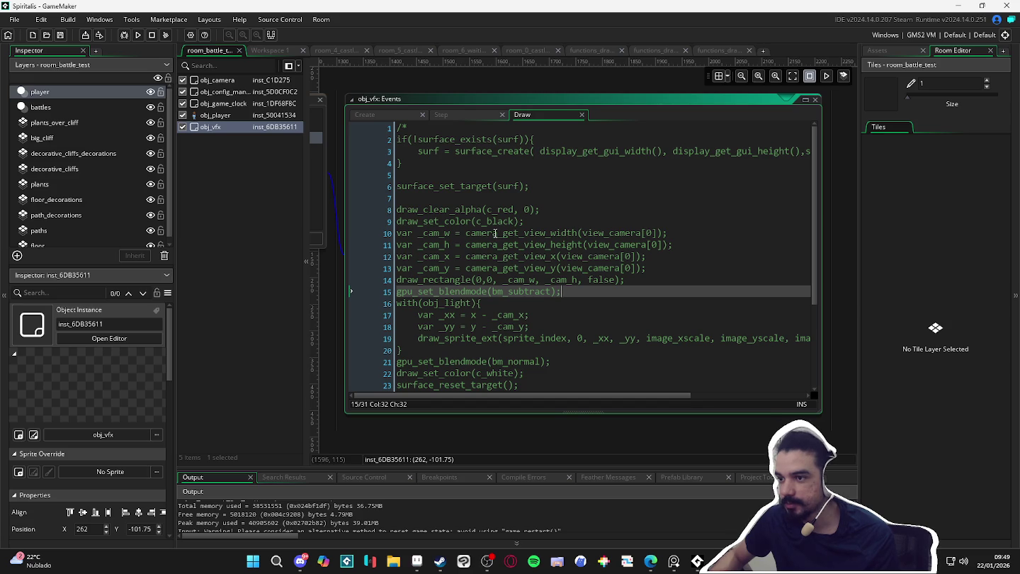
- Review the draw_sprite_ext call that draws the lights in the Draw code
scroll(495, 233, "down", 2)
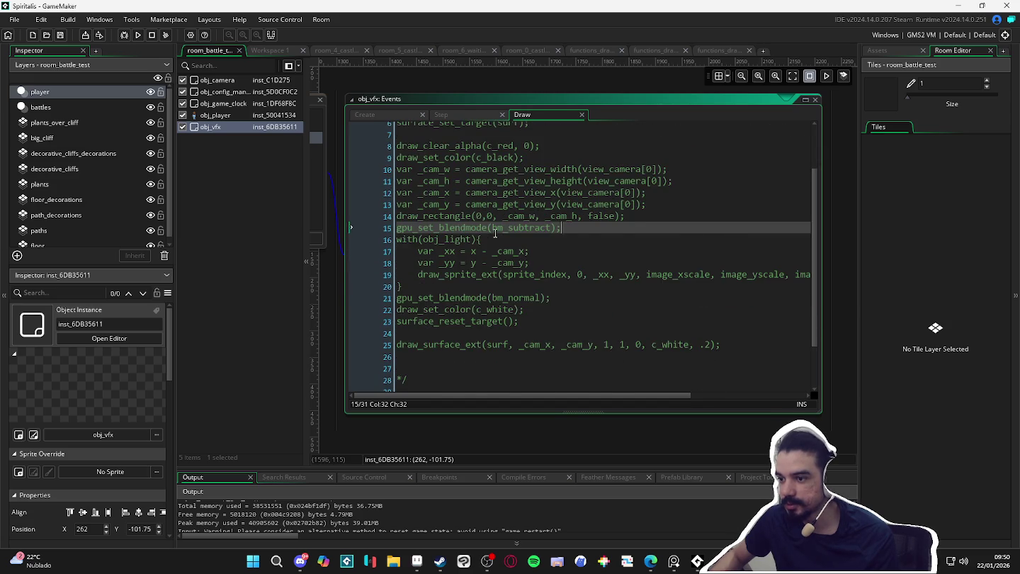
scroll(495, 234, "up", 2)
scroll(538, 276, "down", 2)
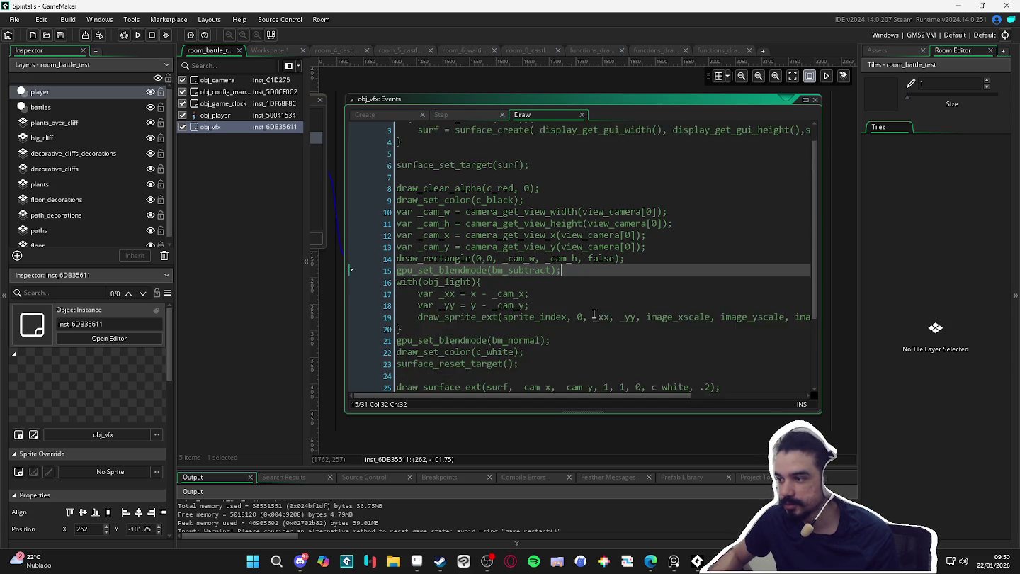
left_click(558, 298)
scroll(556, 311, "up", 1)
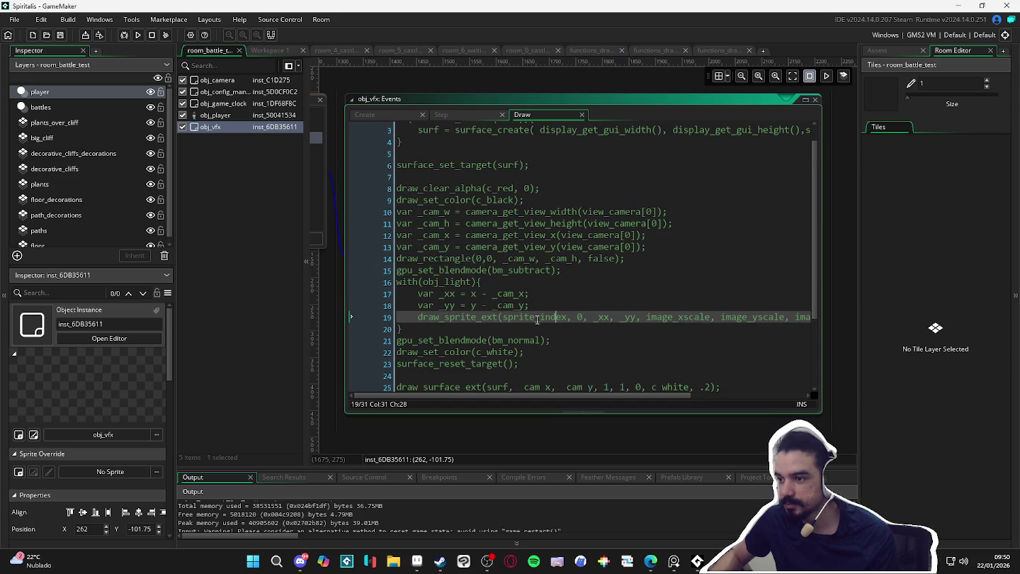
scroll(531, 354, "down", 3)
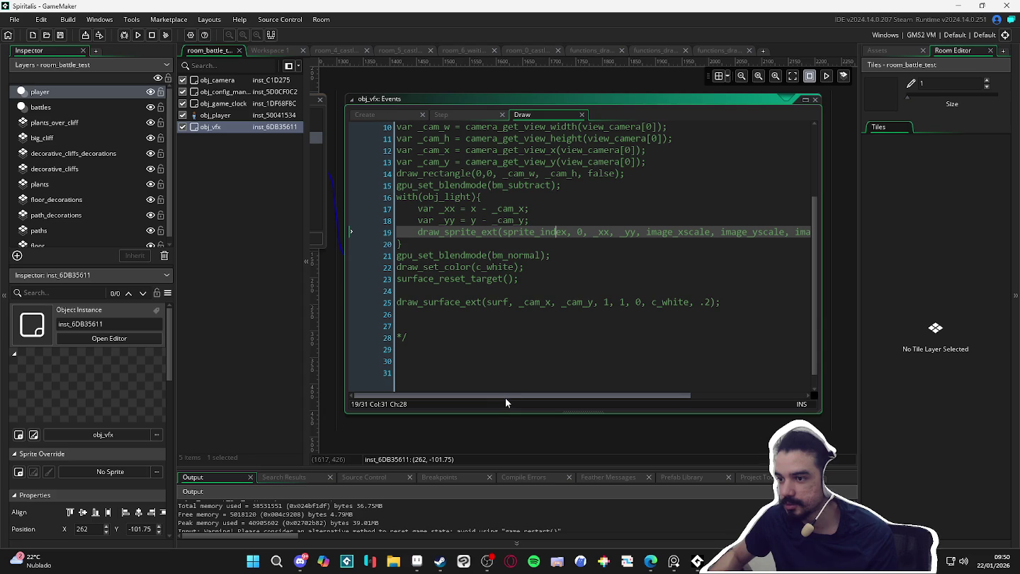
scroll(539, 298, "up", 3)
- Delete all of the old Draw event code
left_click(558, 293)
key("ctrl+a")
key("Delete")
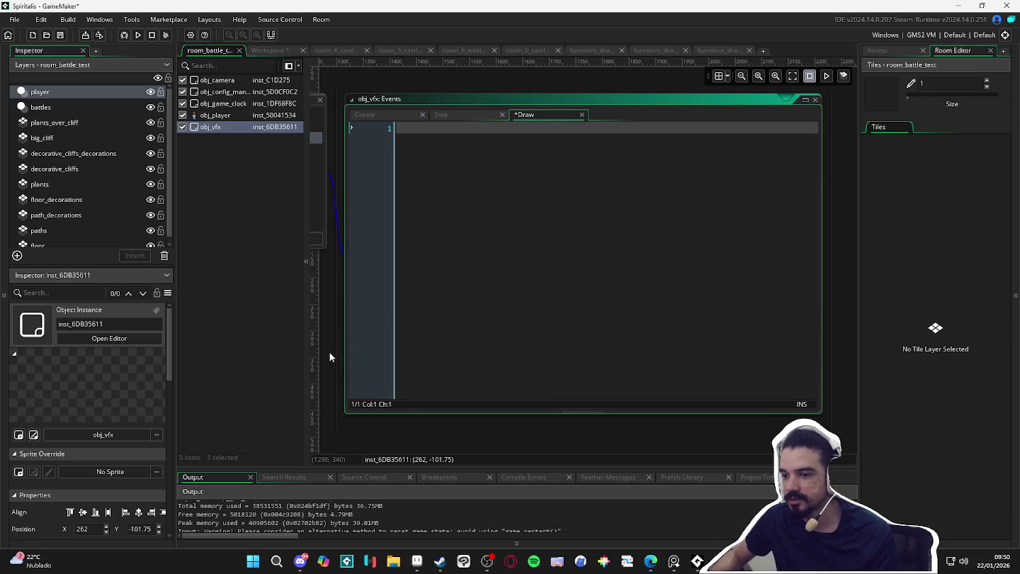
- Check the Room Start emitter and Room End application surface lines, then return to Create
left_click(620, 197)
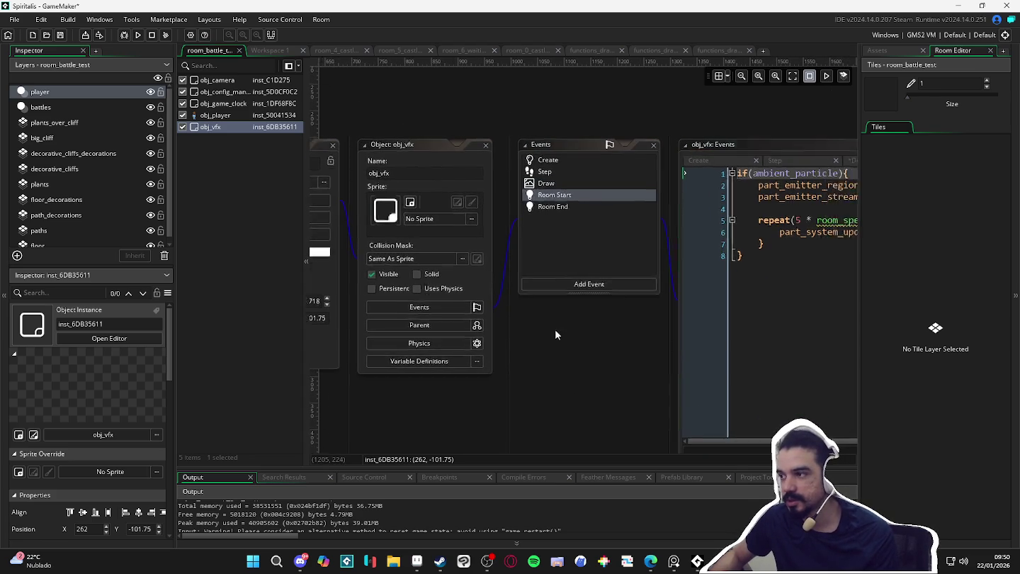
left_click(599, 185)
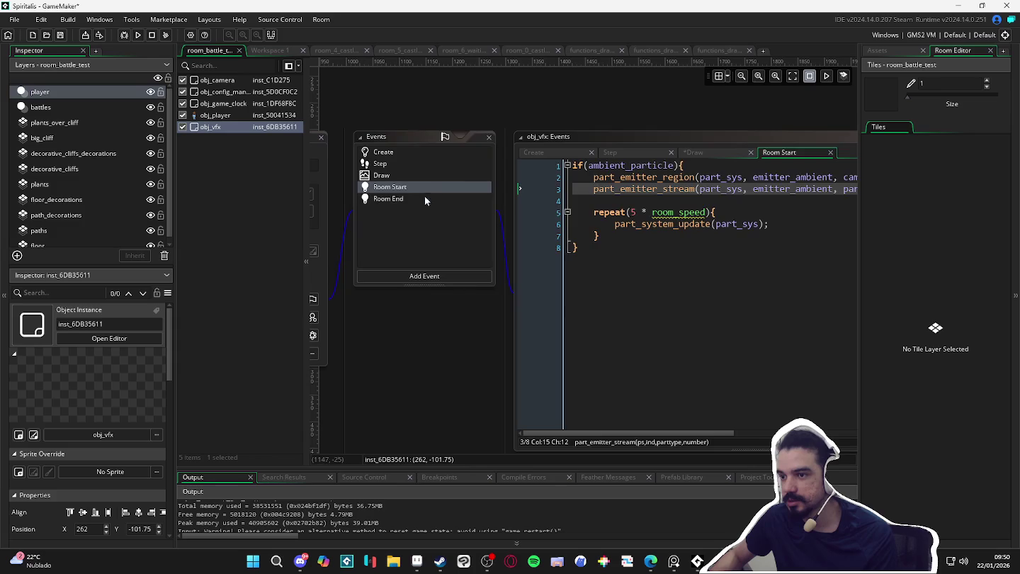
left_click(426, 200)
left_click(710, 195)
key("End")
left_click_drag(466, 305, 489, 323)
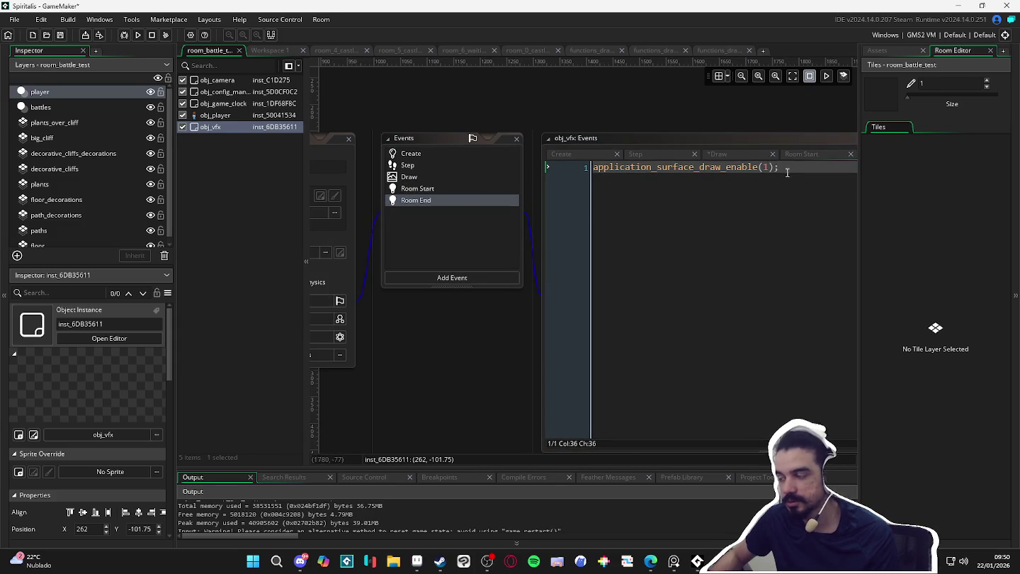
left_click(439, 154)
left_click(691, 259)
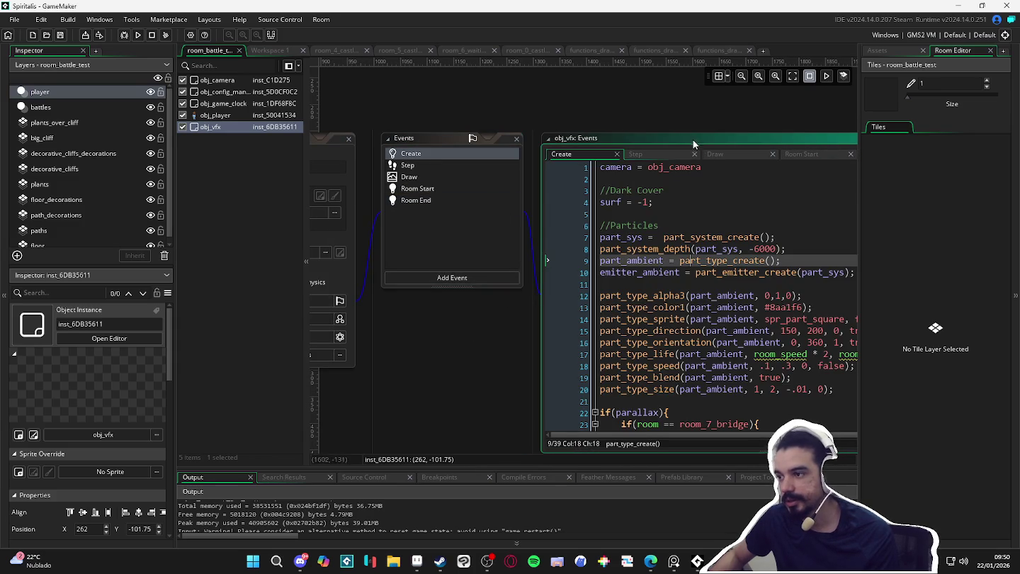
- Enlarge the Create code, collapse the if(parallax) block and remove the extra blank lines above //Particles
double_click(714, 137)
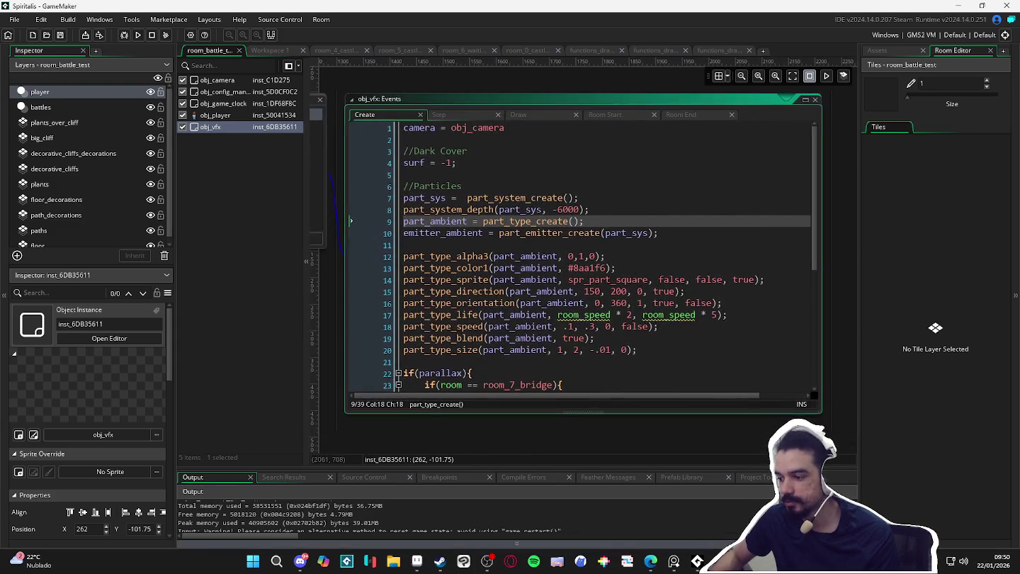
scroll(499, 252, "down", 3)
scroll(438, 285, "up", 3)
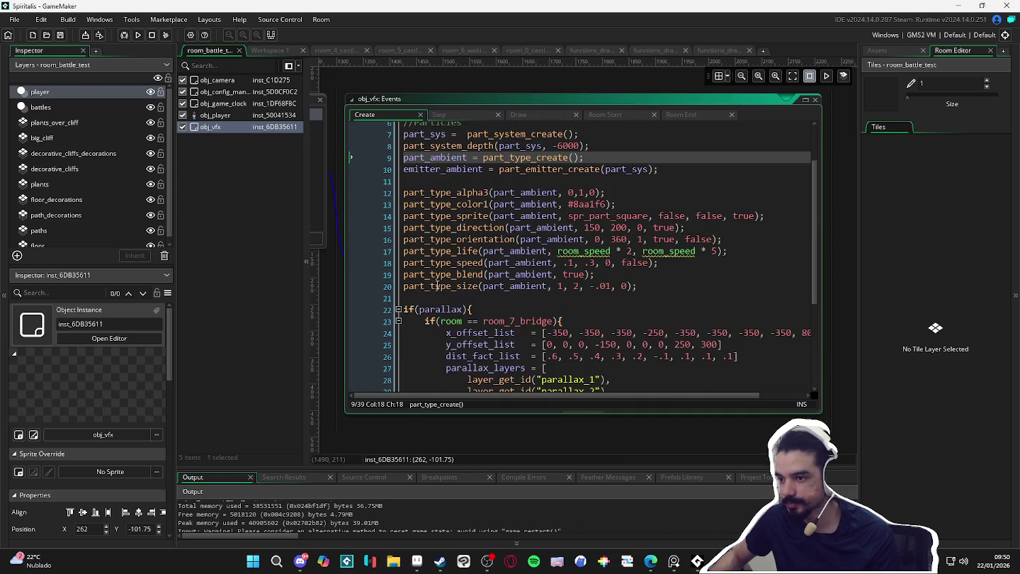
left_click(397, 309)
scroll(399, 308, "up", 2)
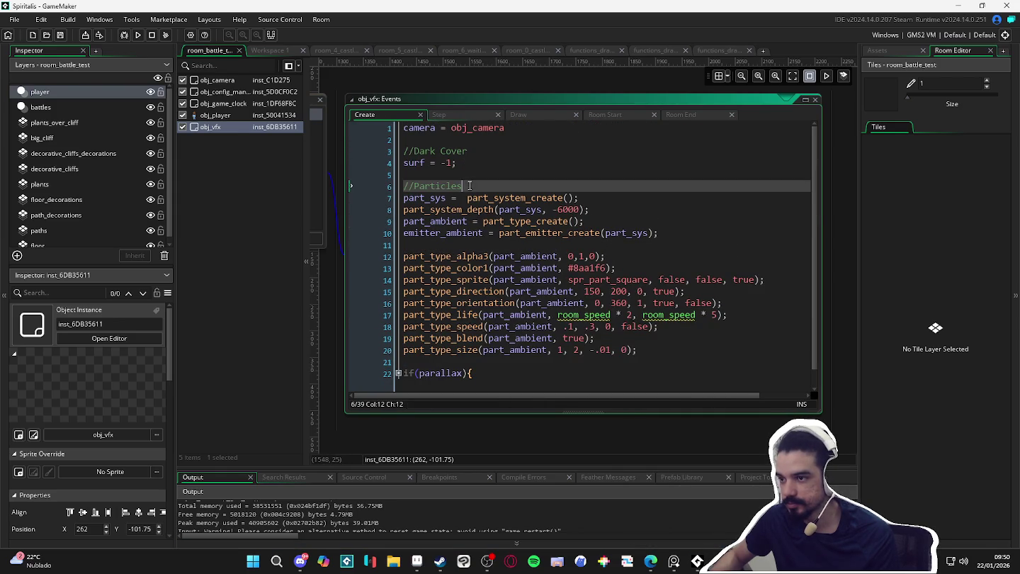
left_click(483, 171)
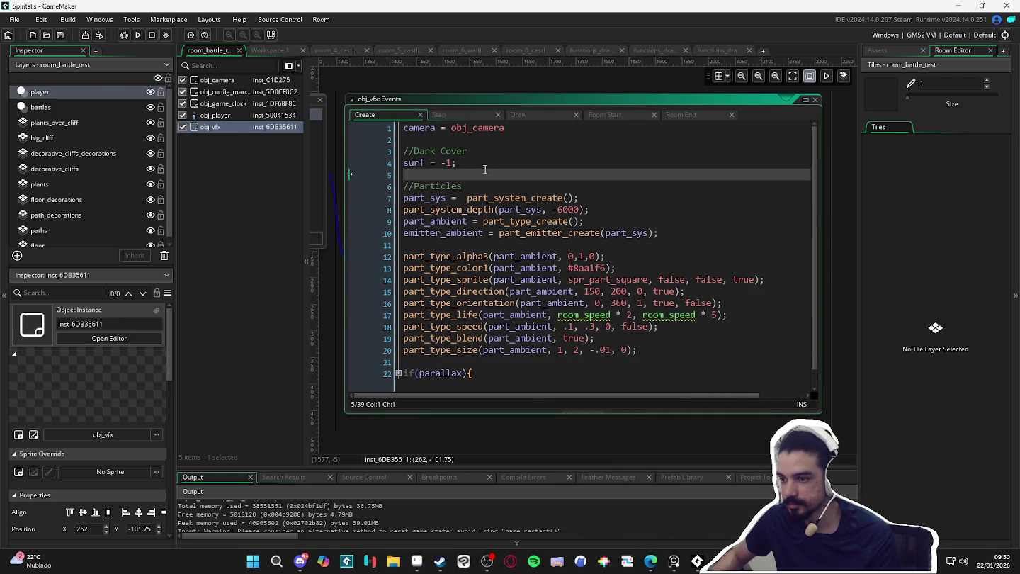
key("BackSpace")
key("BackSpace")
key("BackSpace")
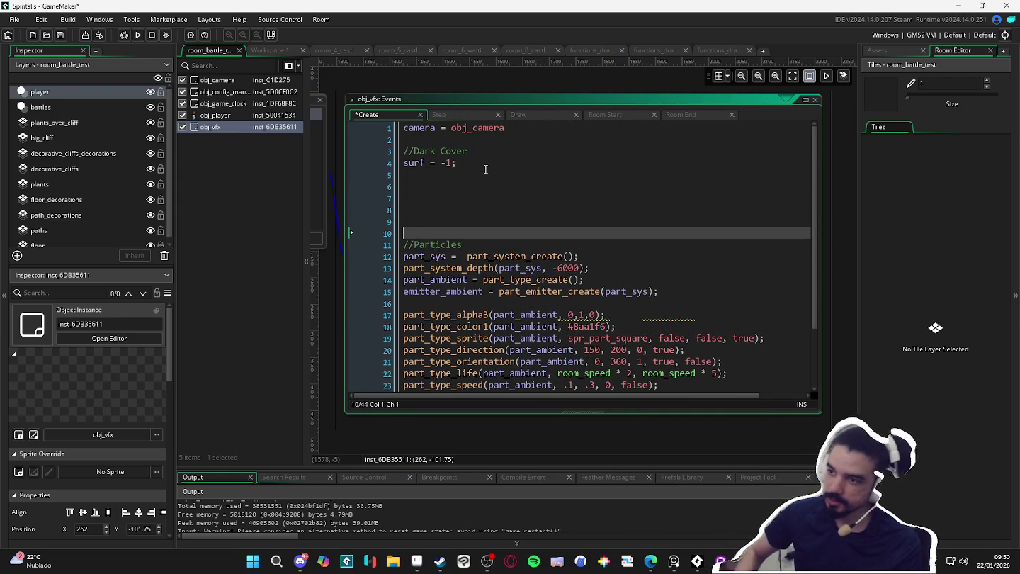
- Insert a //bloom comment heading on new lines above //Dark Cover
key("Up")
key("Up")
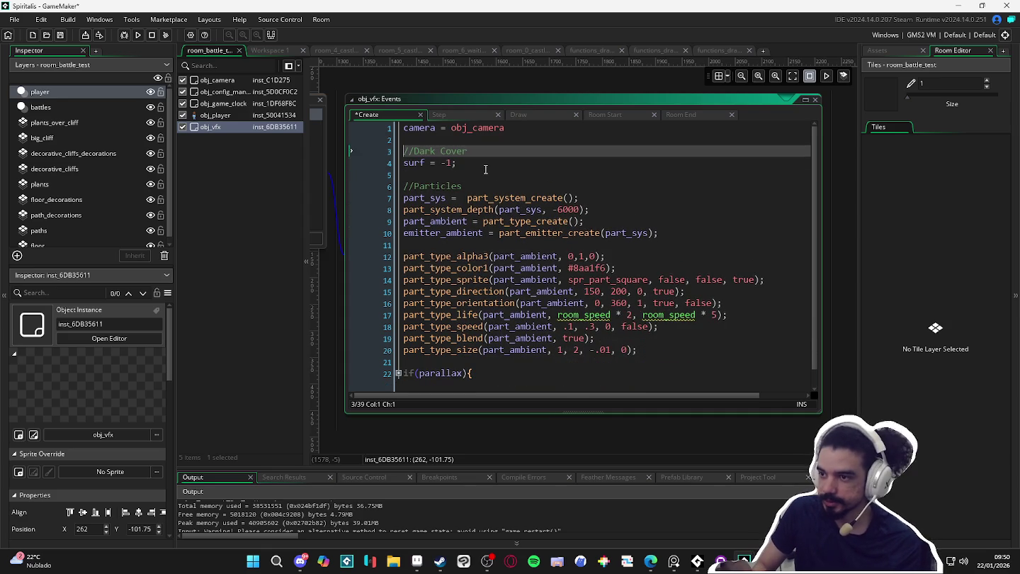
key("Return")
key("Return")
key("Up")
key("Up")
key("Up")
key("Return")
type("//bloom")
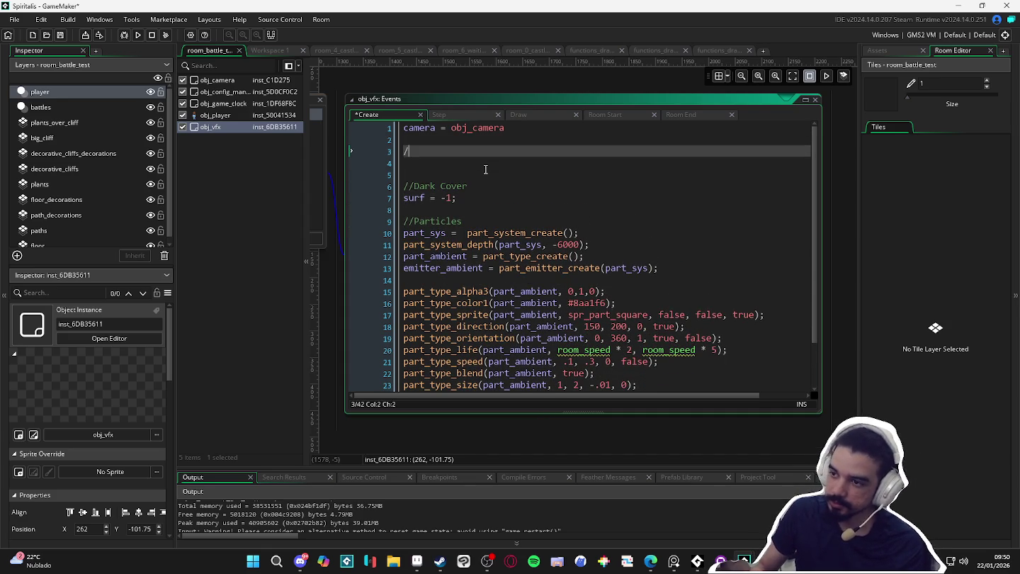
key("Return")
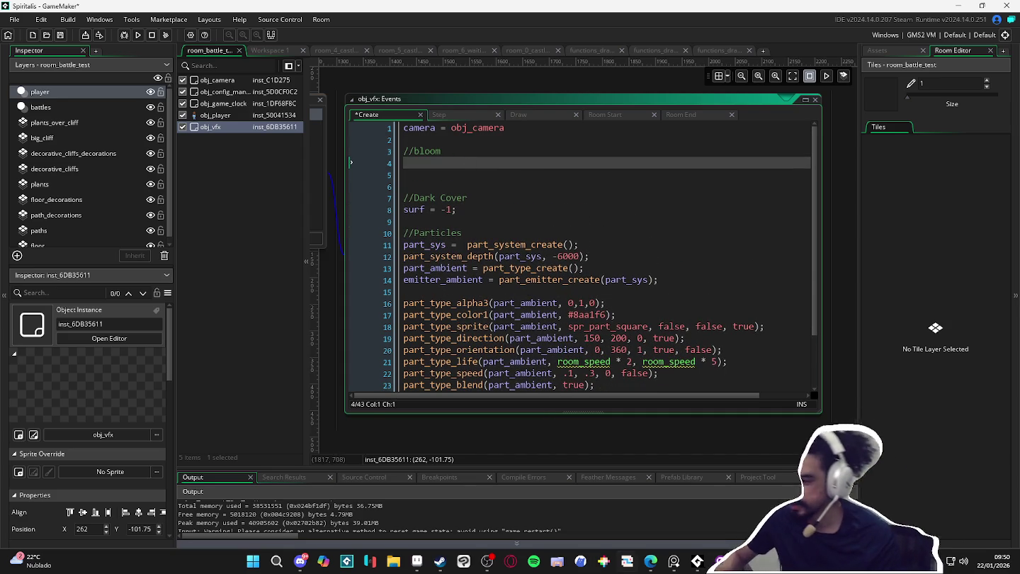
mouse_move(697, 561)
left_click(797, 504)
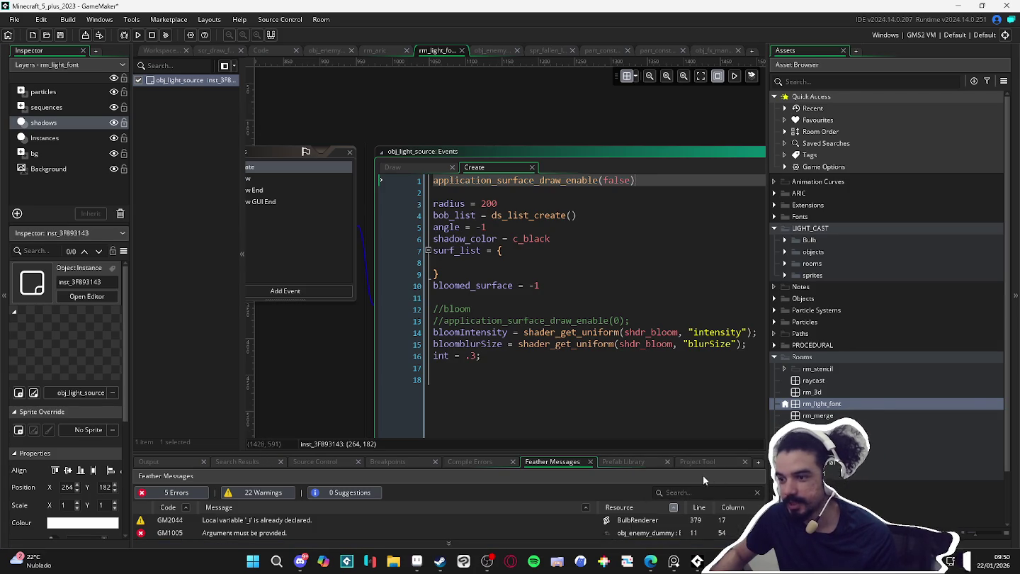
key("alt+Tab")
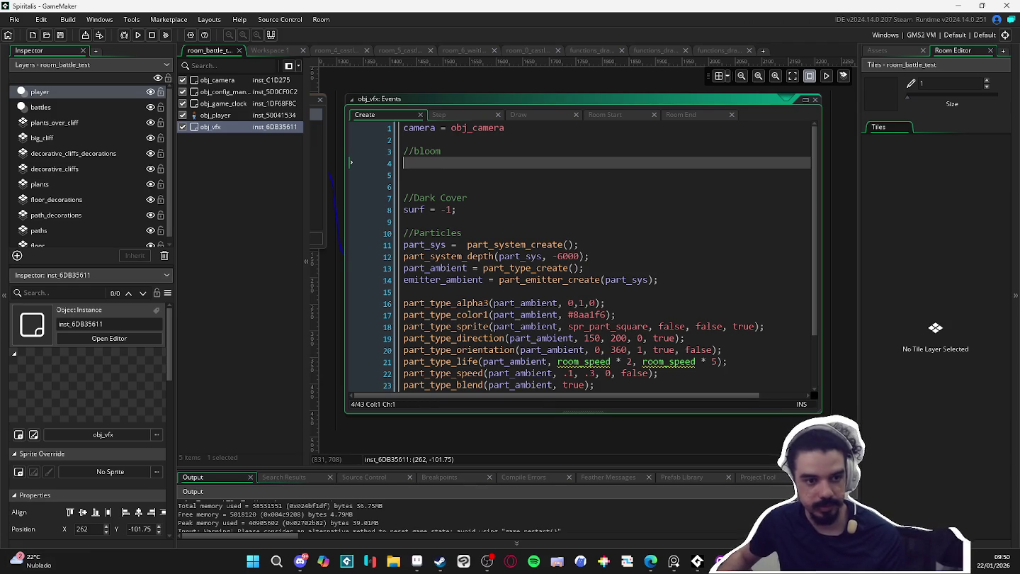
- Add application_surface_draw_enable(false) and paste the bloomIntensity, bloomblurSize uniform lines and int = .3 under //bloom
type("application_surface_draw_enable(false)")
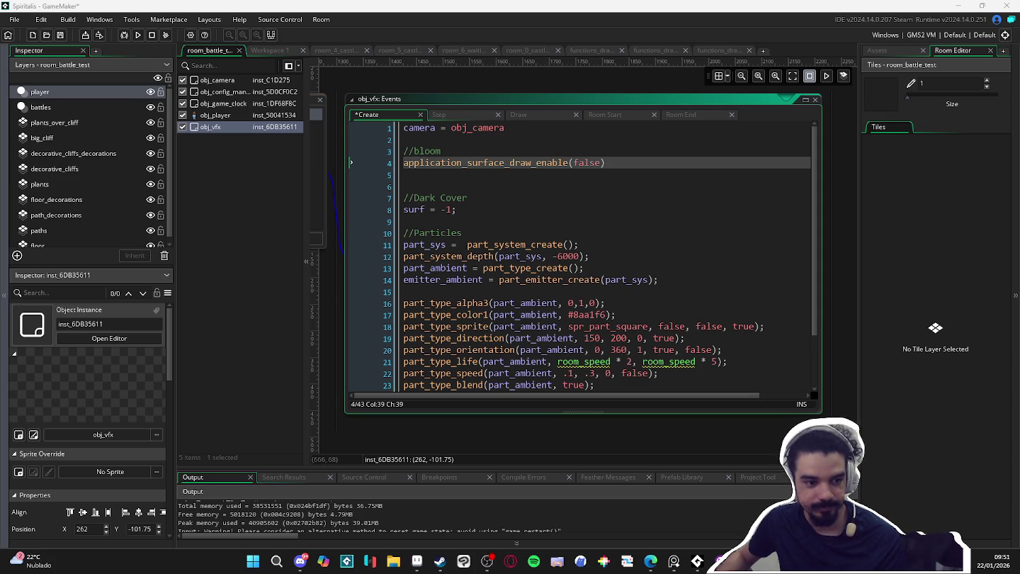
key("Down")
type("bloomIntensity = shader_get_uniform(shdr_bloom, \"intensity\"); bloomblurSize = shader_get_uniform(shdr_bloom, \"blurSize\"); int = .3;")
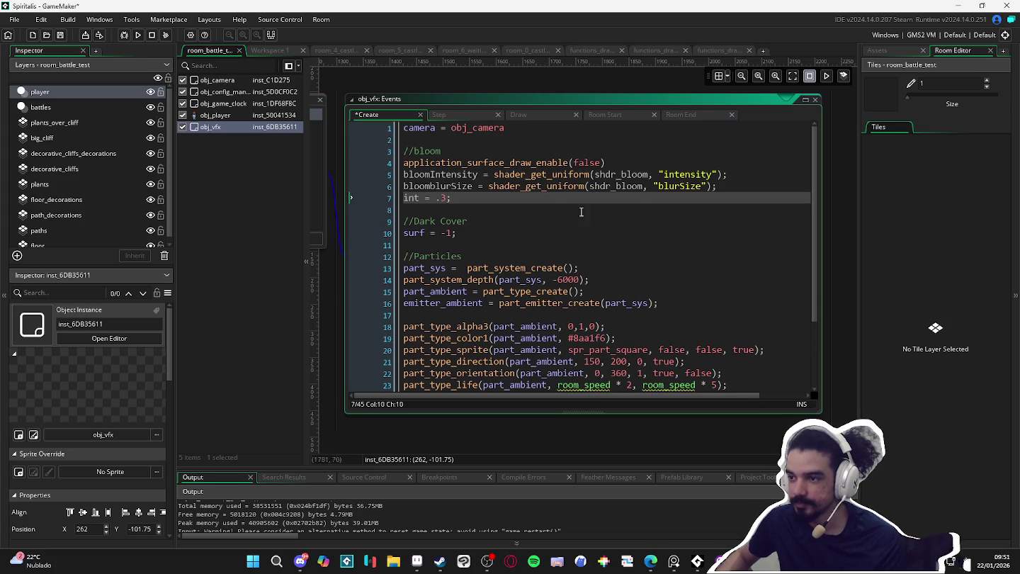
left_click(539, 116)
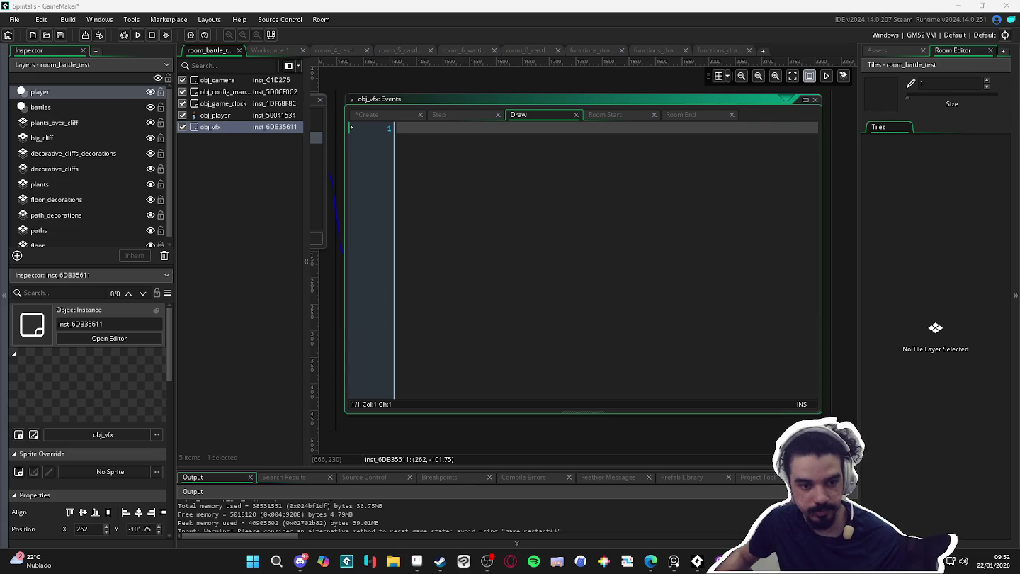
- Add a bloomed_surface = -1 line to obj_vfx's Create event
left_click(397, 115)
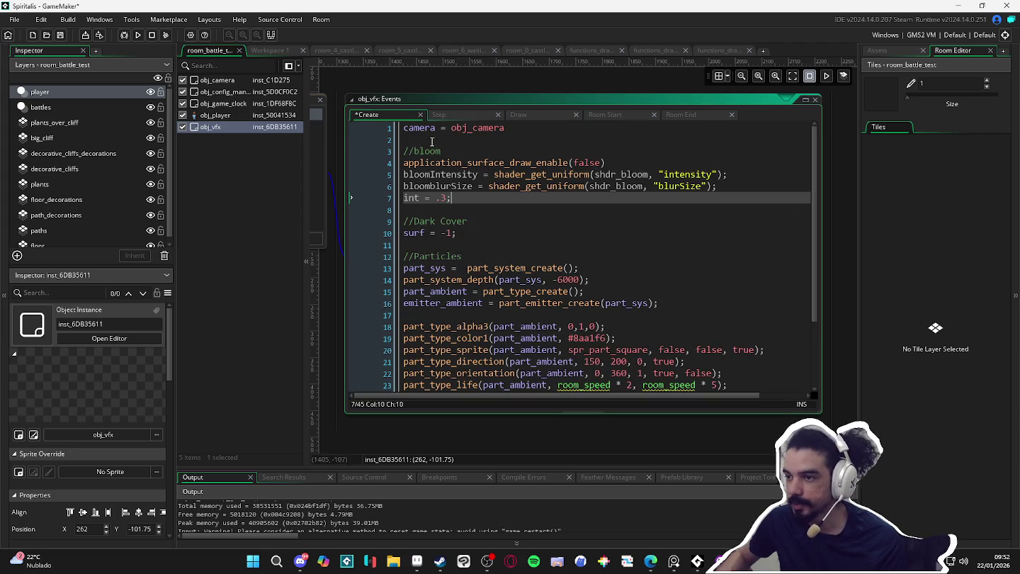
key("Return")
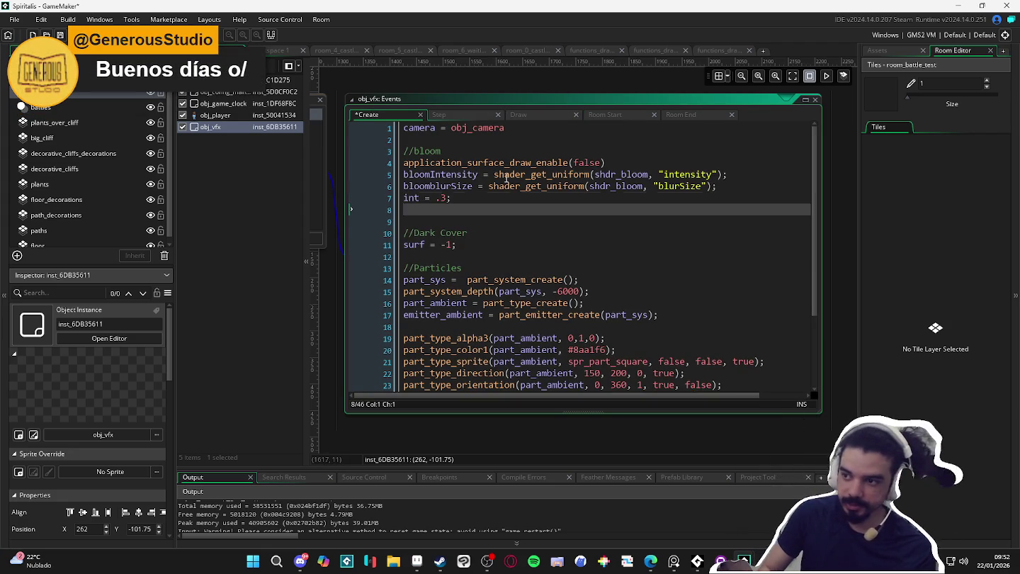
key("Up")
key("Home")
key("Return")
key("Up")
type("bloomed")
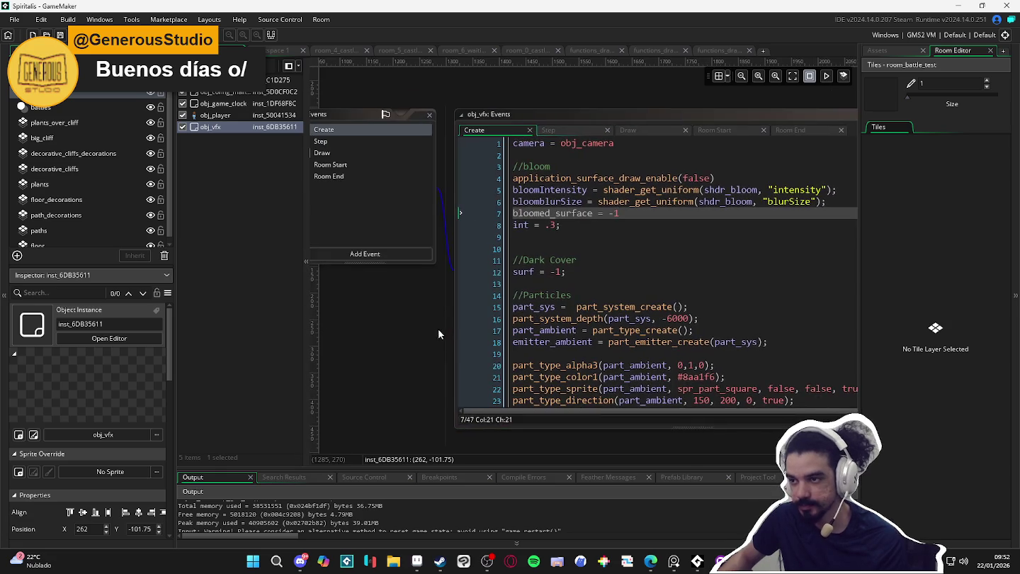
- Add a Draw GUI End event and replace its code with the bloom surface drawing block
left_click(396, 255)
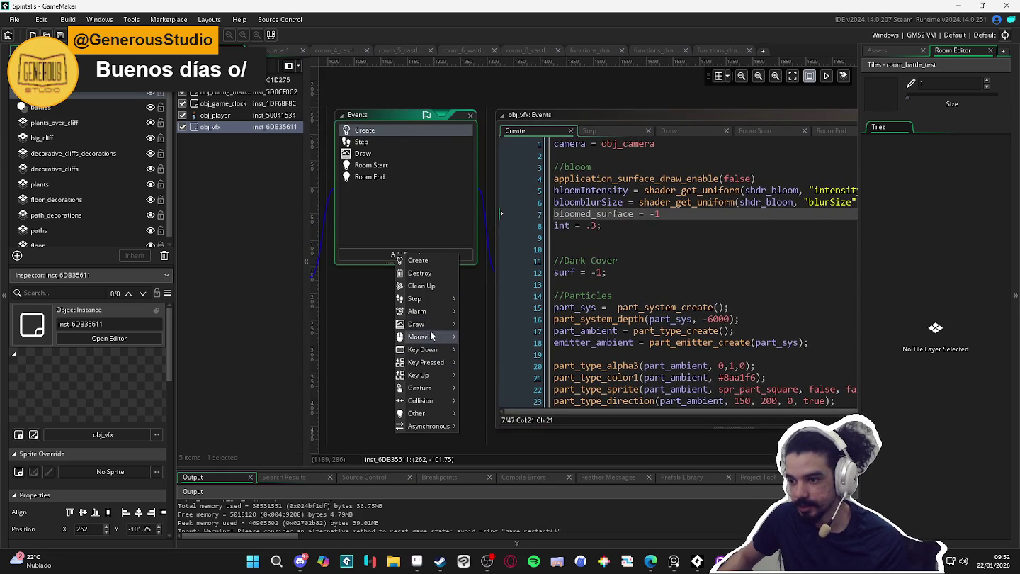
mouse_move(432, 323)
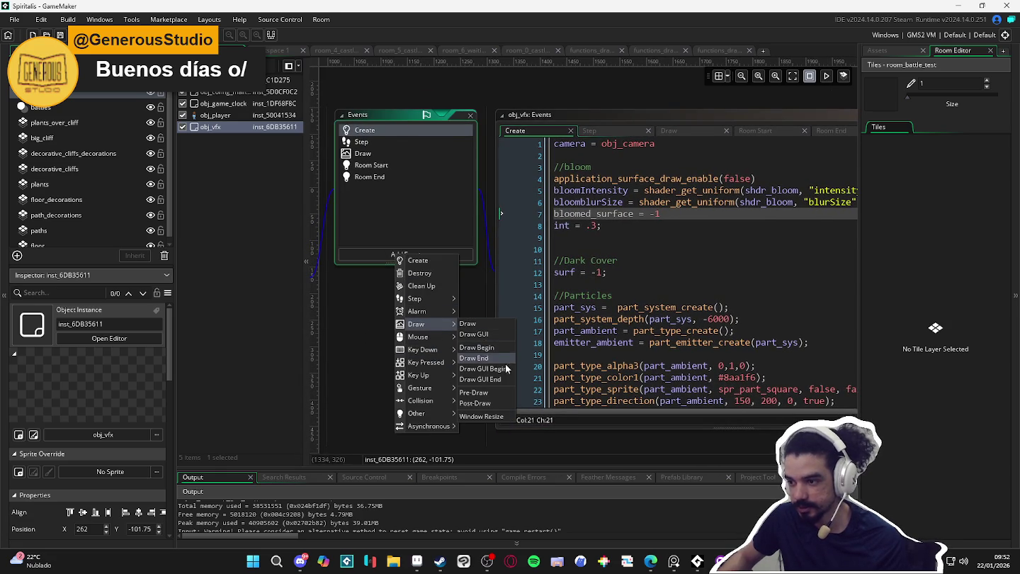
left_click(500, 378)
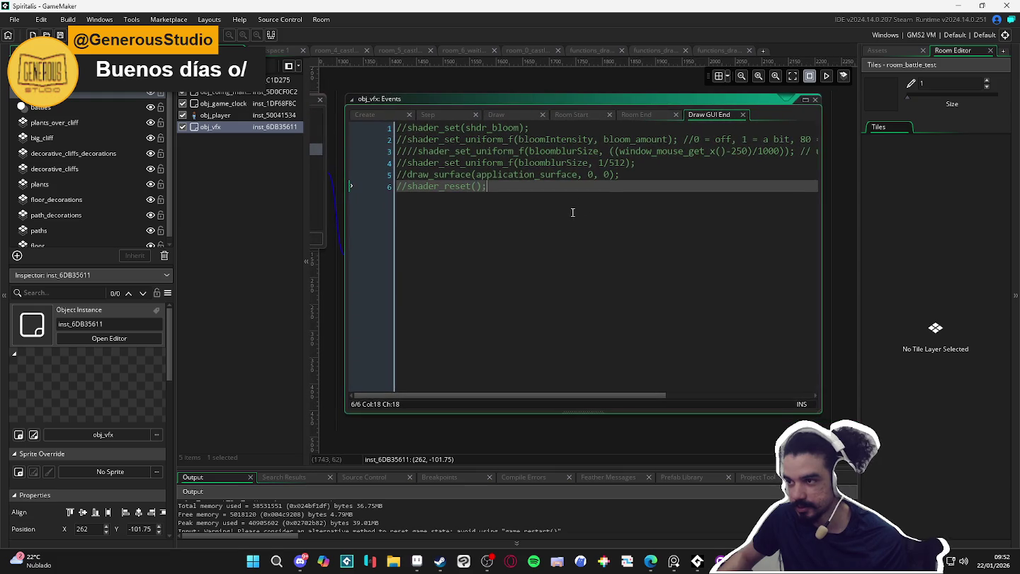
key("ctrl+a")
key("ctrl+v")
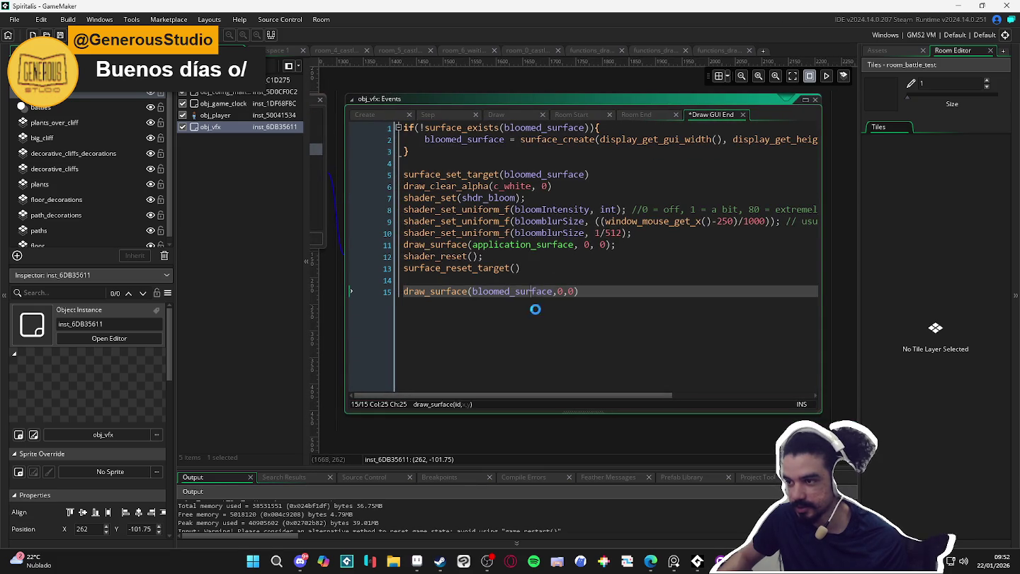
left_click(483, 268)
left_click(544, 292)
left_click(587, 240)
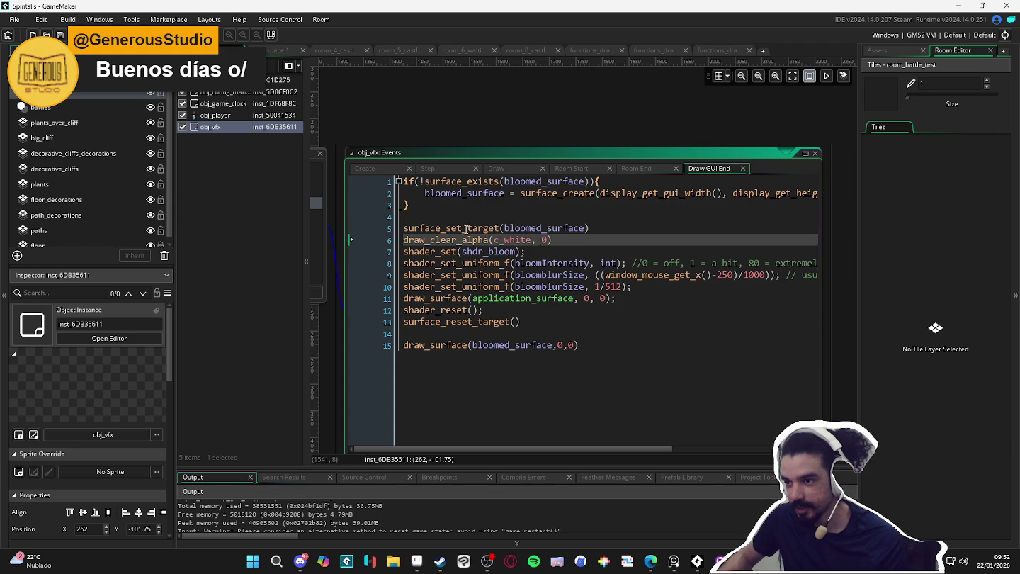
key("Up")
key("Down")
key("Down")
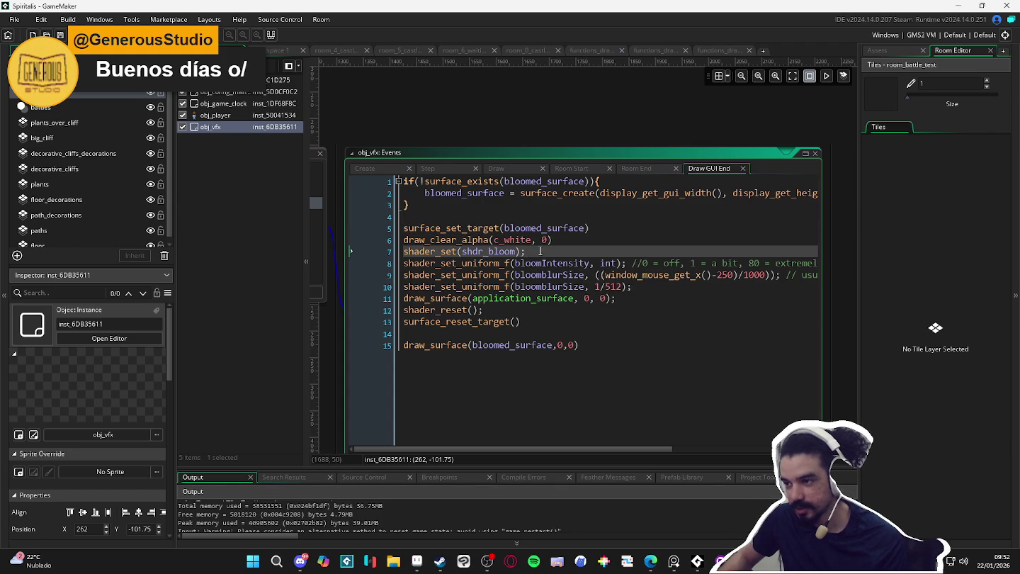
left_click(877, 50)
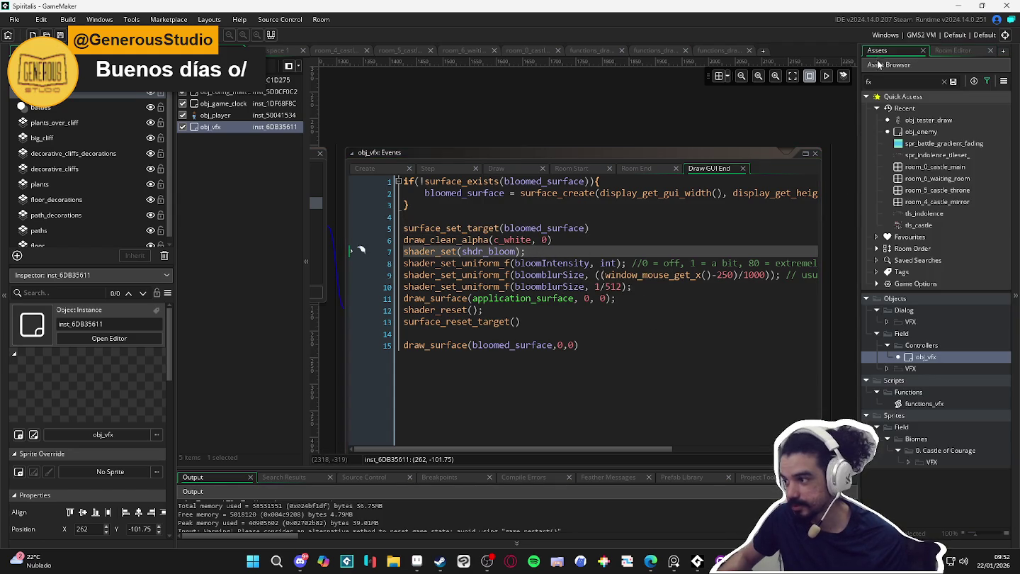
- Create a new shader in the Shaders folder named shdr_bloom
double_click(899, 82)
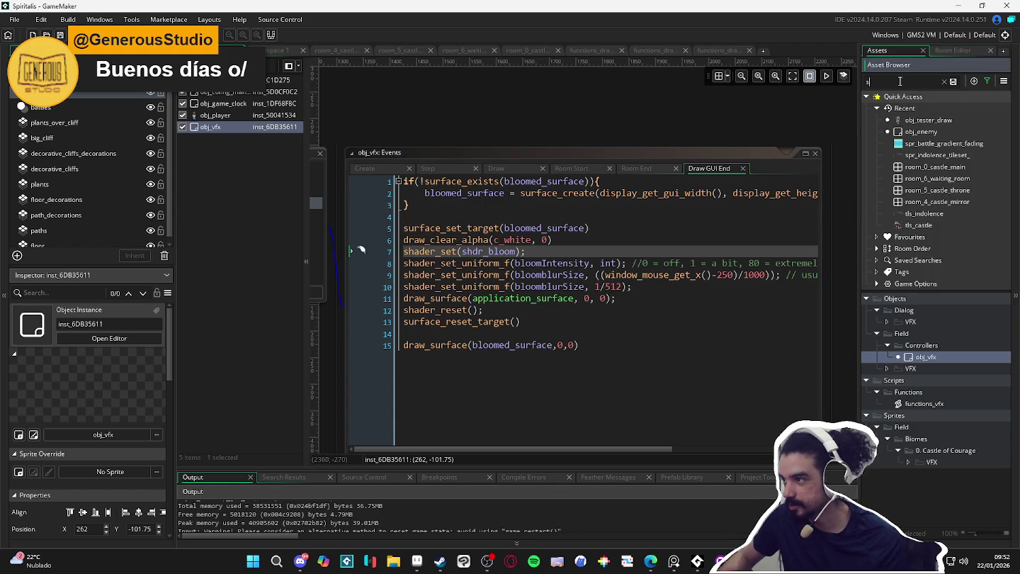
type("sha")
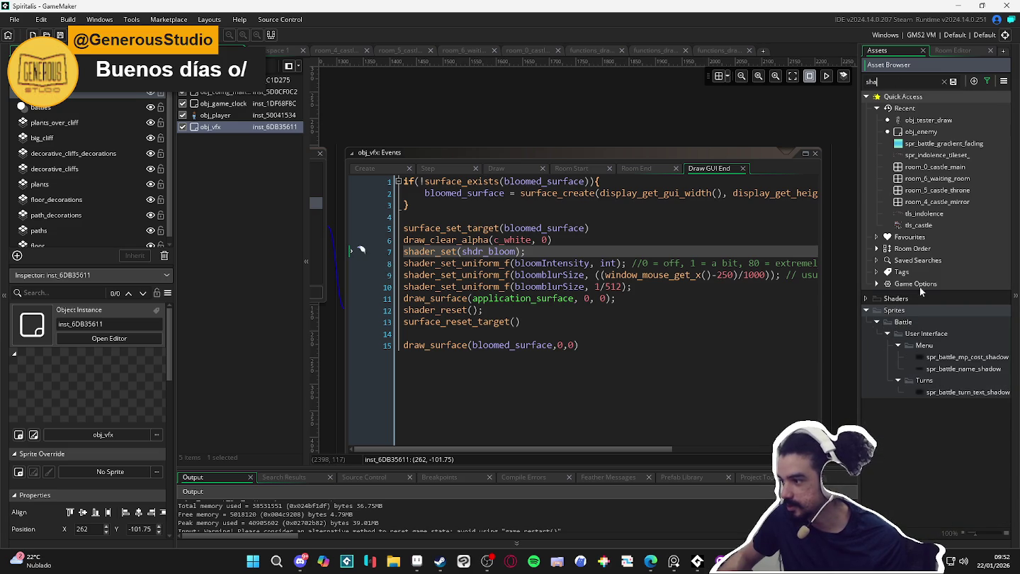
right_click(902, 299)
mouse_move(927, 299)
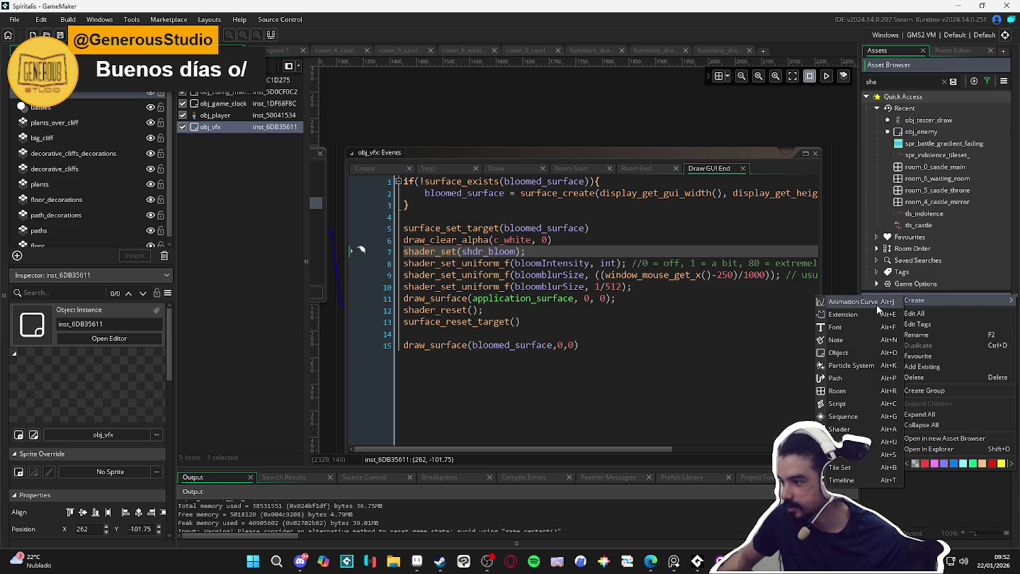
left_click(942, 511)
right_click(918, 299)
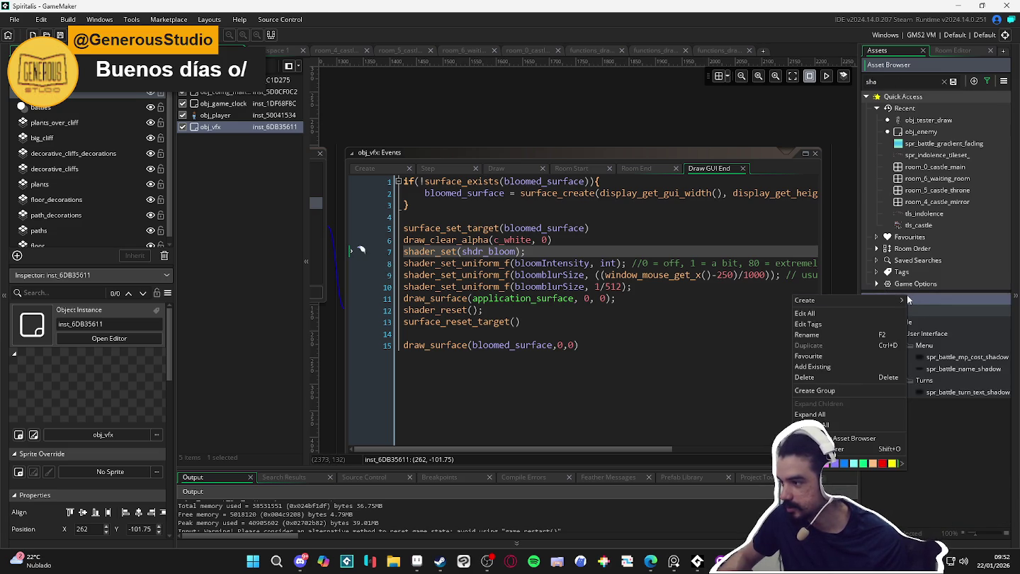
mouse_move(883, 305)
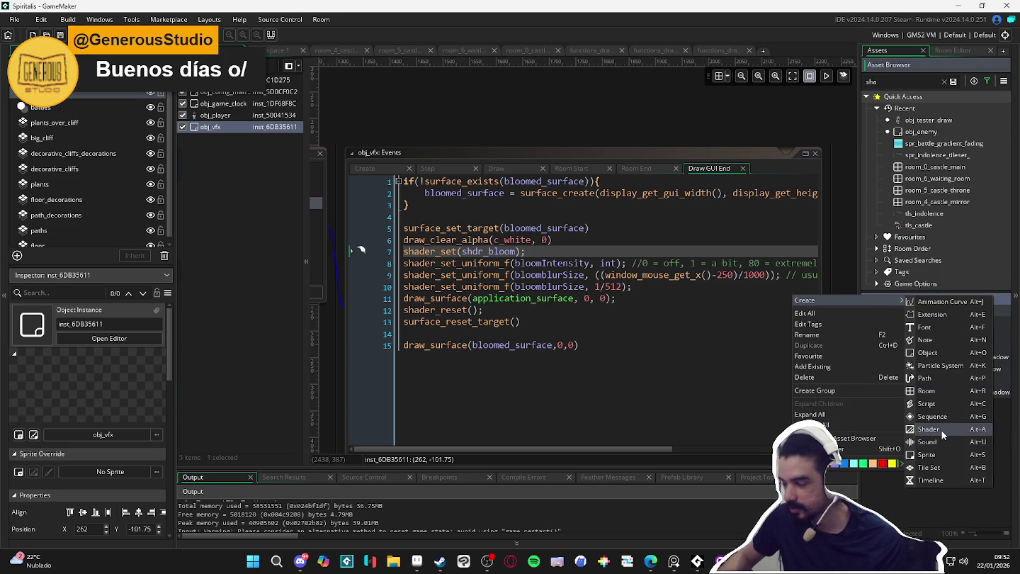
left_click(941, 429)
type("sh")
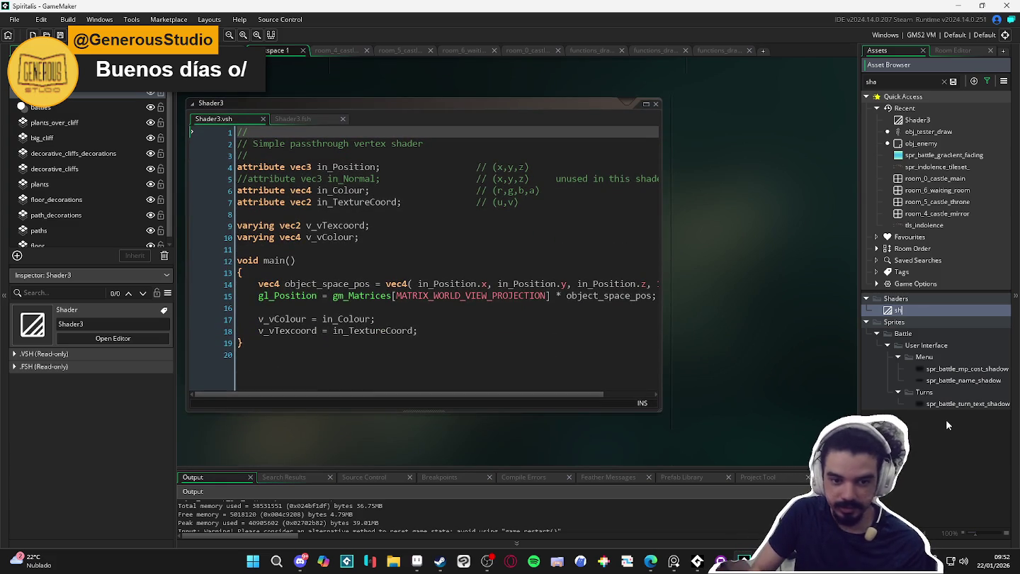
type("dr_bloom")
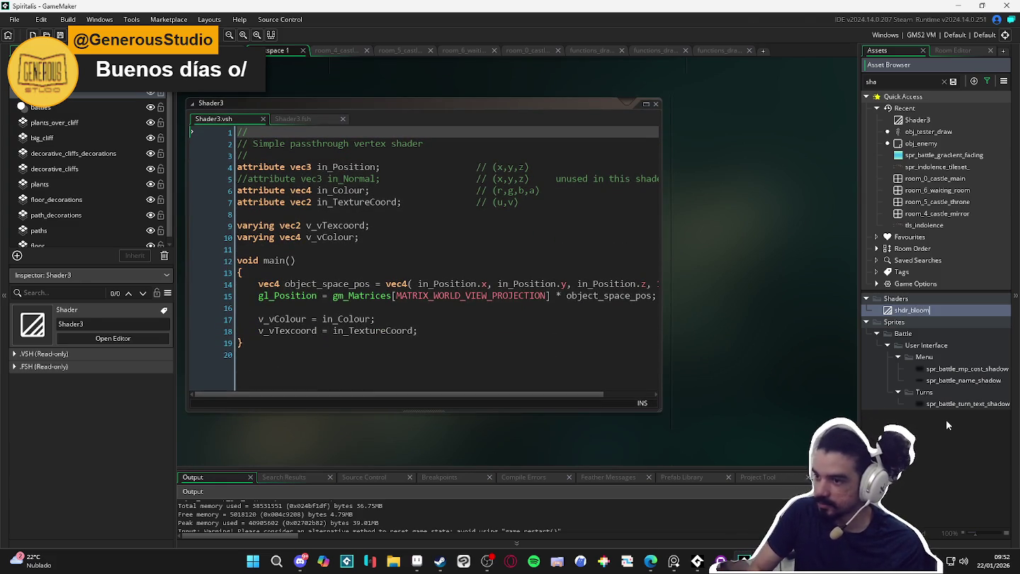
key("Return")
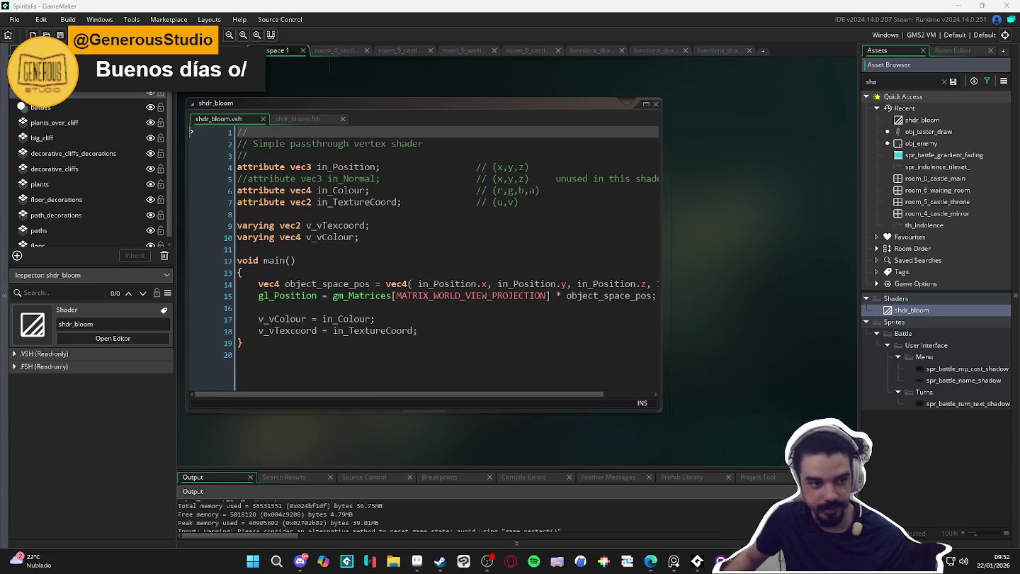
- Add an empty line at the end of shdr_bloom's vertex shader code
left_click(301, 125)
key("ctrl+a")
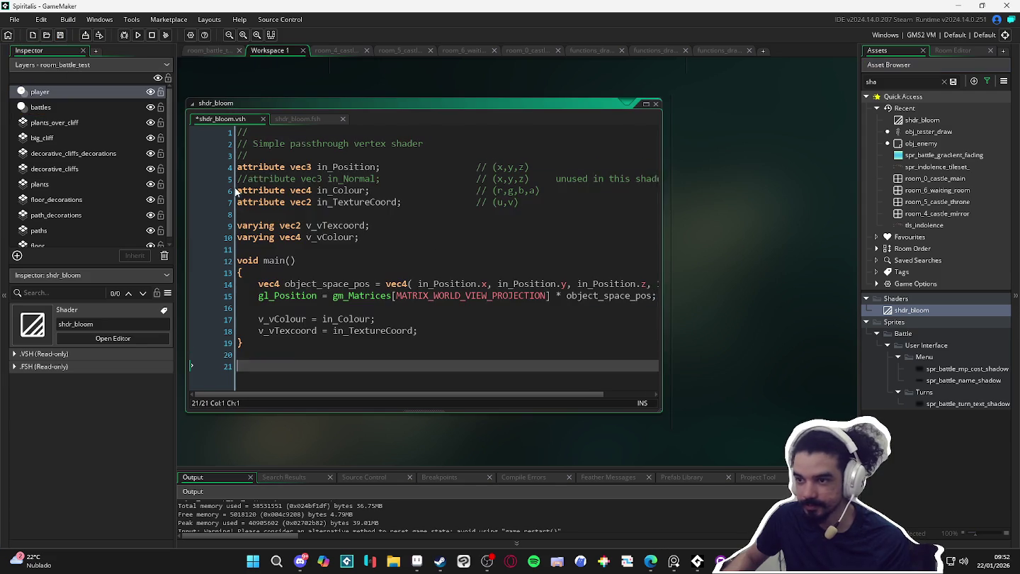
key("ctrl+End")
key("Return")
left_click(290, 119)
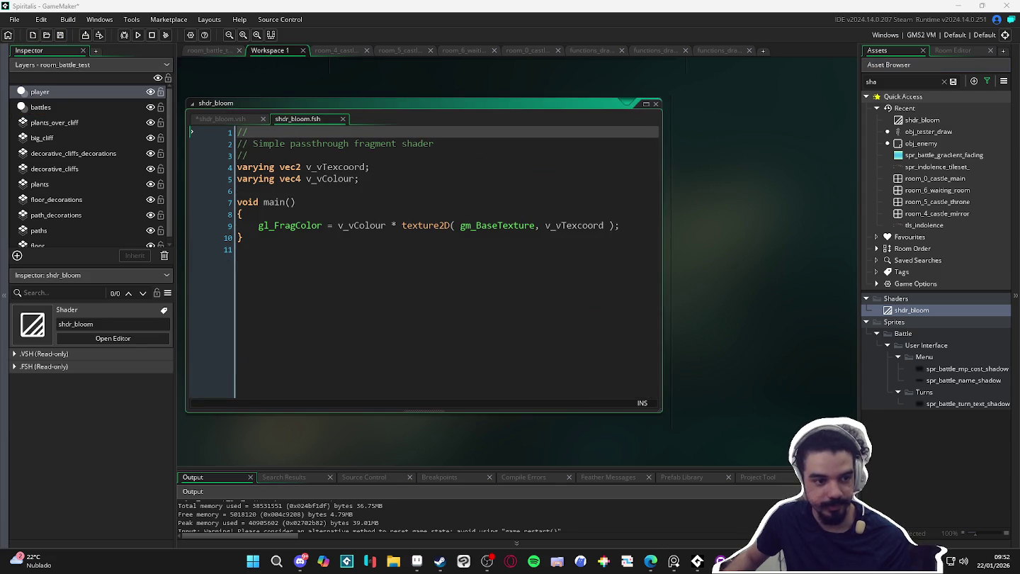
- Replace shdr_bloom's passthrough fragment code with the nine-sample bloom blur shader
key("ctrl+a")
key("ctrl+v")
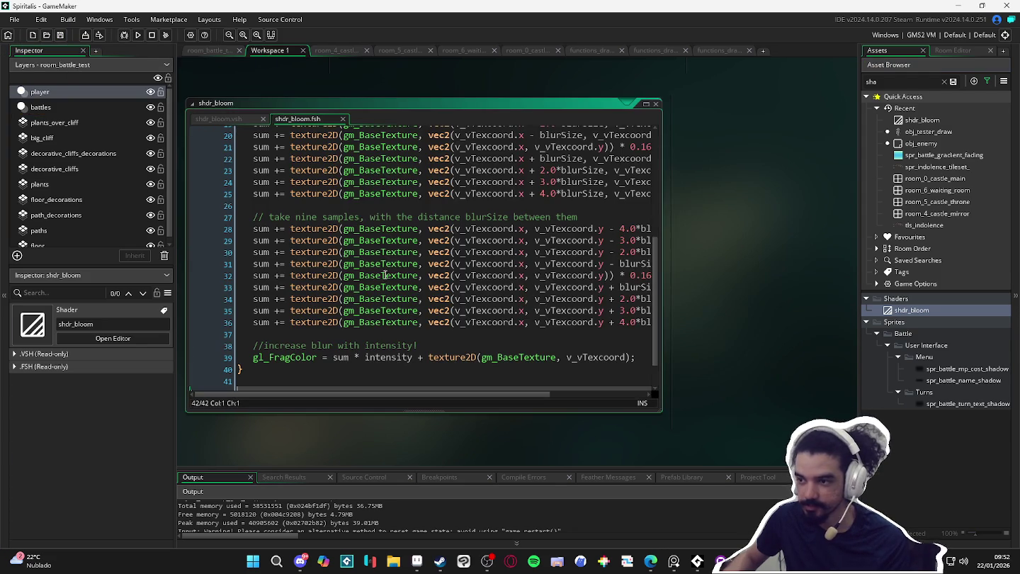
left_click(237, 124)
left_click_drag(350, 93, 476, 114)
- Return to room_battle_test, close the obj_vfx windows and build and run with F5
left_click(209, 50)
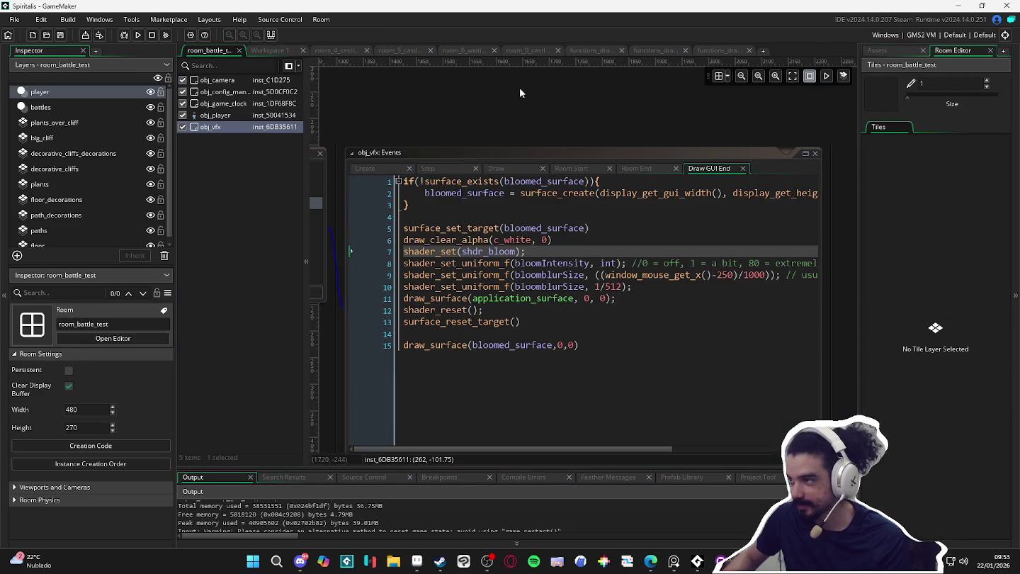
left_click(274, 50)
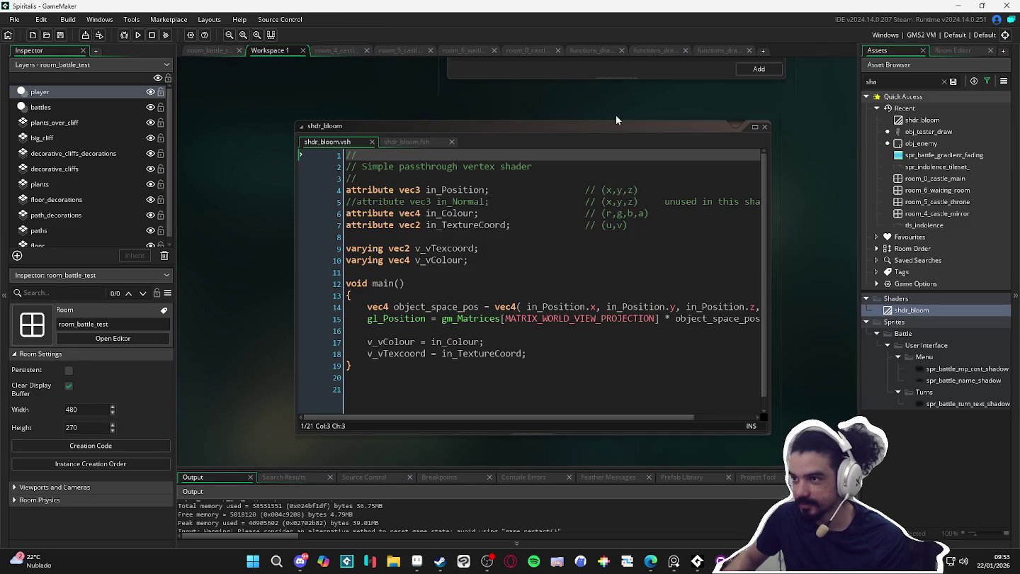
left_click(527, 50)
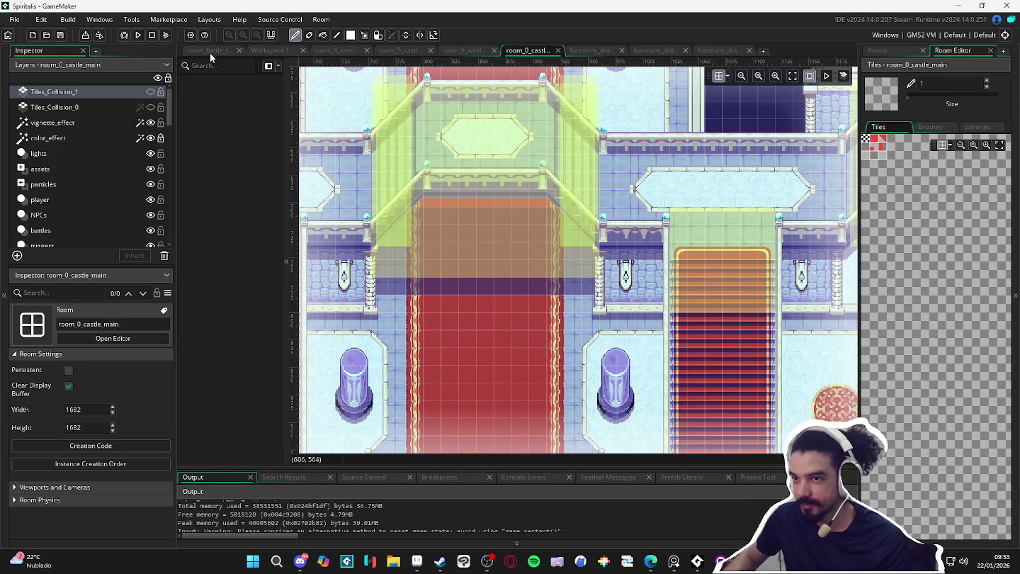
left_click(214, 51)
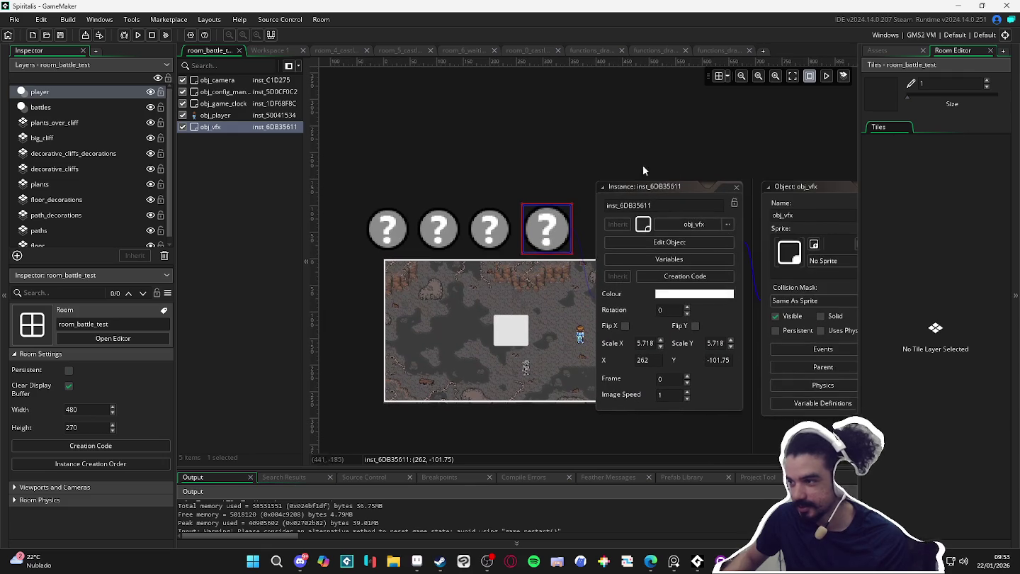
left_click(736, 188)
left_click(766, 232)
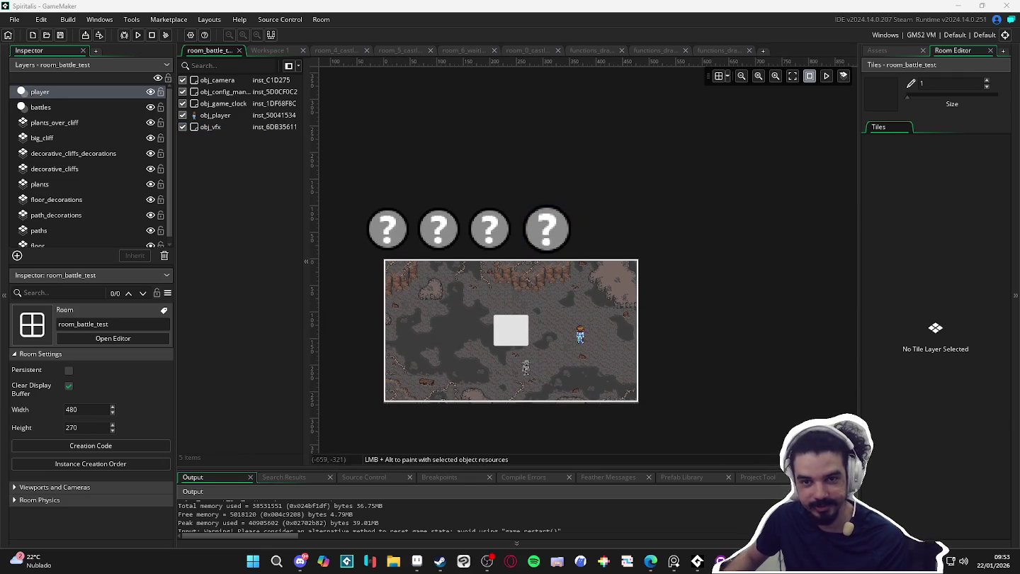
key("F5")
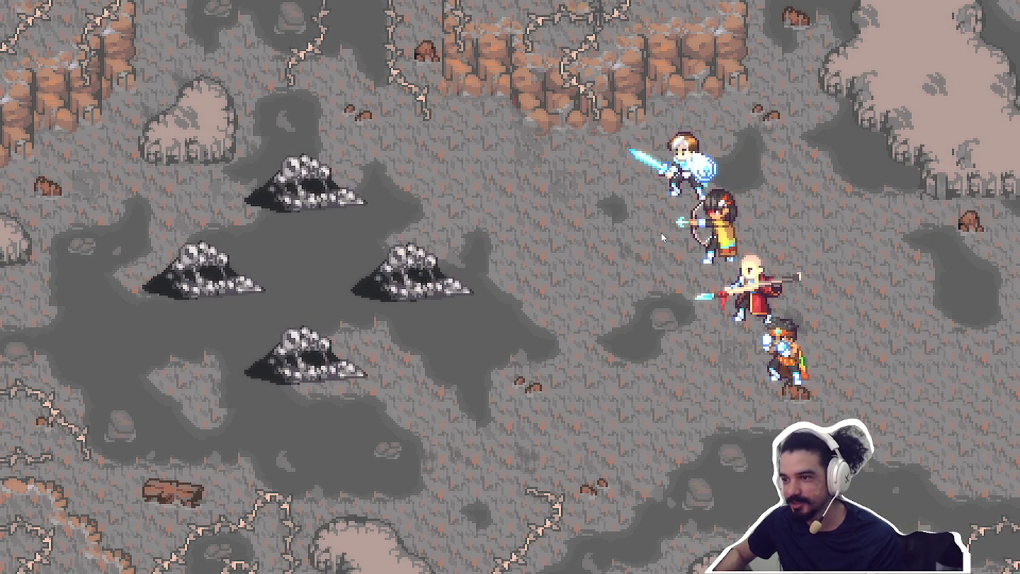
- Attack with the party, targeting the right skull mound and then the middle one
key("Return")
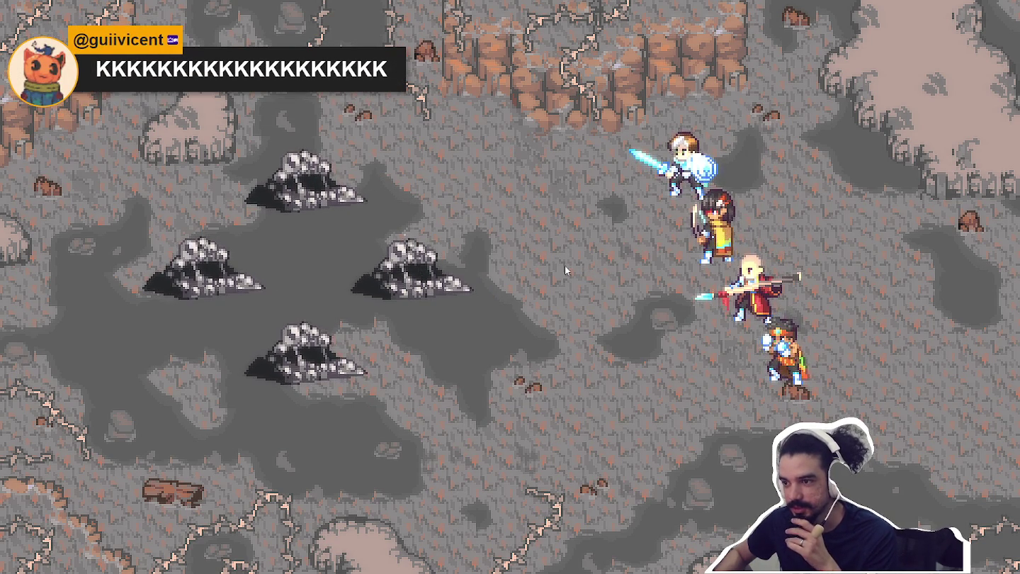
key("Return")
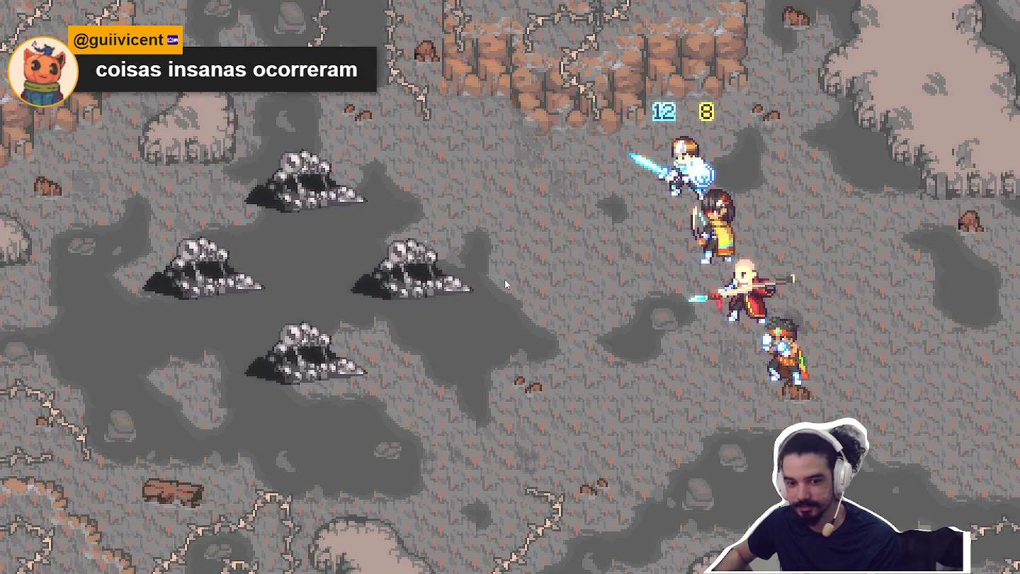
key("Return")
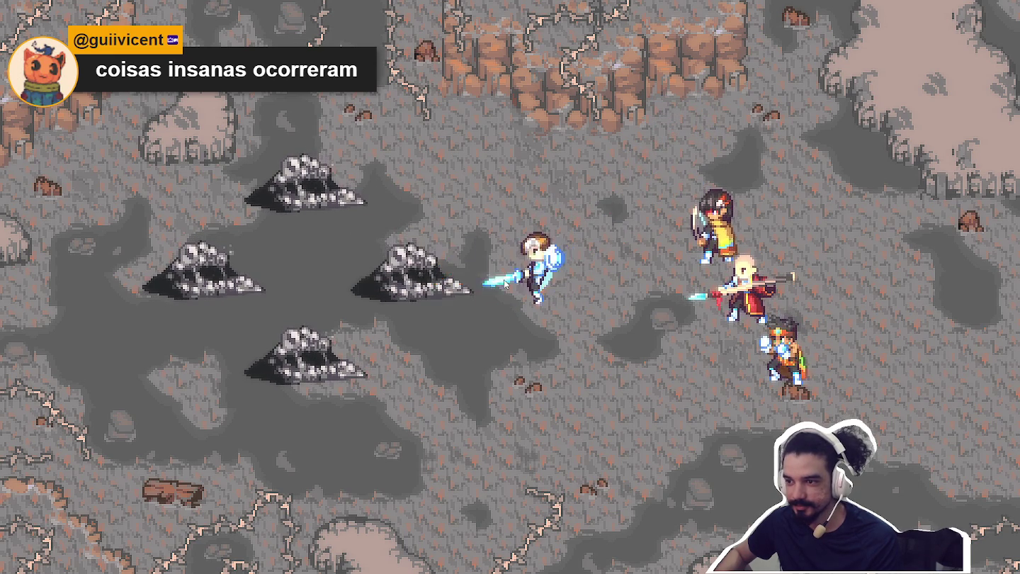
key("Return")
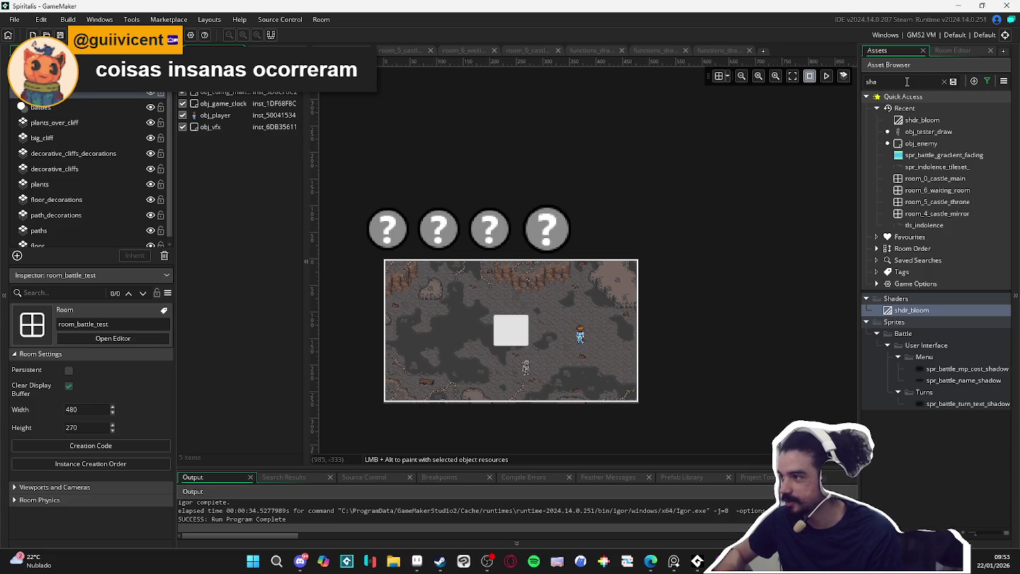
- Open obj_vfx, change its Draw GUI End event to Draw GUI, and rebuild with F5
left_click(907, 81)
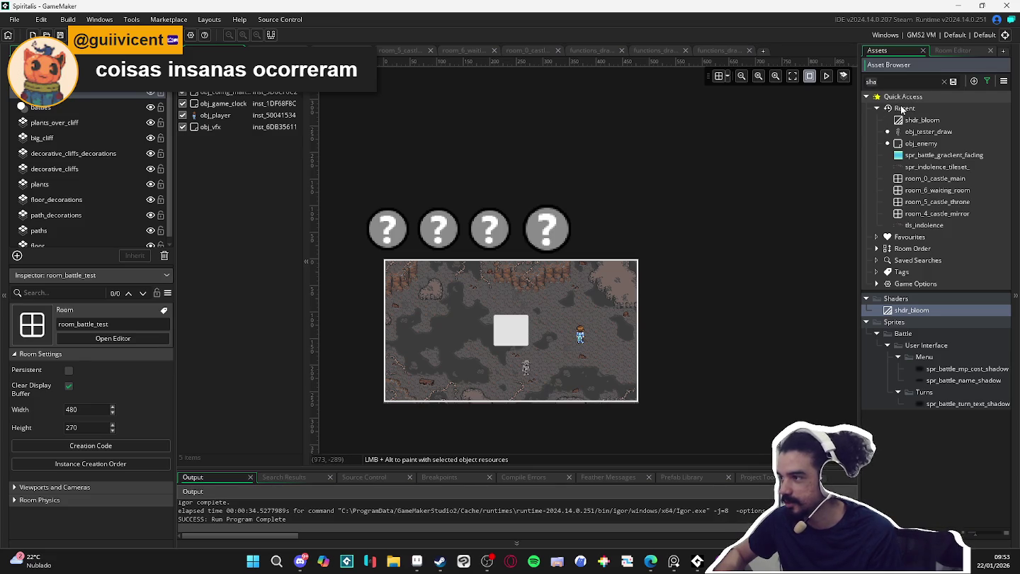
type("fx")
double_click(921, 358)
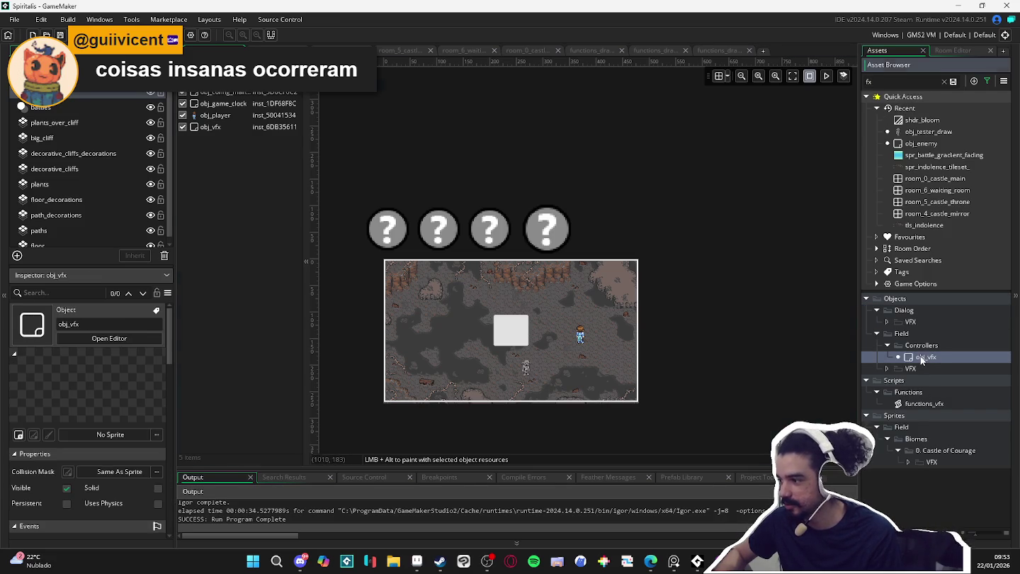
left_click(507, 126)
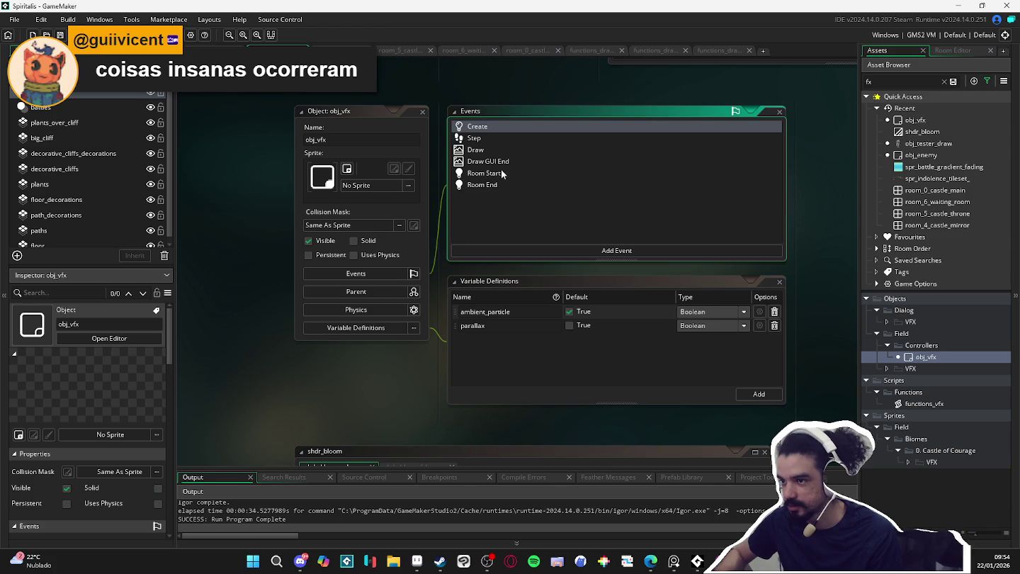
left_click(503, 163)
right_click(503, 165)
left_click(558, 245)
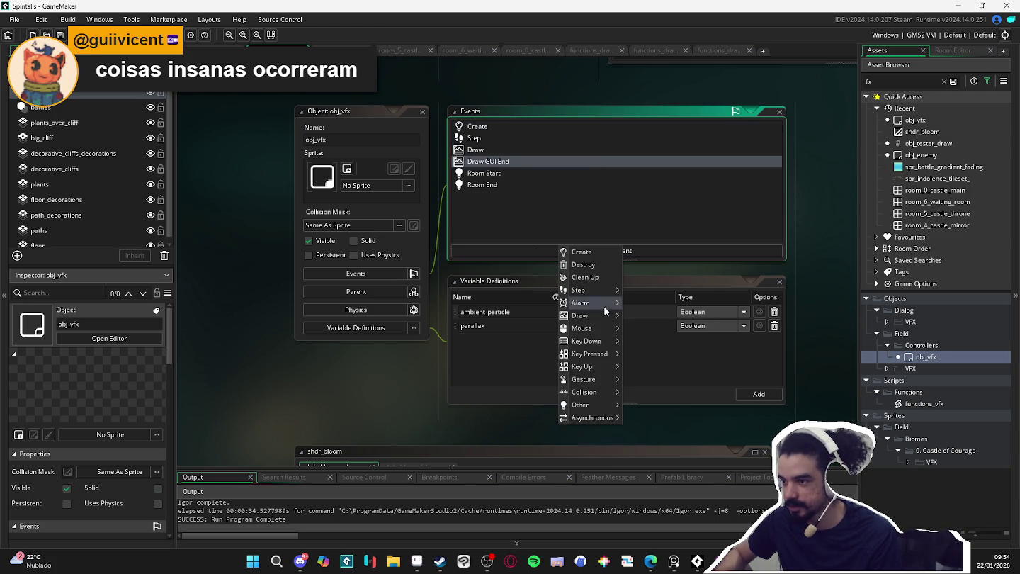
mouse_move(597, 316)
left_click(663, 326)
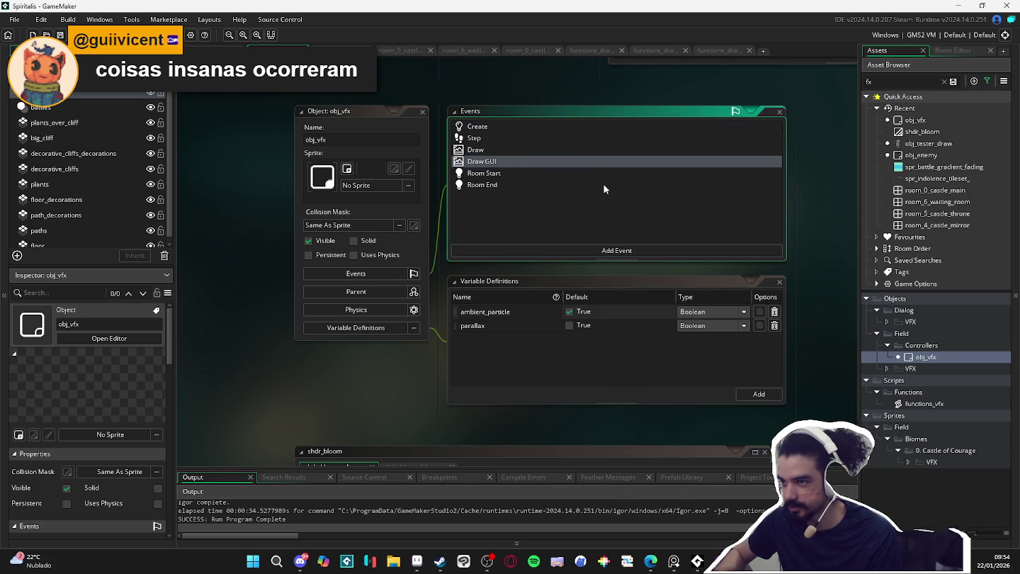
left_click(600, 173)
key("F5")
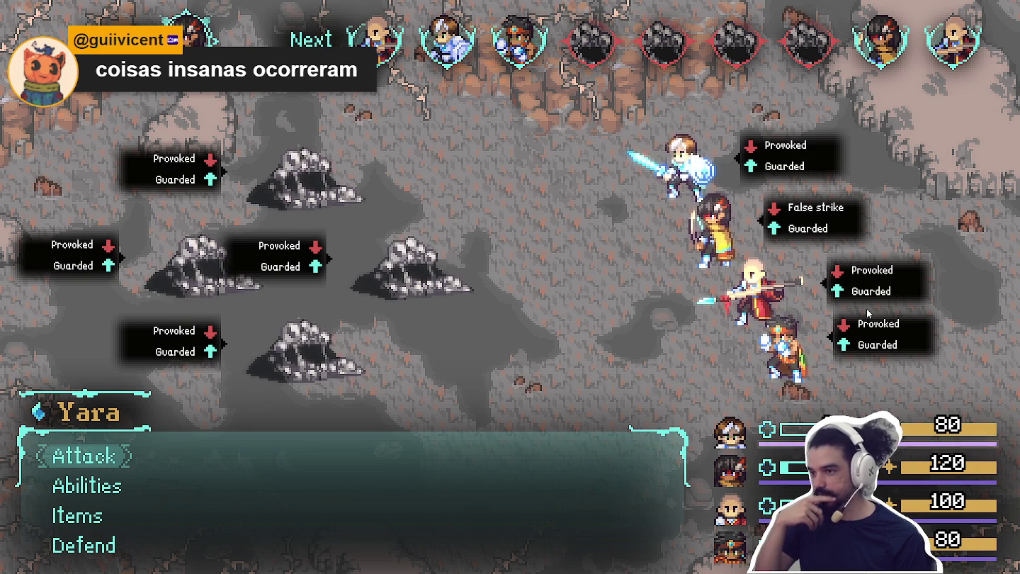
- Play attack turns against the Sloth Blobs, including Themba's attack on one
key("Return")
key("Return")
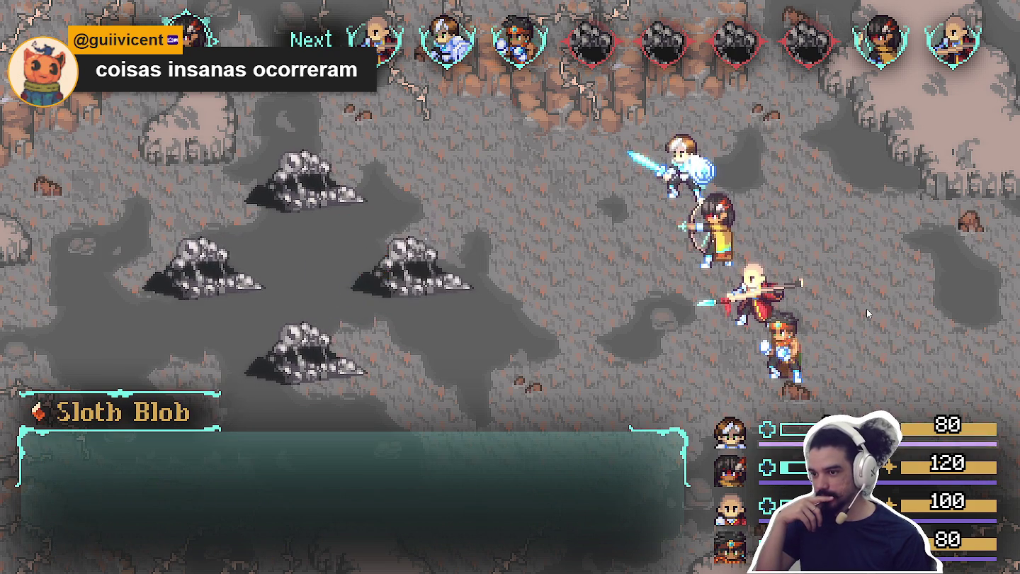
key("Return")
key("Return")
key("Return")
key("Return")
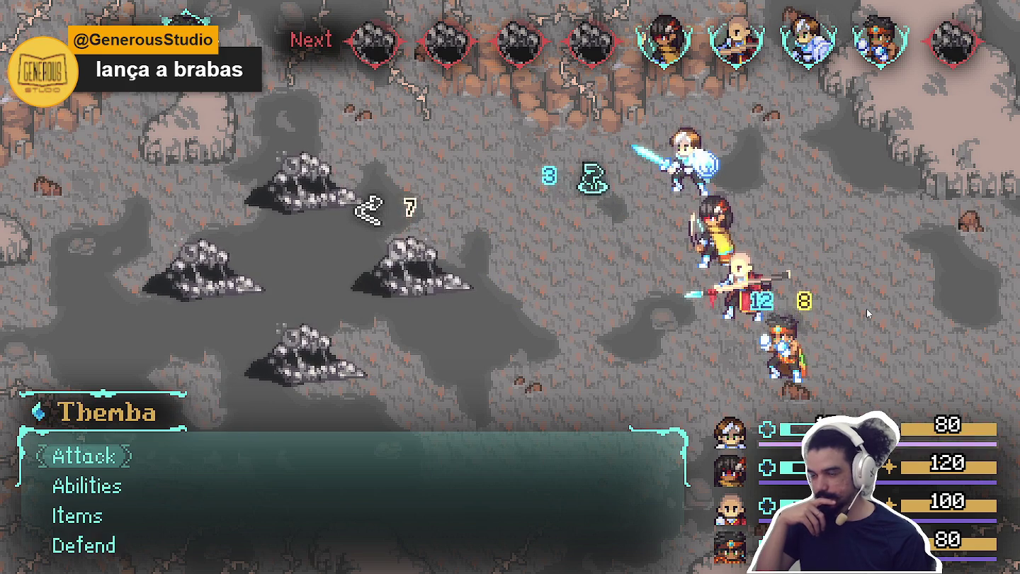
key("Return")
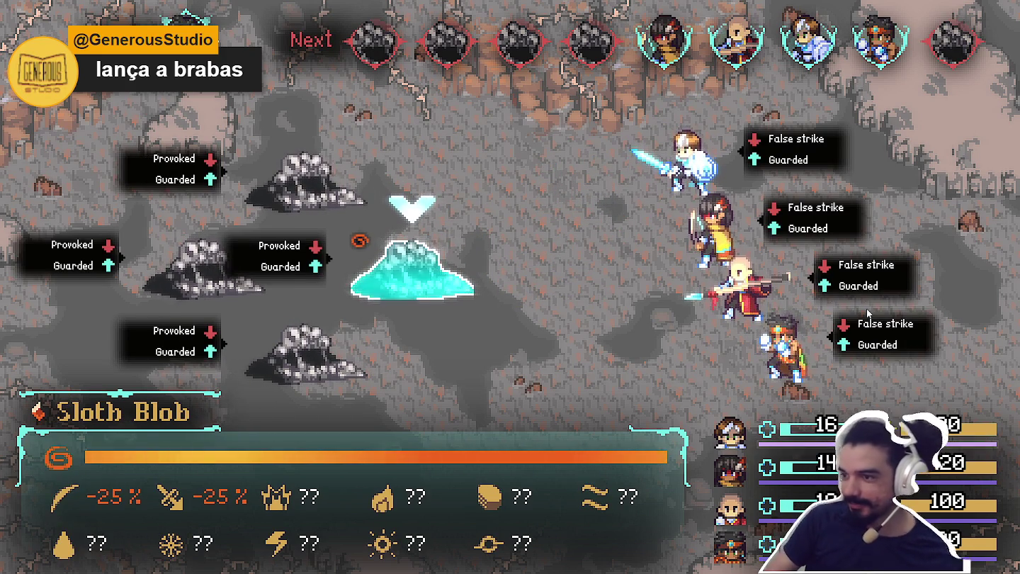
key("Return")
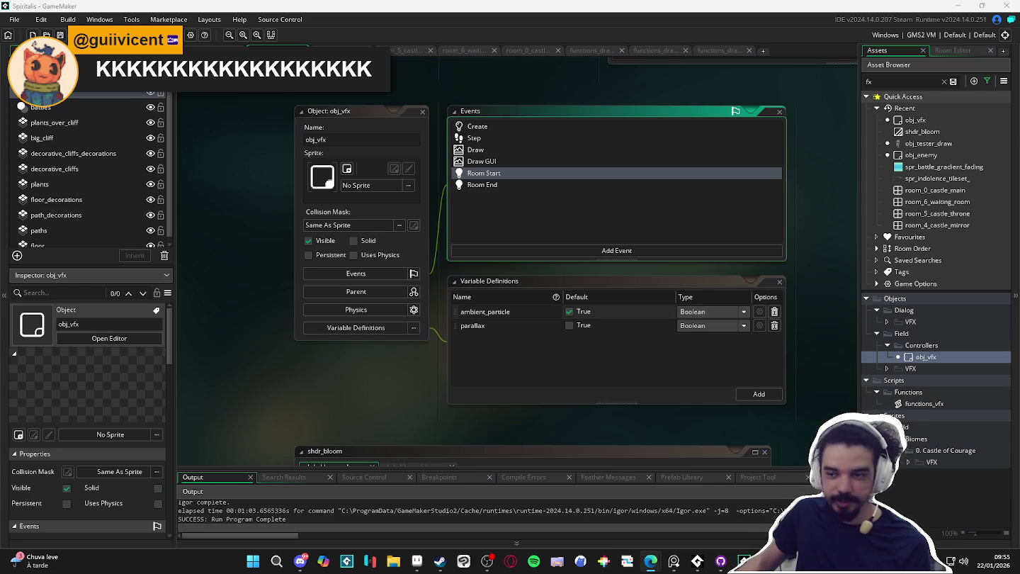
- Look over the fo.png screenshot in the browser, then close it and return to room_battle_test
key("alt+Tab")
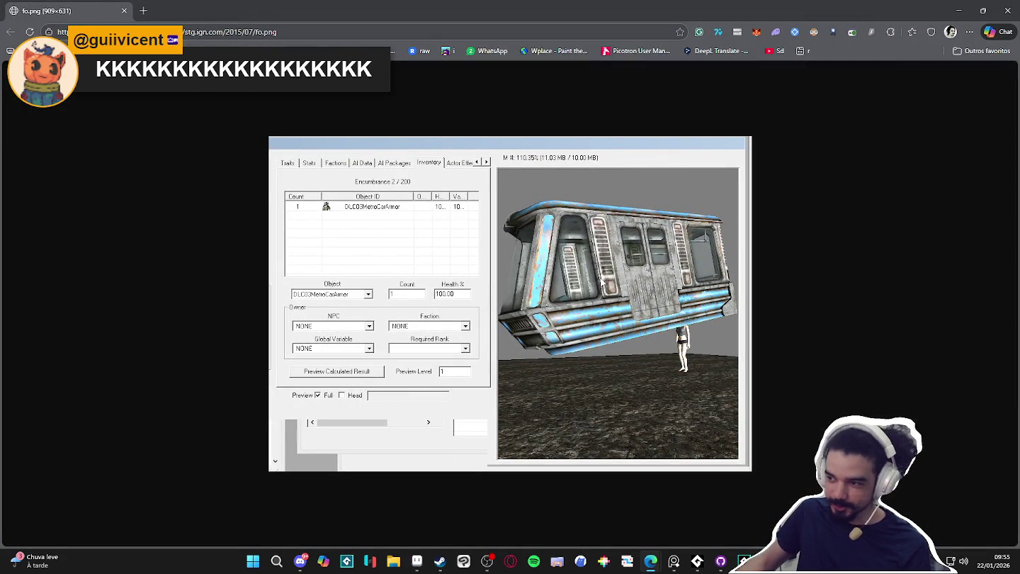
scroll(660, 320, "up", 2, "ctrl")
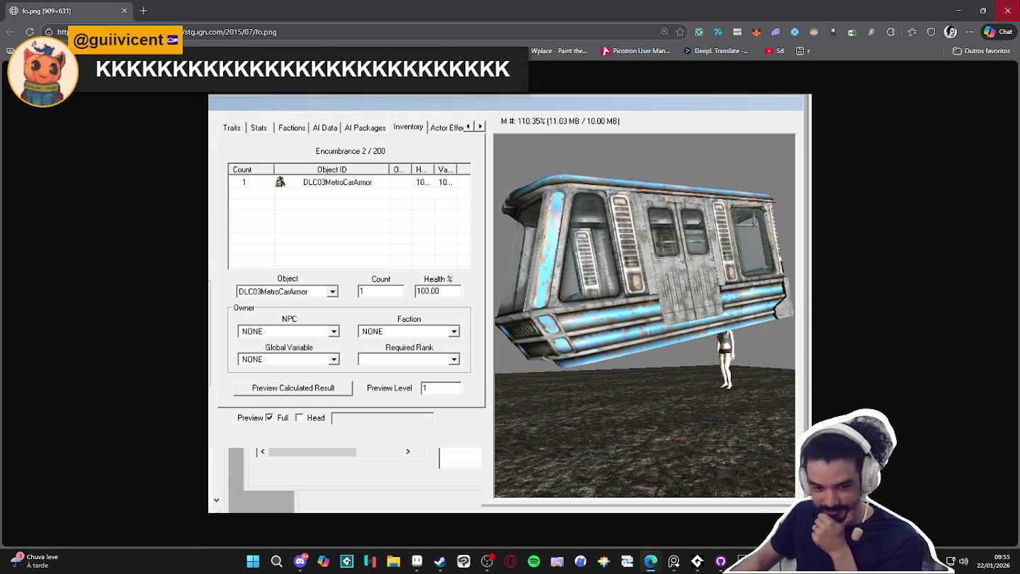
left_click(1008, 10)
left_click(233, 50)
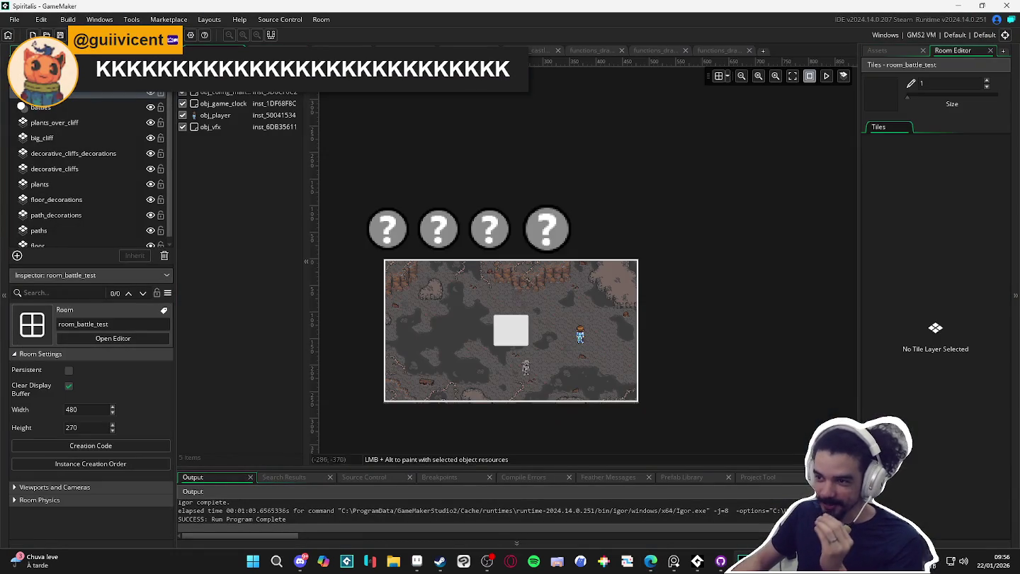
- Open the tester_draw instance's object, obj_tester_draw, and bring up its Create event code
scroll(527, 374, "up", 5)
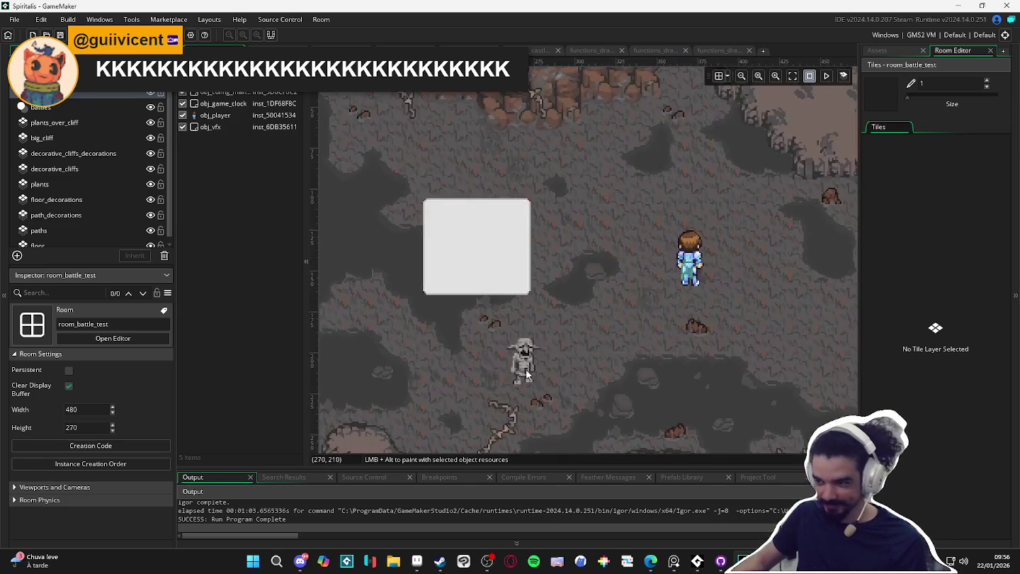
left_click(526, 372)
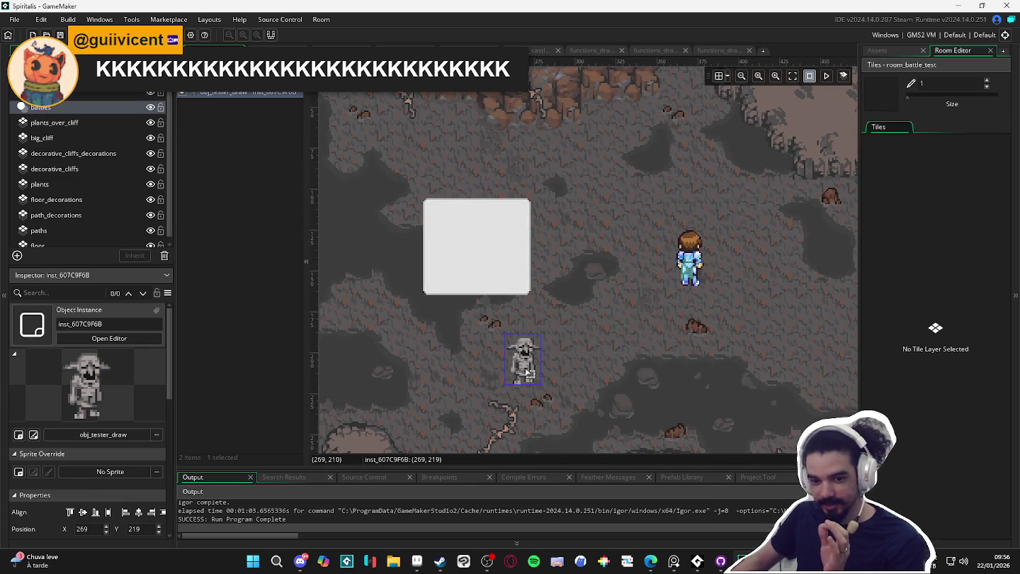
double_click(527, 373)
left_click(612, 316)
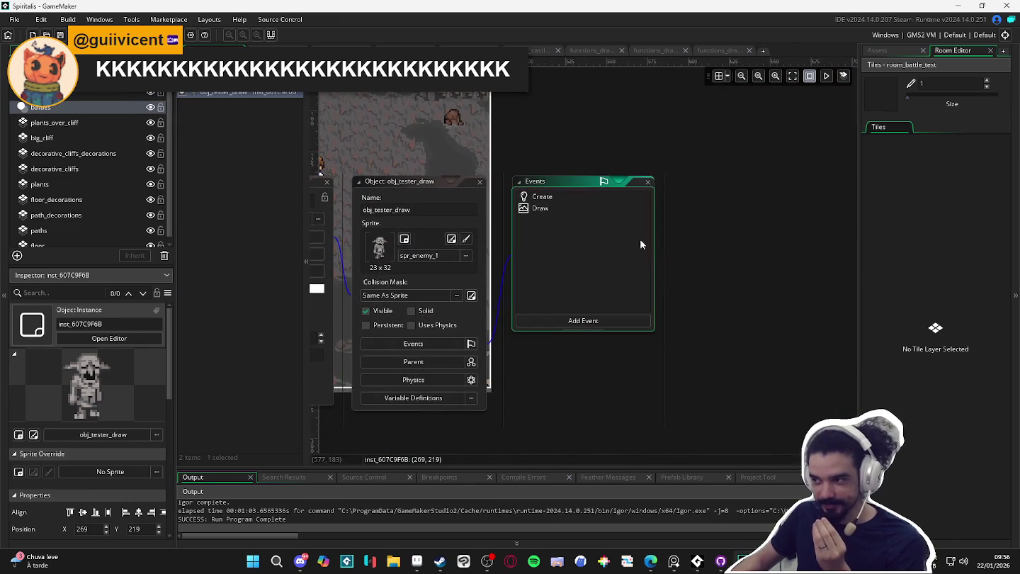
double_click(563, 209)
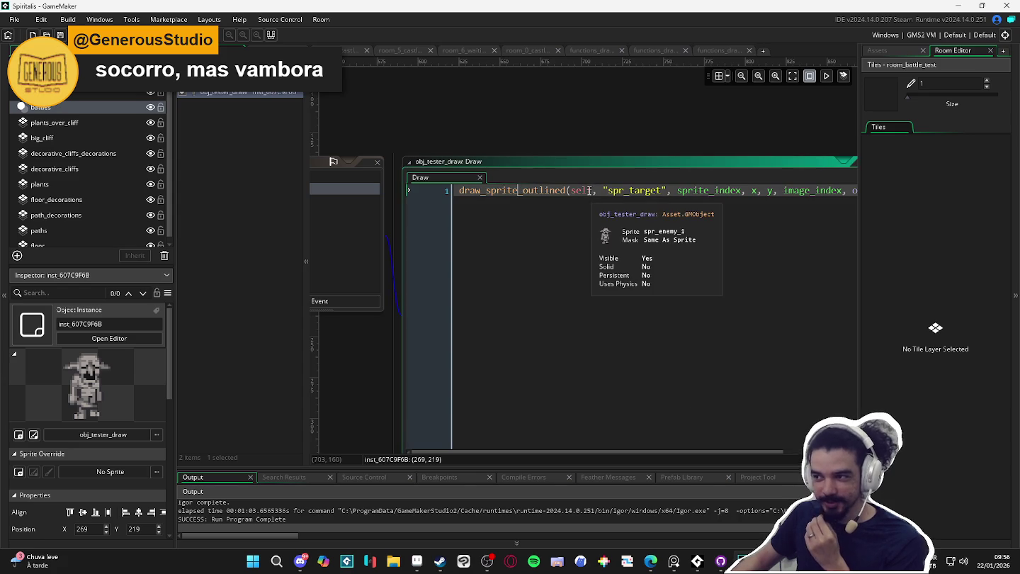
left_click_drag(516, 130, 681, 142)
double_click(523, 189)
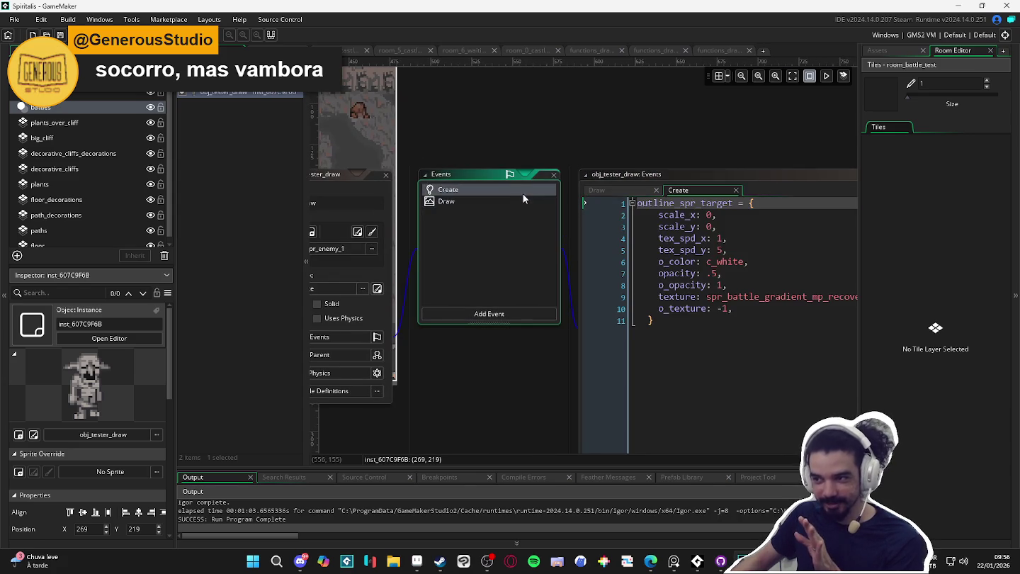
left_click(761, 239)
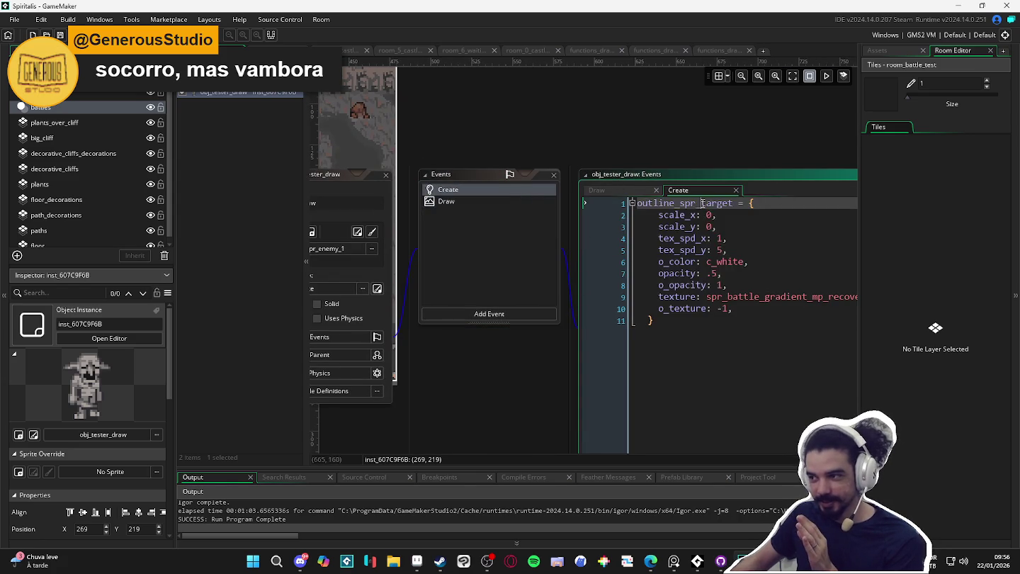
left_click(703, 284)
left_click_drag(697, 323, 613, 173)
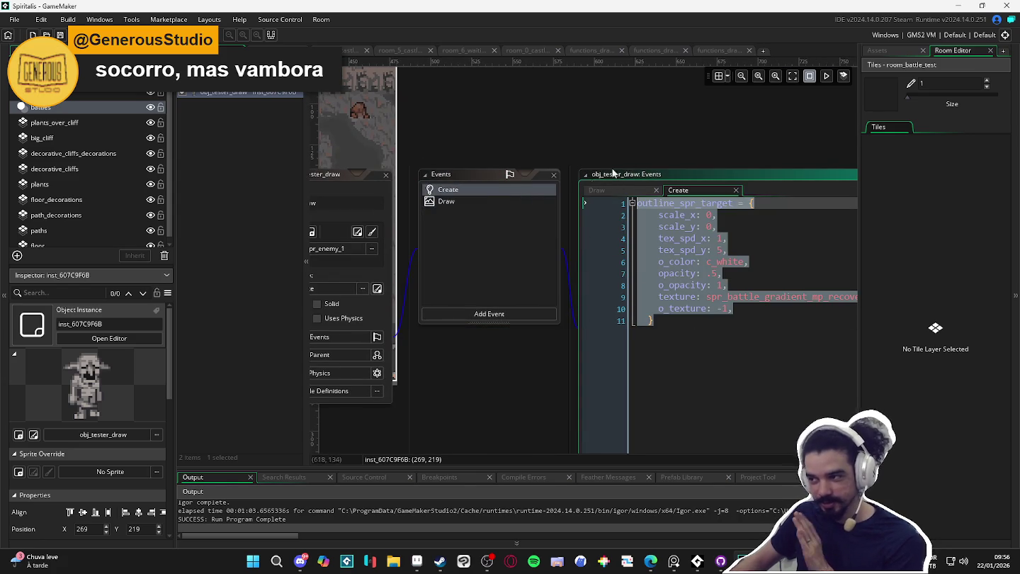
double_click(483, 202)
mouse_move(461, 115)
left_mouse_down()
mouse_move(397, 114)
mouse_move(454, 129)
left_mouse_up()
double_click(440, 202)
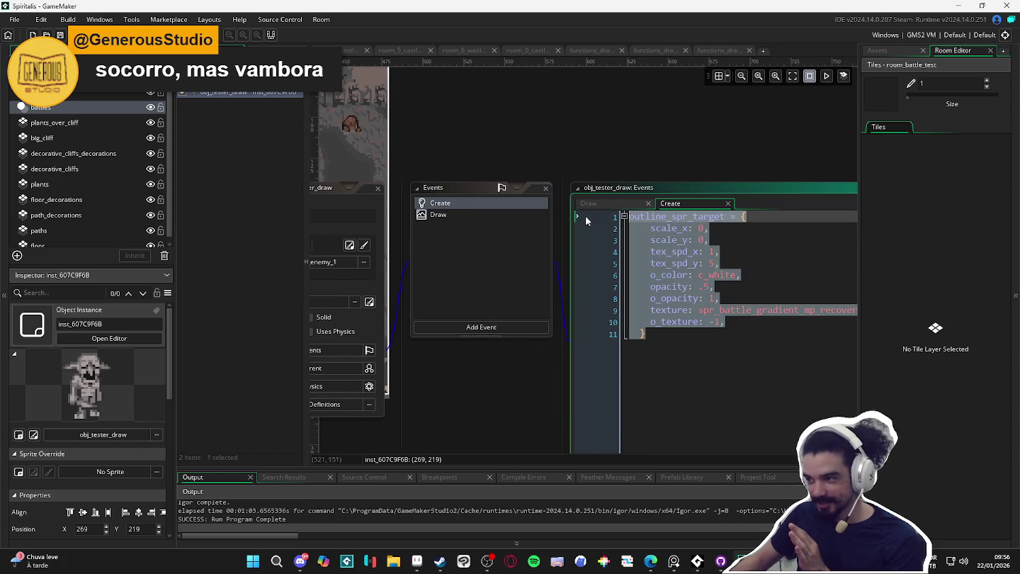
- Change scale_x and scale_y from 0 to 1, close the properties window, and run with F5
left_click(704, 228)
key("BackSpace")
type("1")
key("Down")
key("BackSpace")
type("1")
scroll(670, 238, "left", 5)
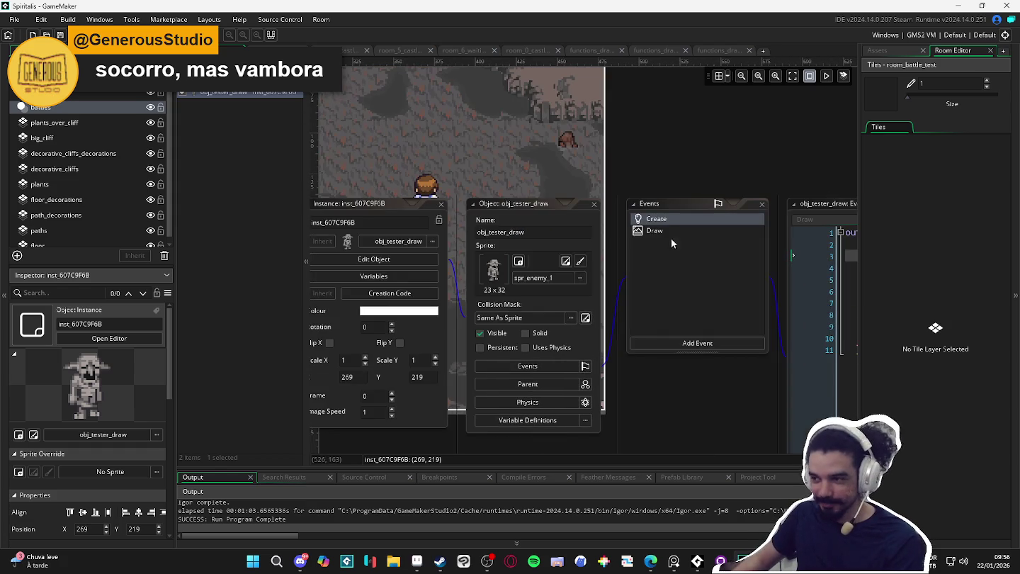
left_click(441, 204)
left_click_drag(449, 313, 749, 366)
key("F5")
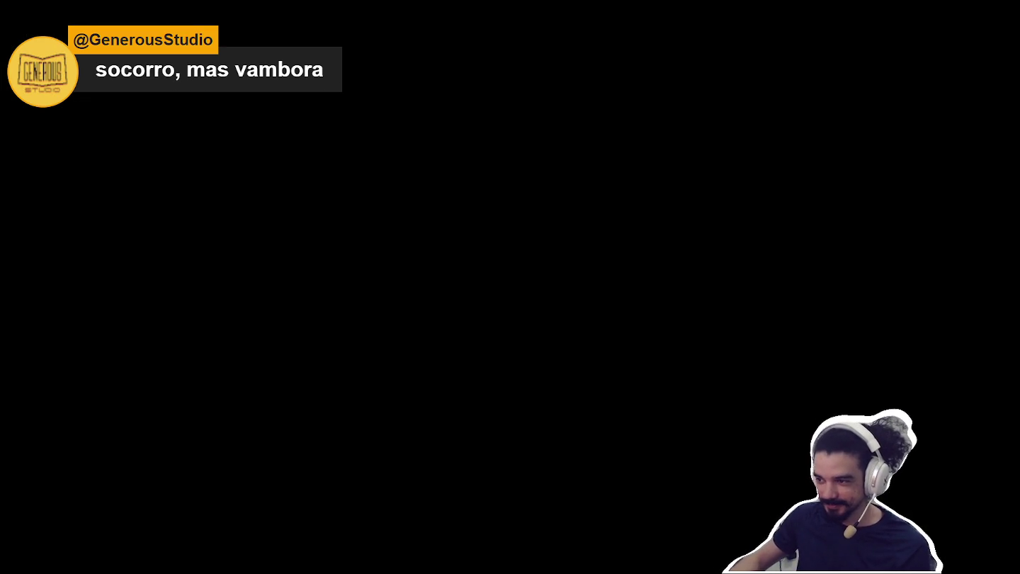
- Have Zhe Wu, Bob and the rest of the party attack the Sloth Blobs, landing a 7-damage hit
key("Return")
key("Return")
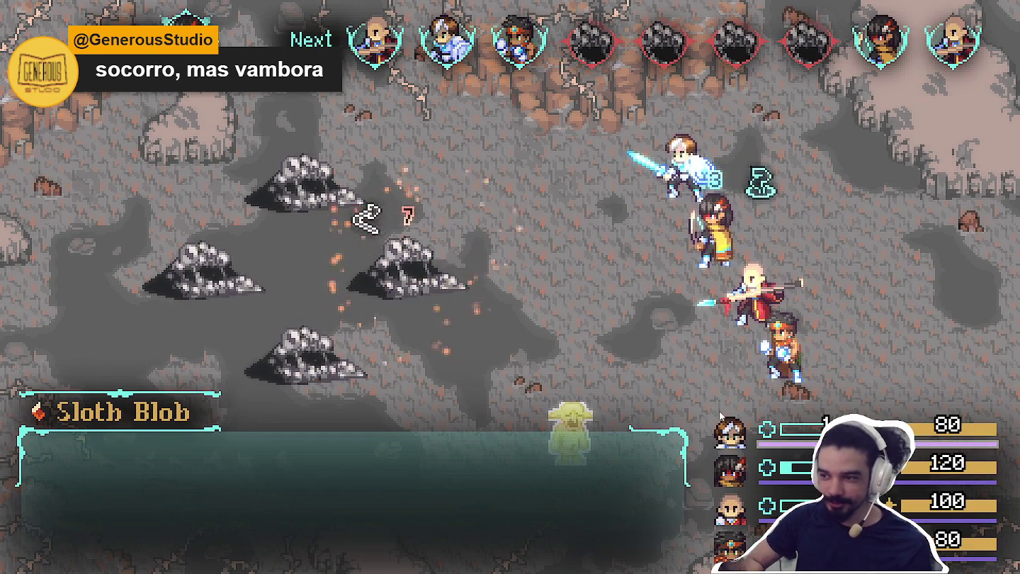
key("Return")
key("Return")
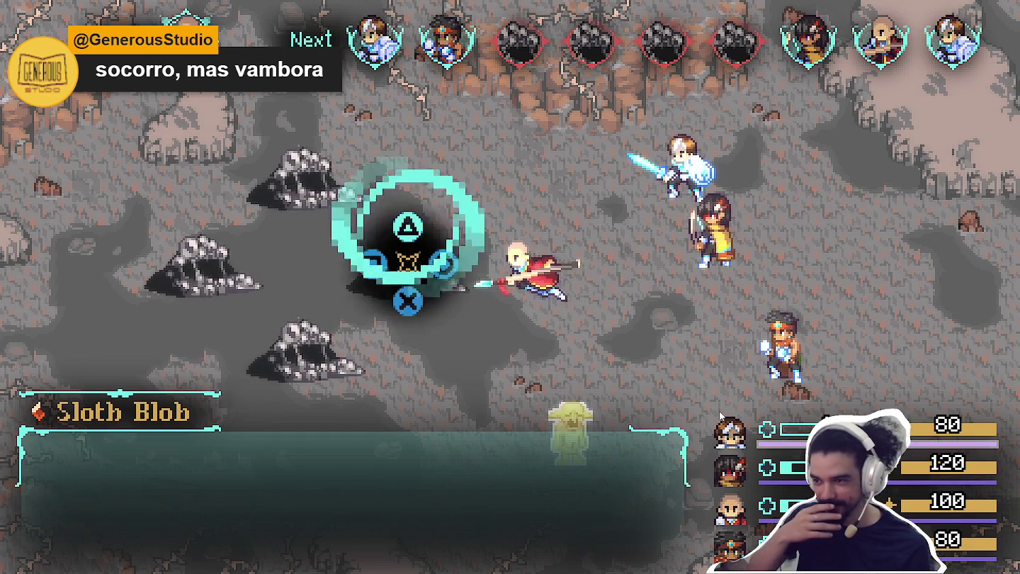
key("Return")
key("Return")
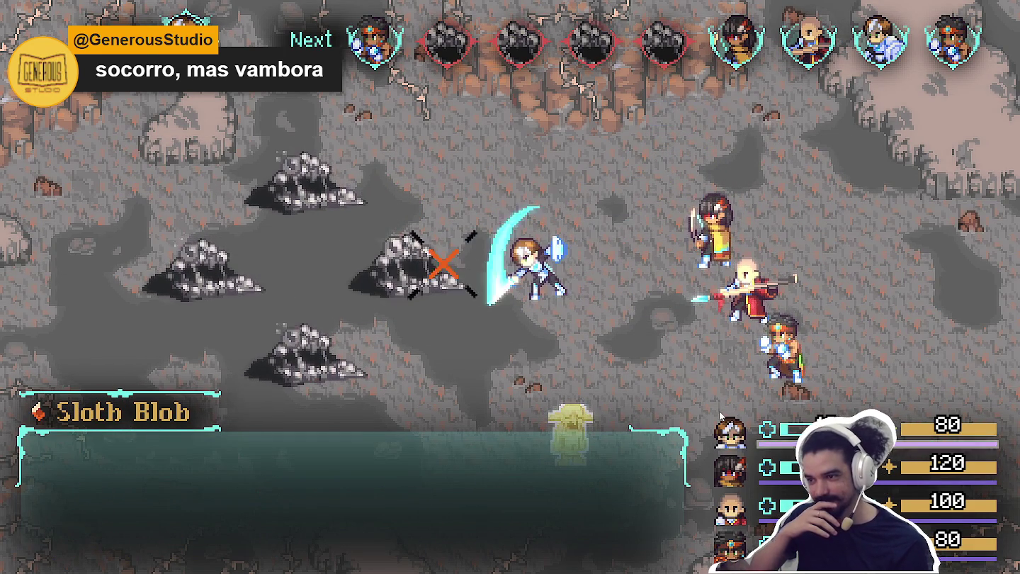
key("Return")
key("Return")
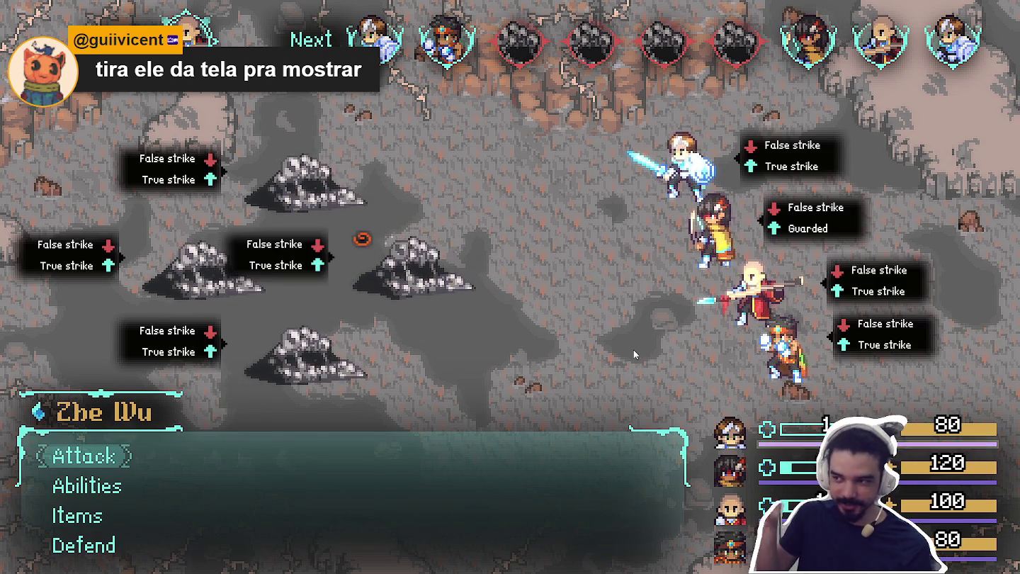
key("Return")
key("Return")
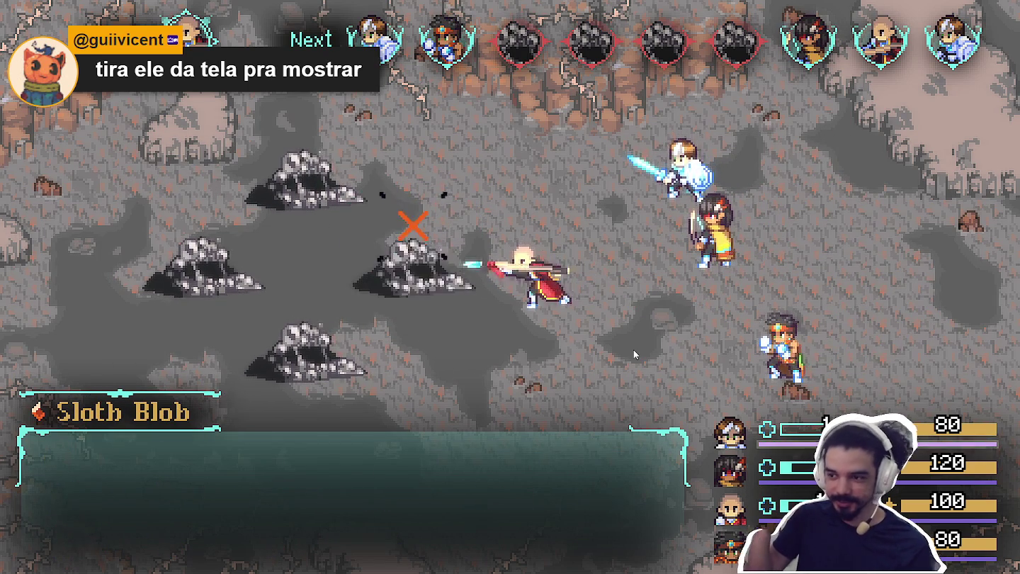
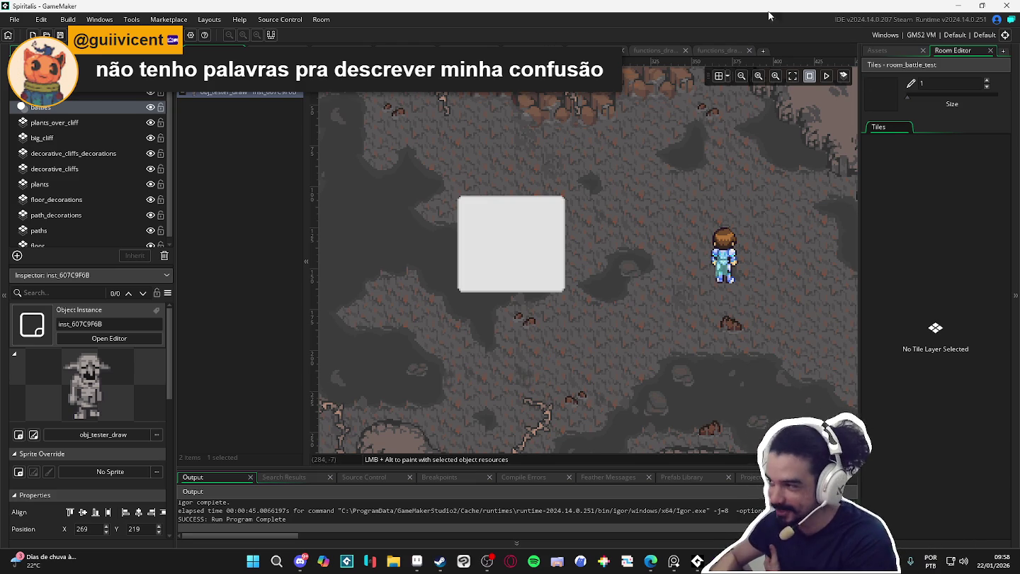
- Show the project's asset tree filtered to fx assets such as obj_vfx and functions_vfx
left_click(890, 51)
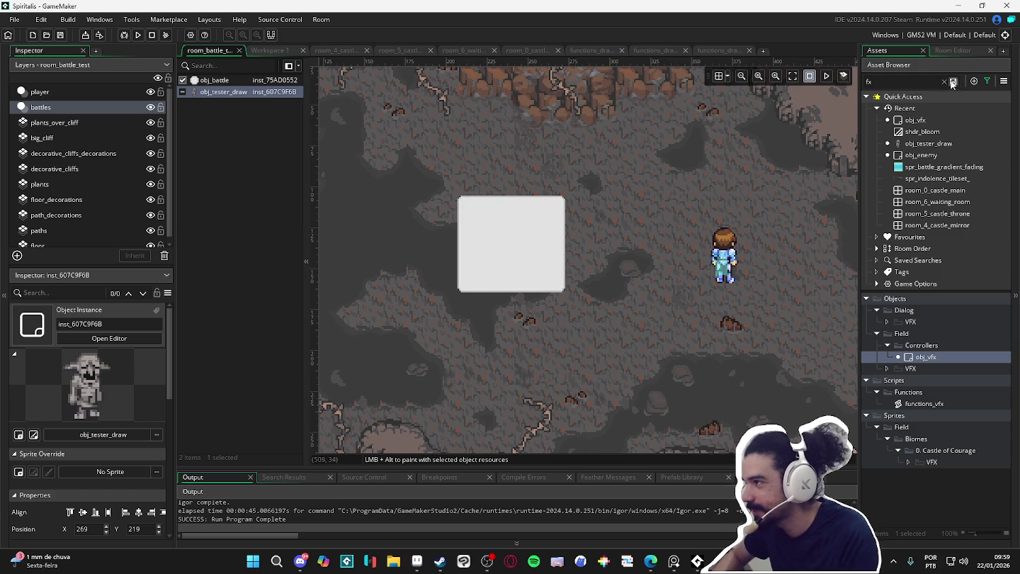
- Clear the fx filter and select the Battle 0 default in obj_battle's variable definitions
left_click(942, 80)
double_click(476, 247)
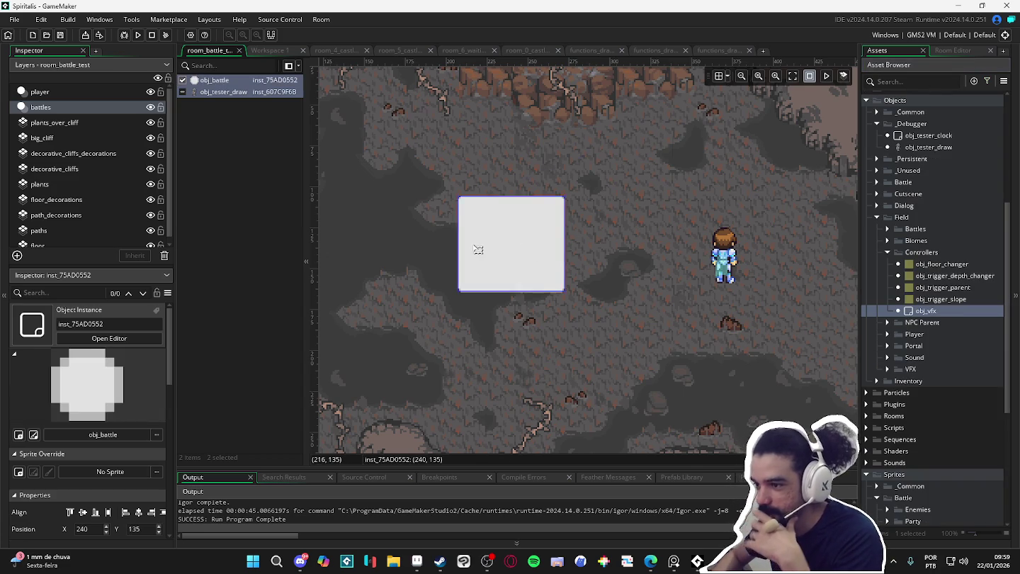
left_click(606, 179)
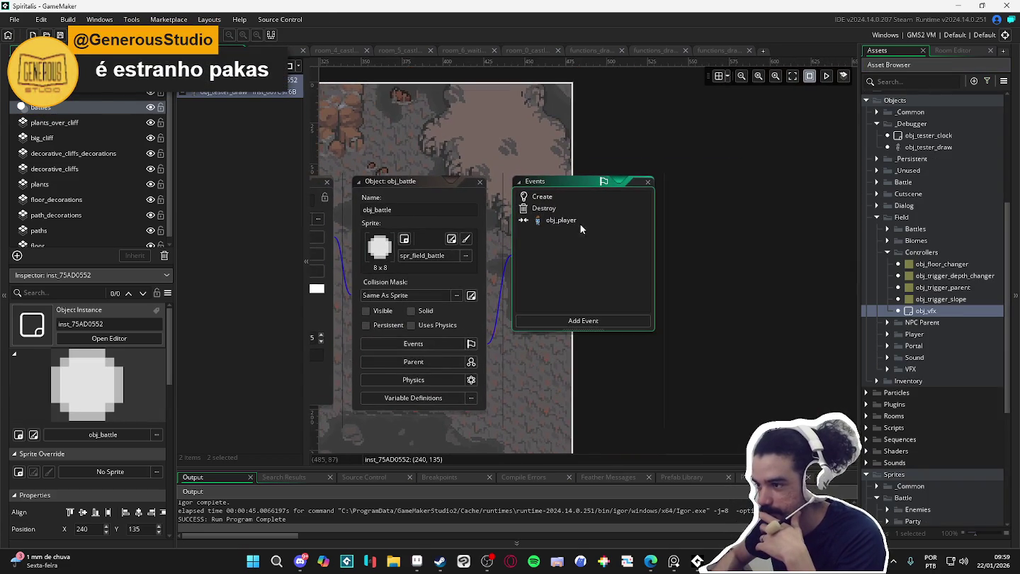
left_click(436, 398)
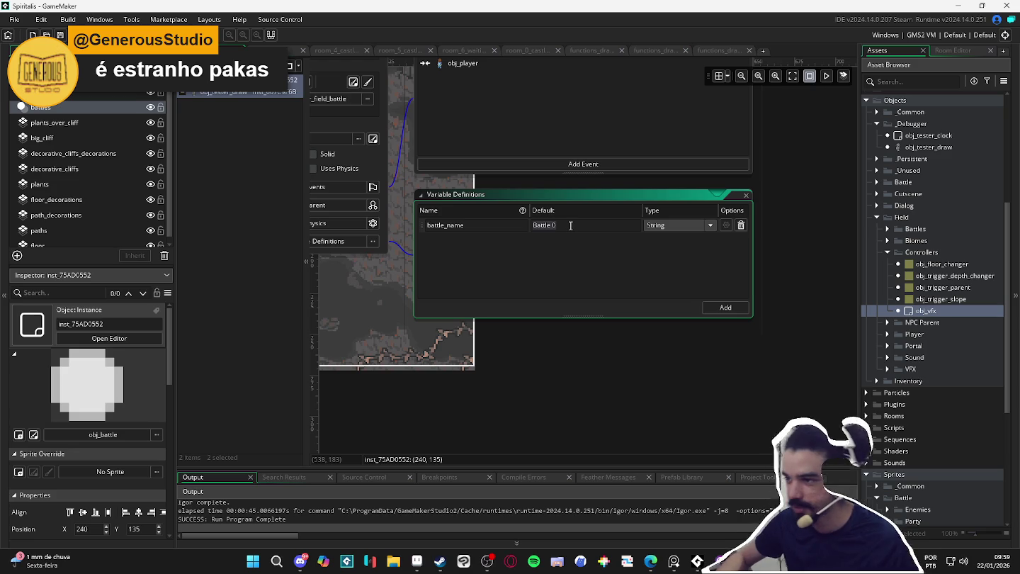
double_click(570, 226)
- Search the project for 'Battle 0' and open the data_0_game_state match at line 20
key("ctrl+shift+f")
left_click(714, 200)
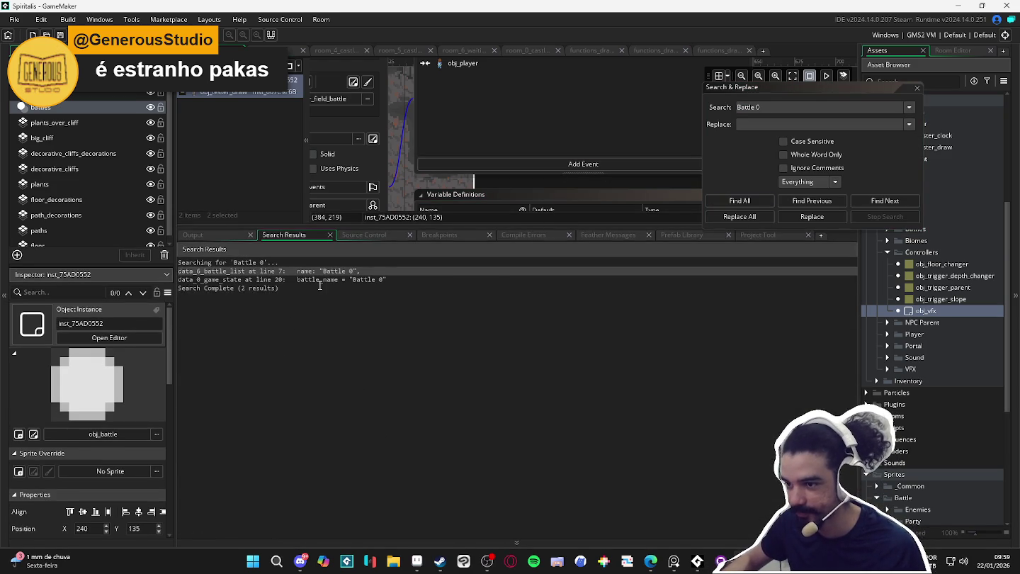
double_click(320, 281)
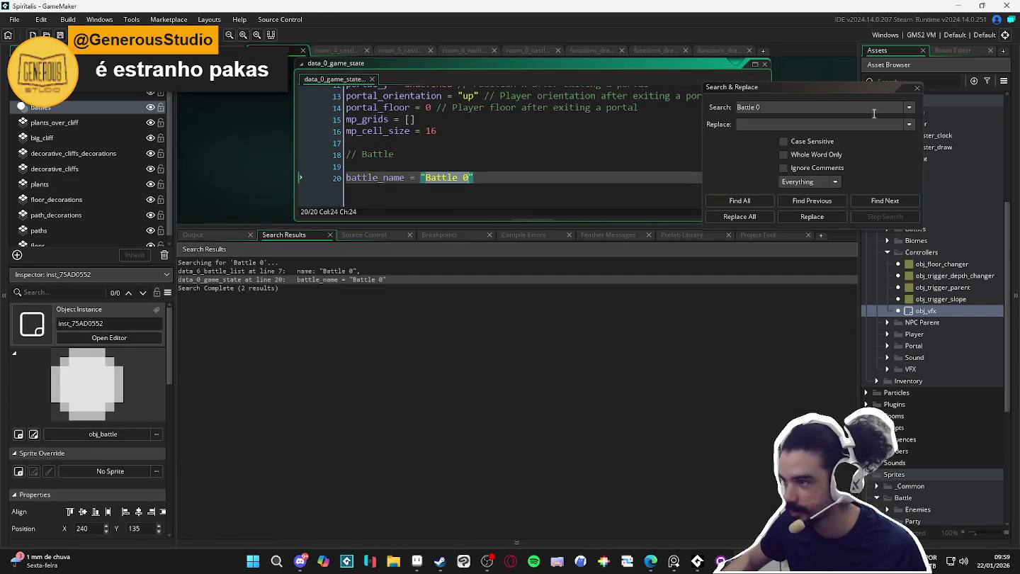
left_click(917, 86)
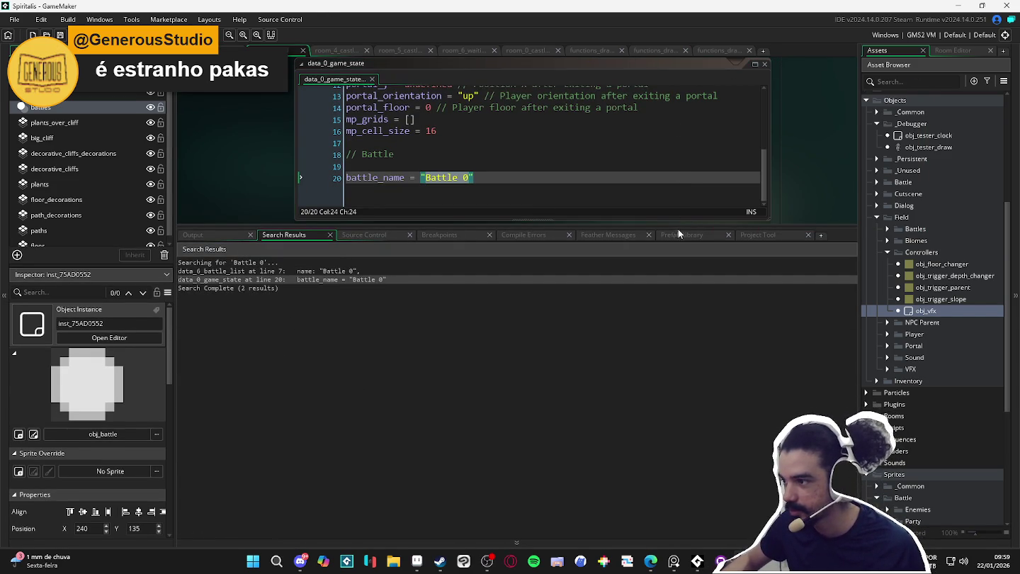
left_click_drag(643, 224, 628, 365)
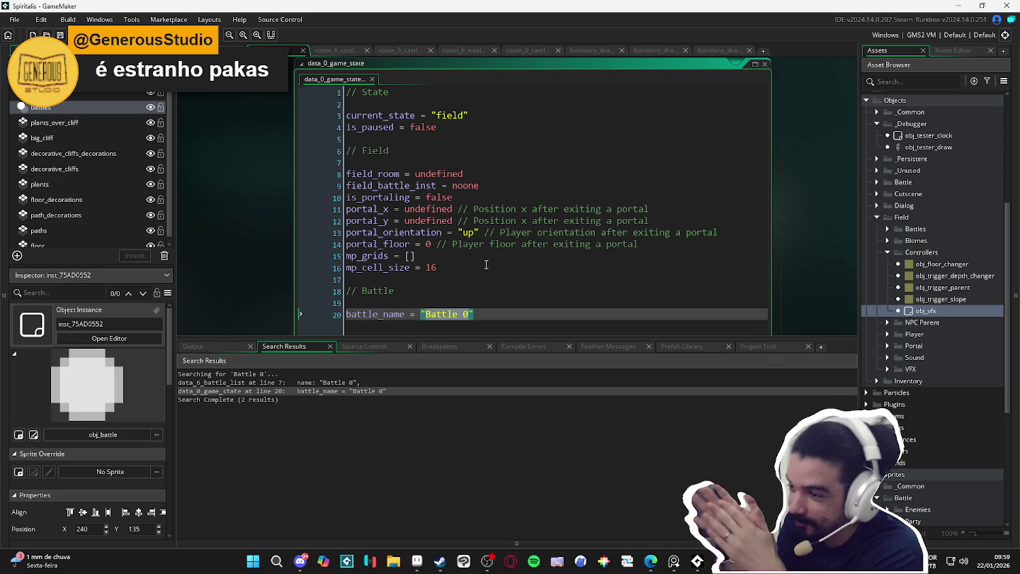
scroll(635, 201, "down", 3)
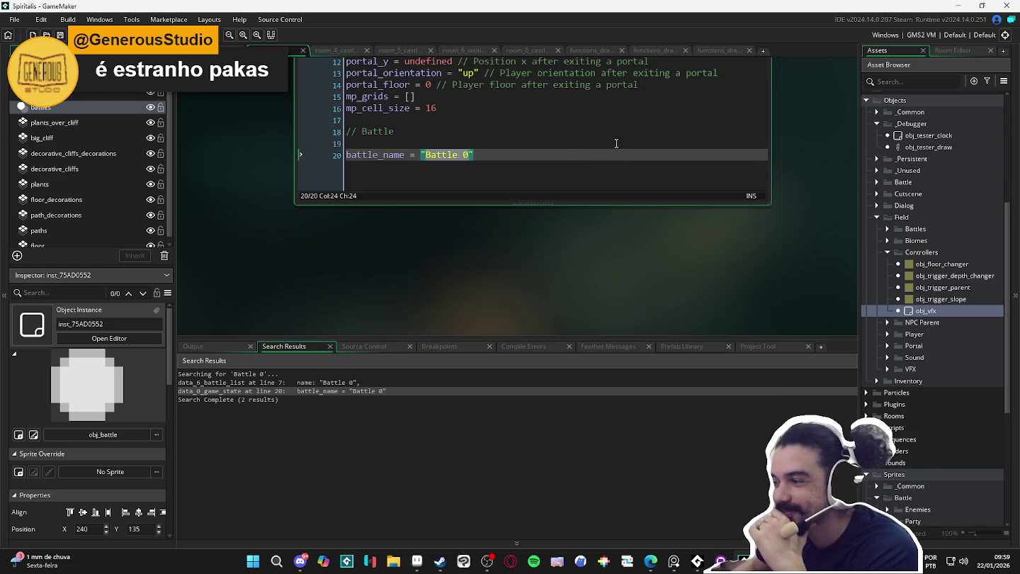
scroll(599, 167, "up", 3)
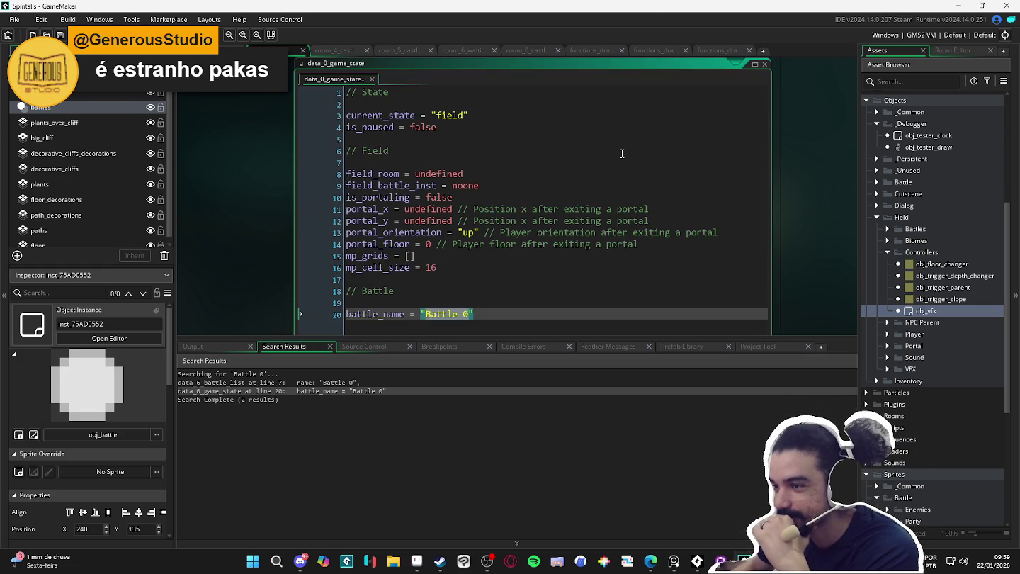
left_click(365, 382)
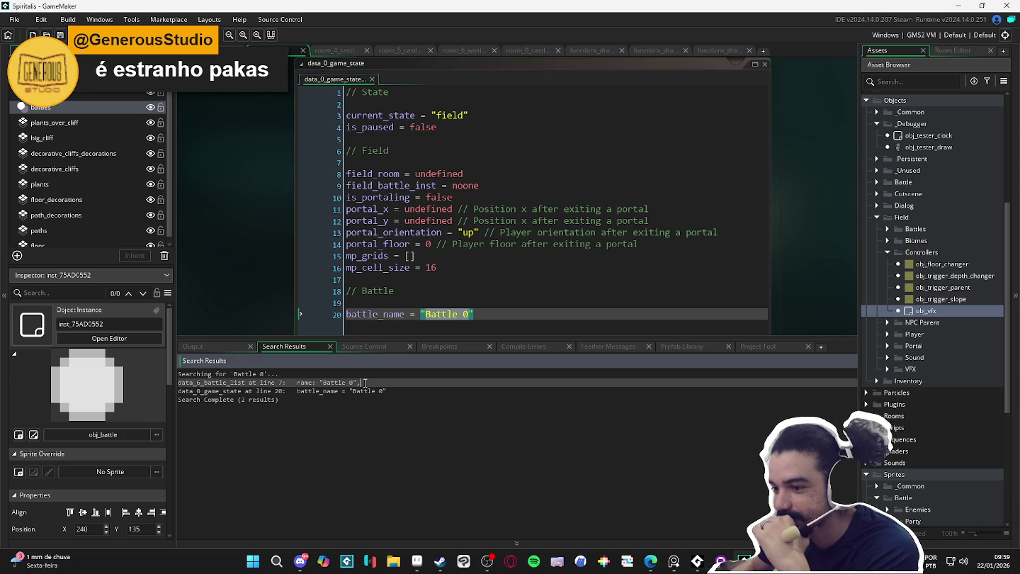
- Comment out Battle 0's extra Sloth Blob entries in data_6_battle_list and save
double_click(365, 382)
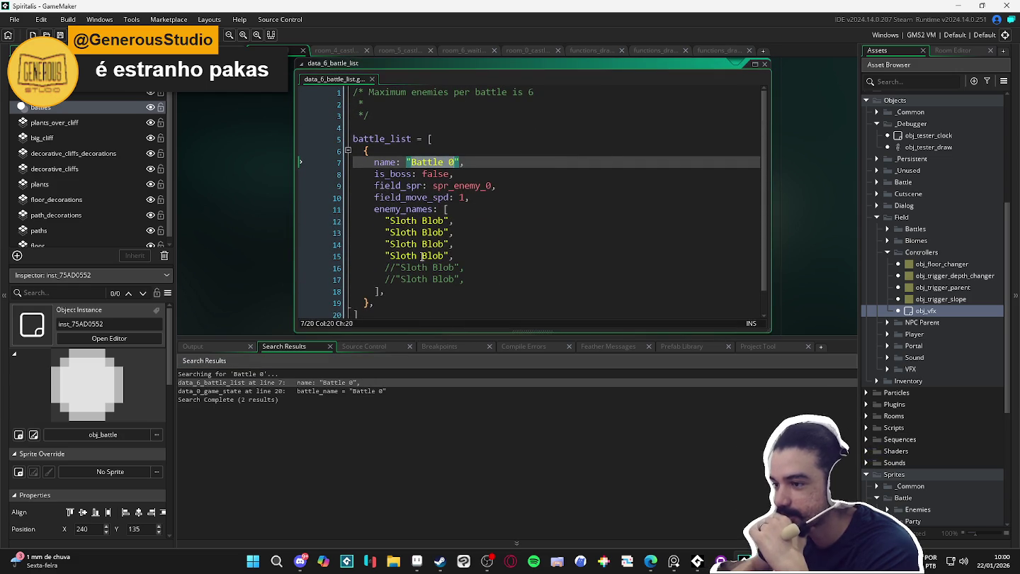
left_click(384, 256)
key("ctrl+k")
key("Up")
key("ctrl+k")
key("Up")
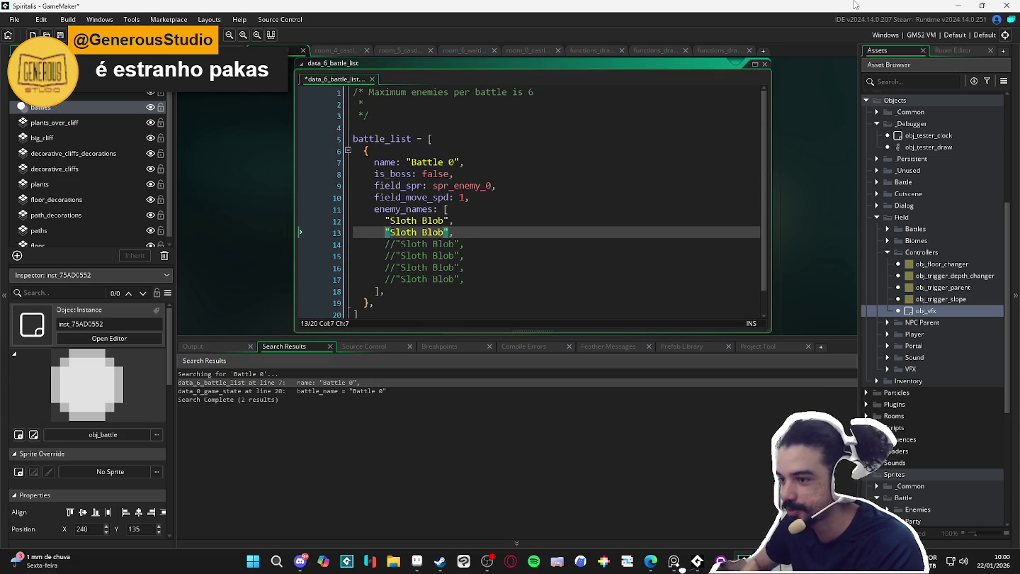
key("ctrl+k")
key("ctrl+s")
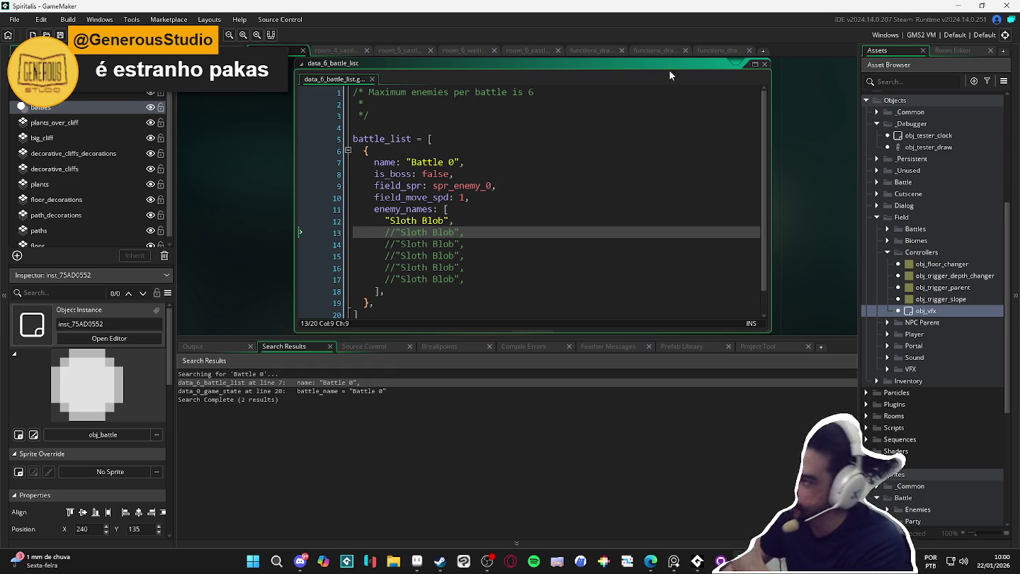
- Close the code and instance windows and build and run the game with F5
left_click(708, 51)
left_click(654, 51)
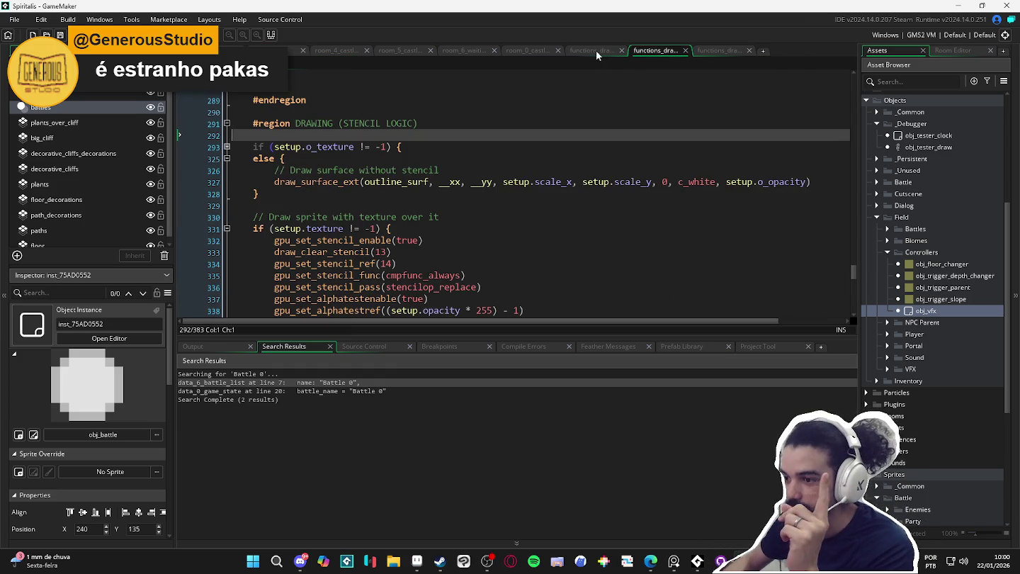
left_click(333, 50)
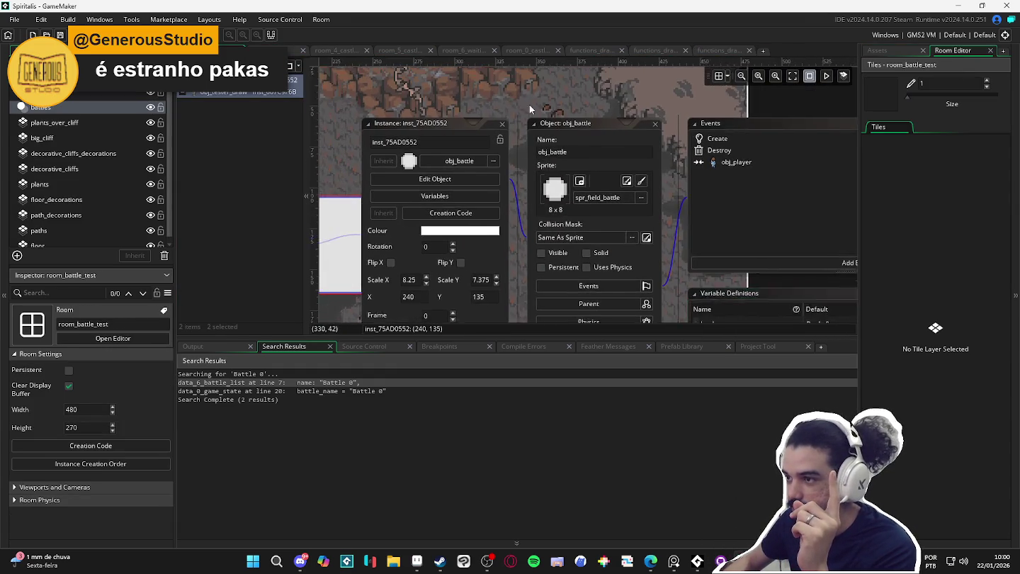
left_click(579, 156)
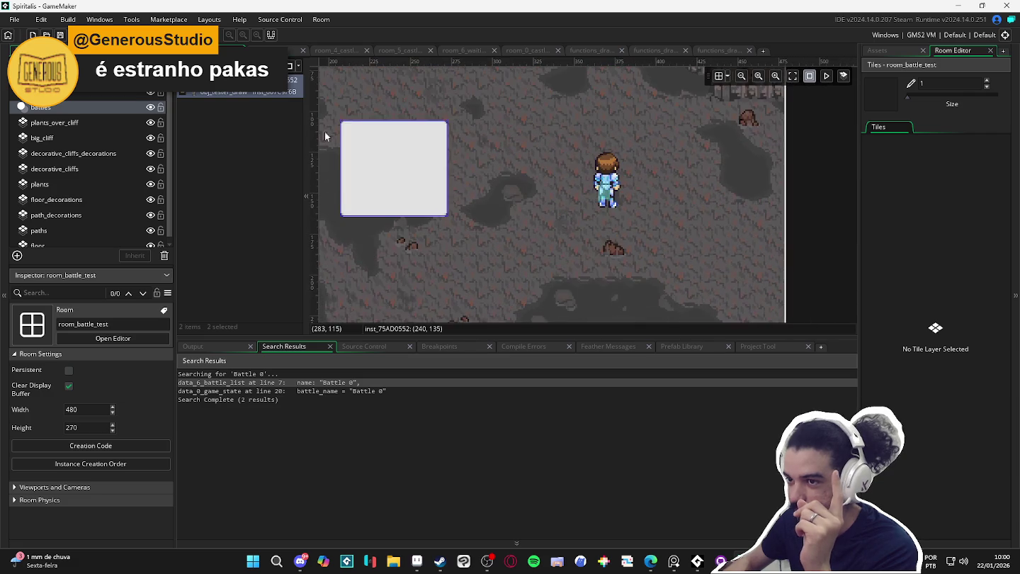
key("F5")
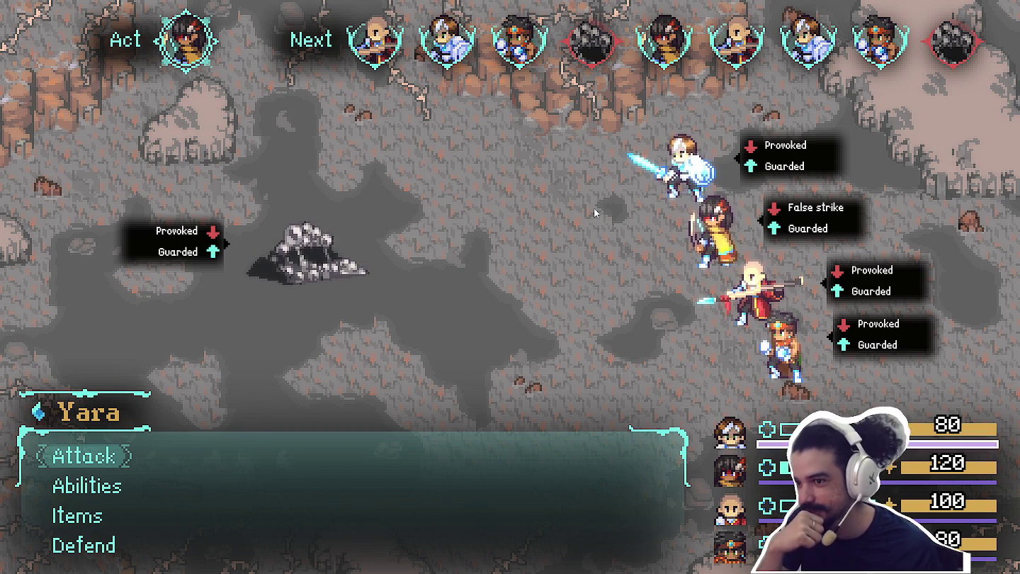
- Have Yara, Themba, Zhe Wu and the others attack the lone Sloth Blob over several turns
key("Return")
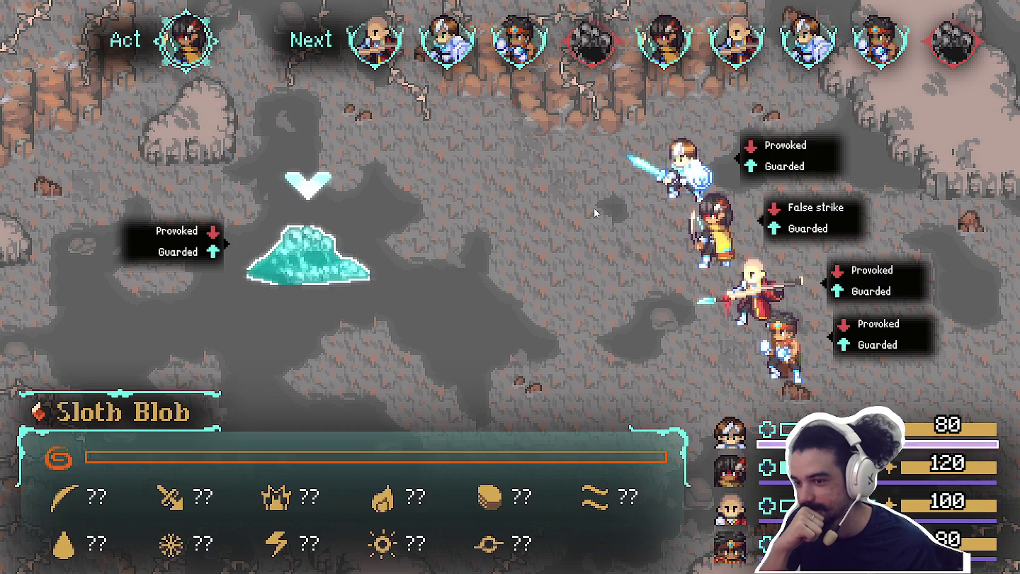
key("Return")
key("Return")
key("Return")
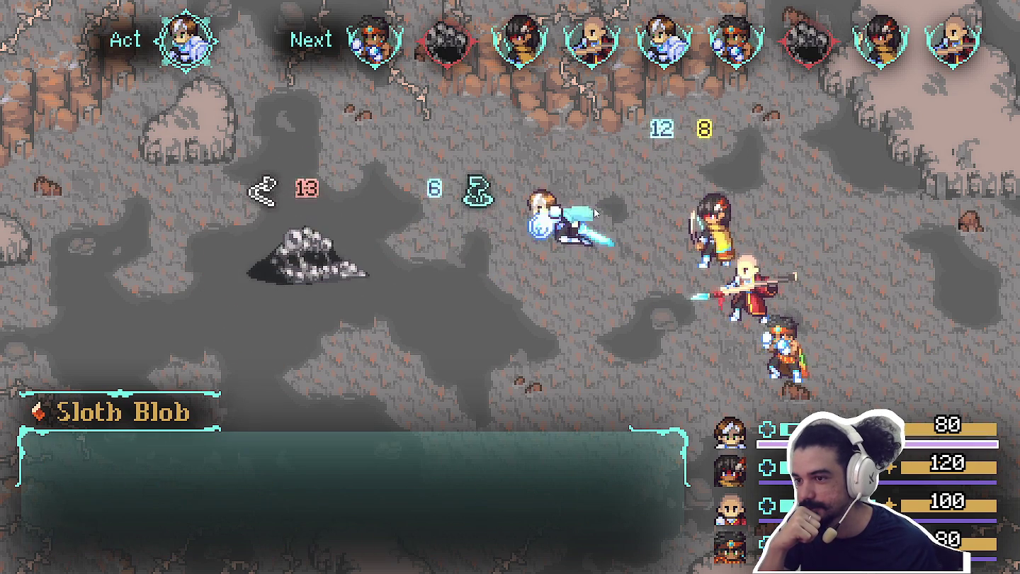
key("Return")
key("Return")
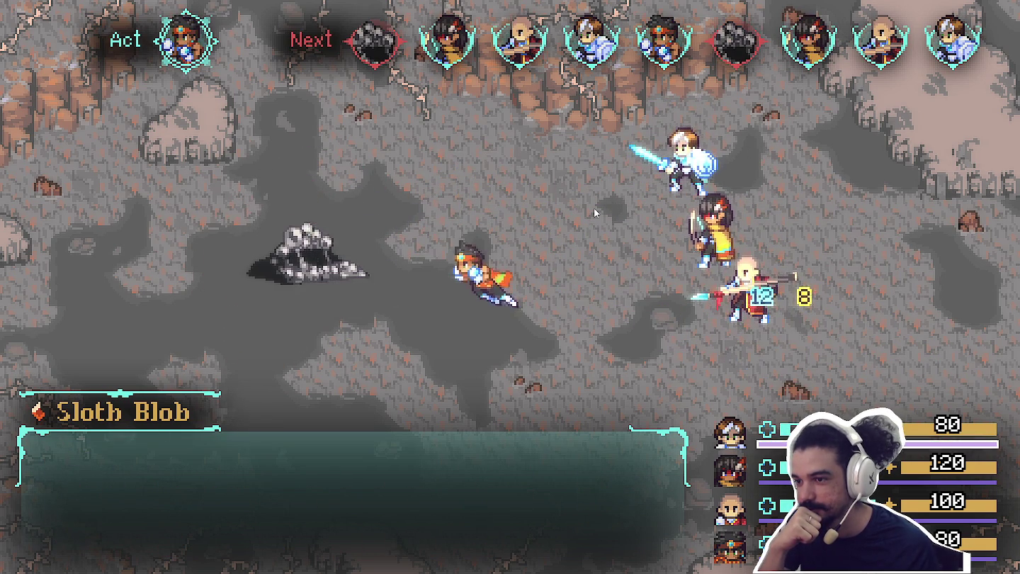
key("Return")
key("Return")
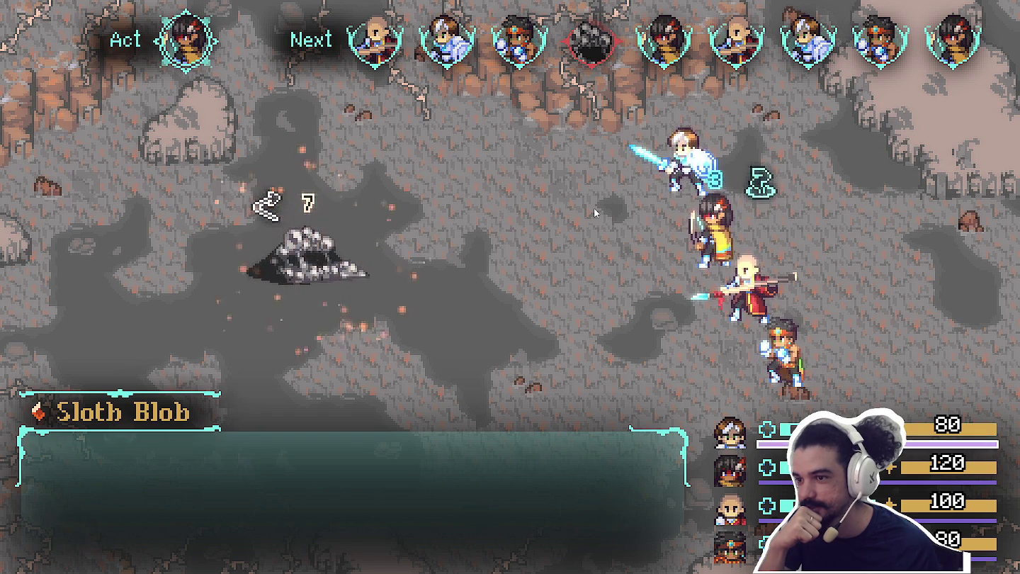
key("Return")
key("Return")
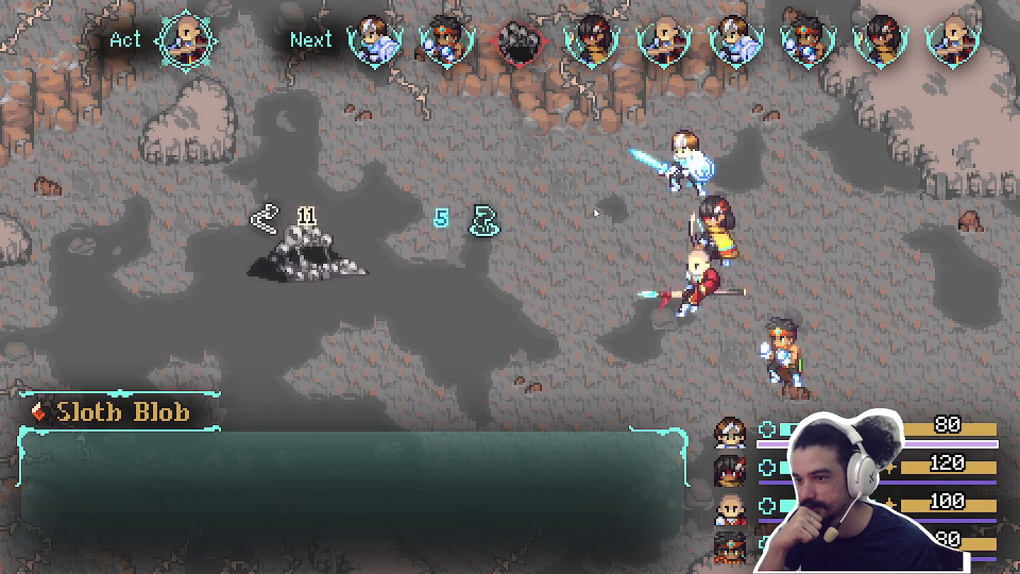
key("Return")
key("Return")
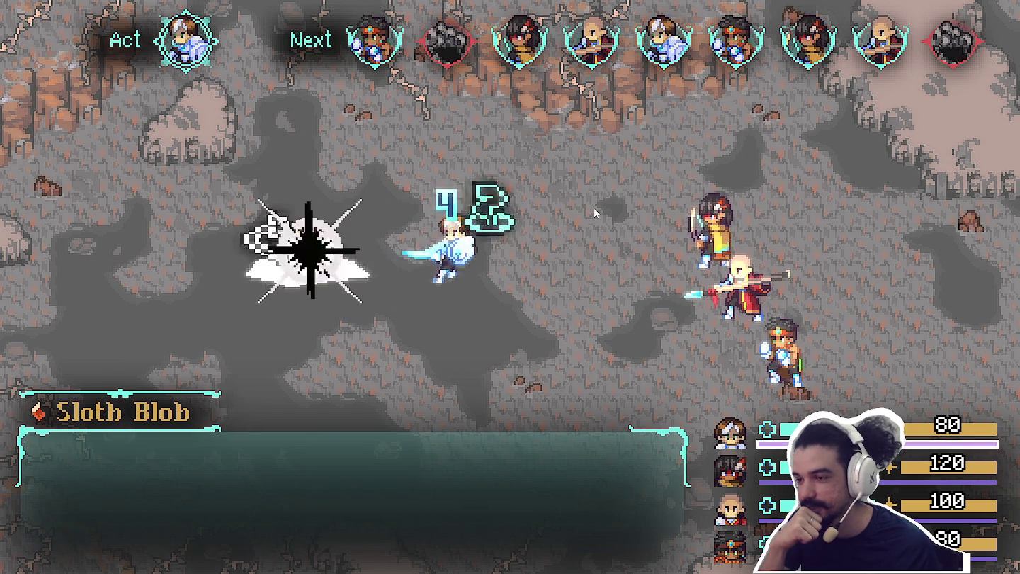
key("Return")
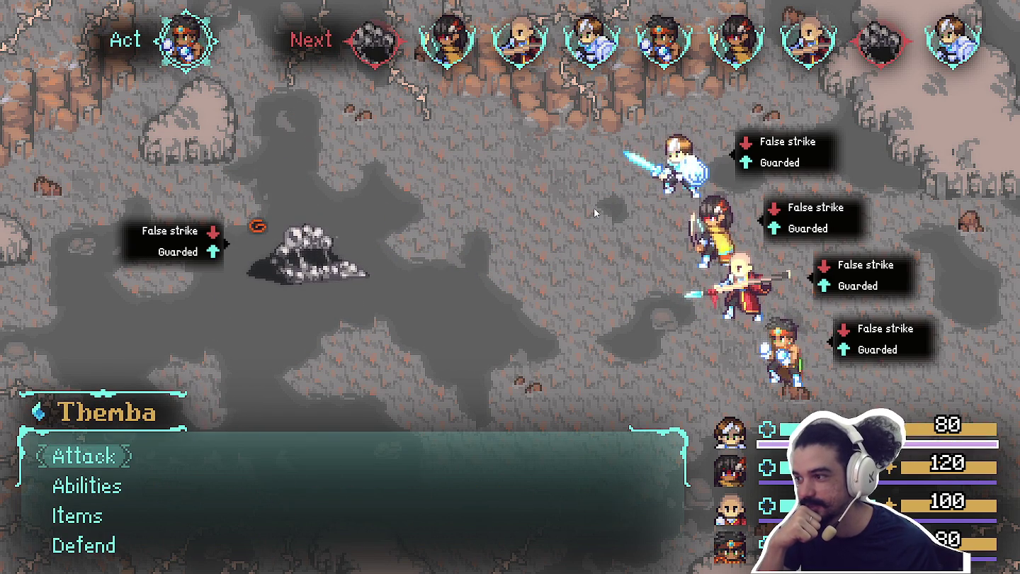
key("Return")
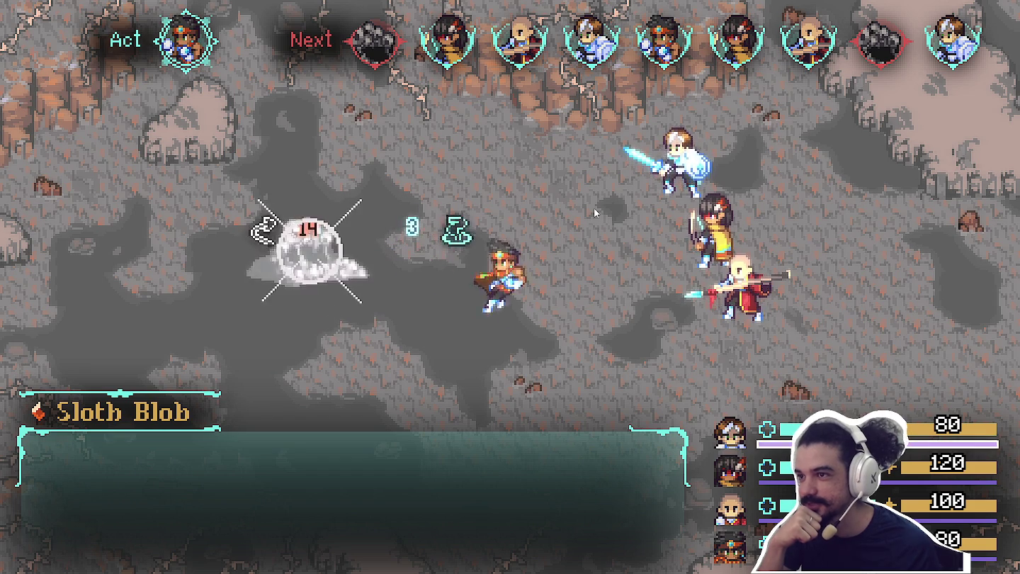
key("Return")
key("Return")
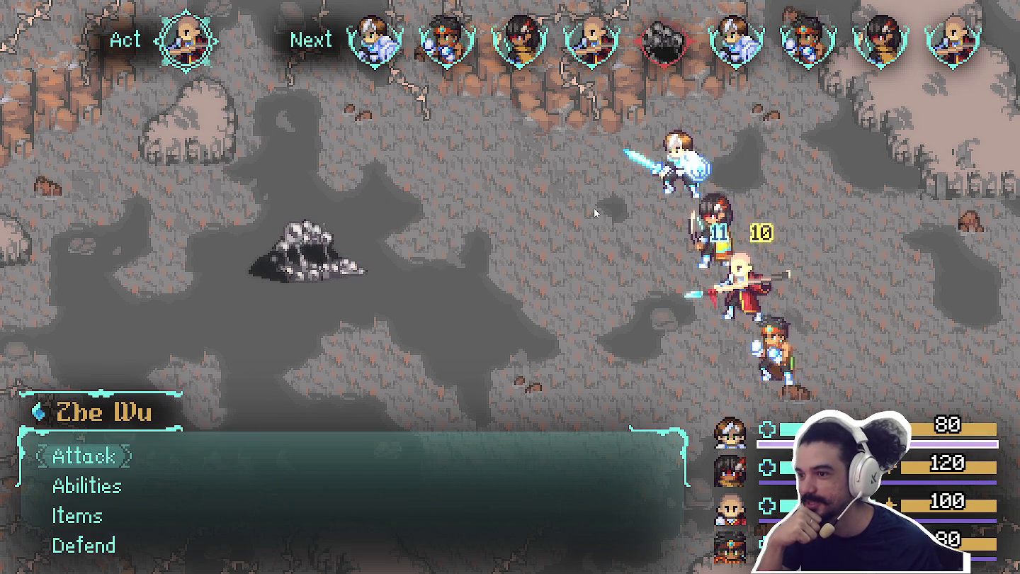
key("Return")
key("Return")
key("Return")
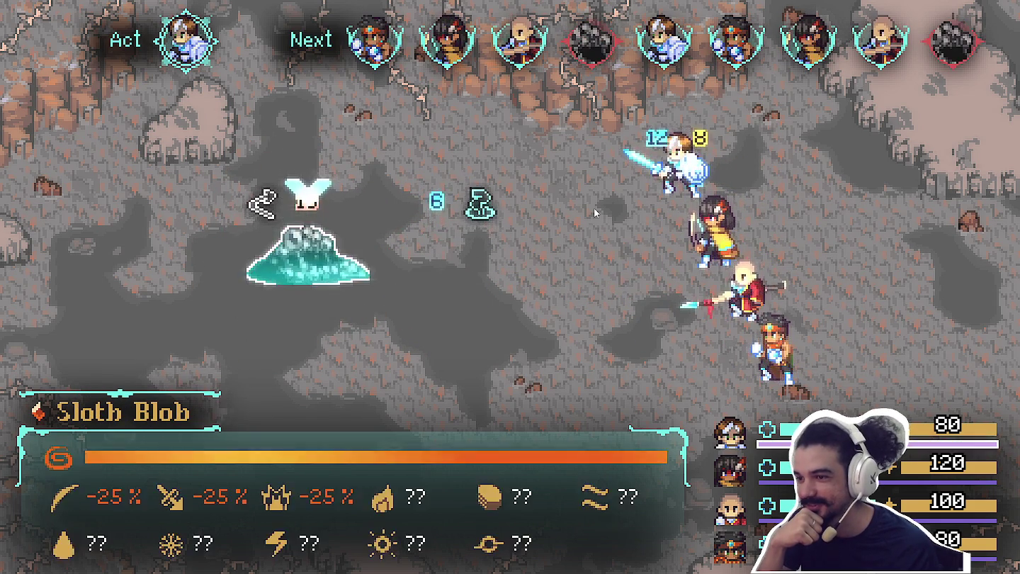
key("Return")
key("Return")
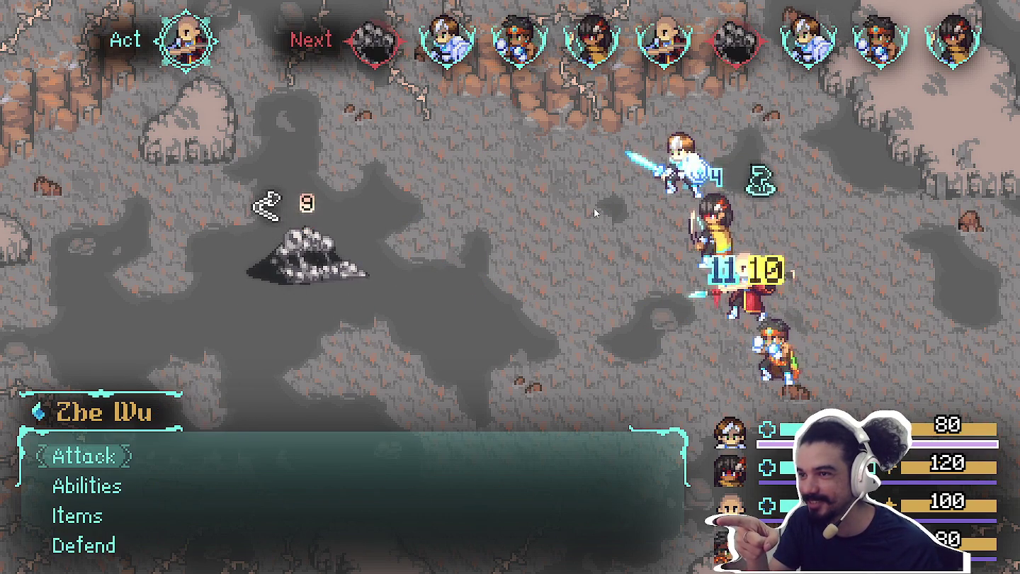
key("Return")
key("Return")
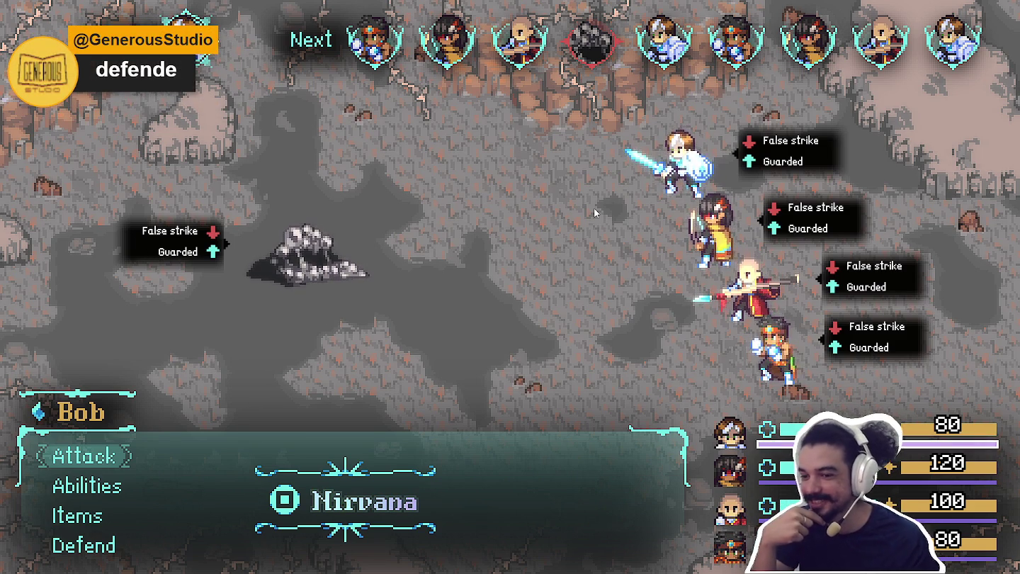
- Have Bob, Yara, Zhe Wu and Themba choose Defend every turn across several rounds
key("Down")
key("Down")
key("Down")
key("Return")
key("Return")
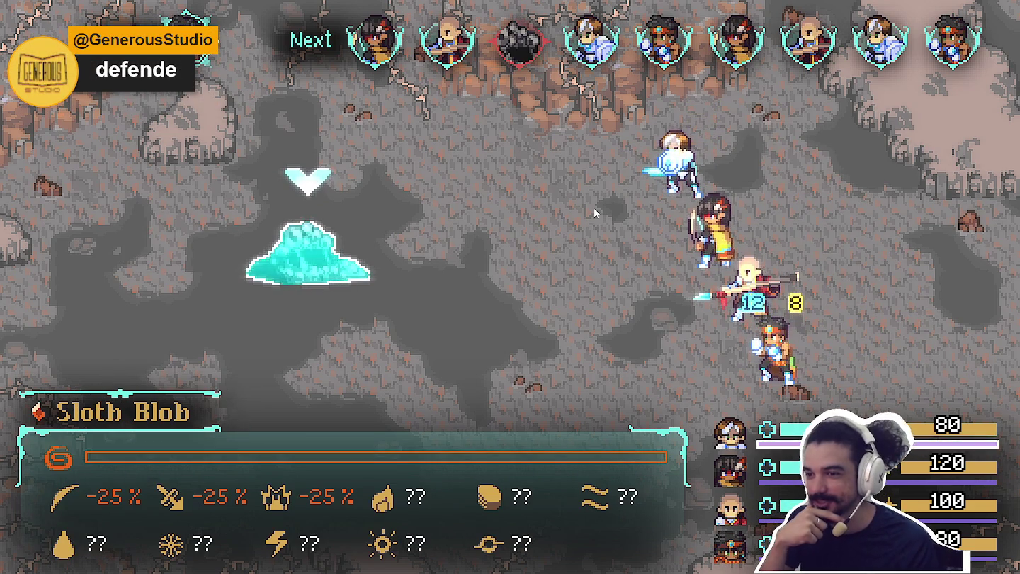
key("Return")
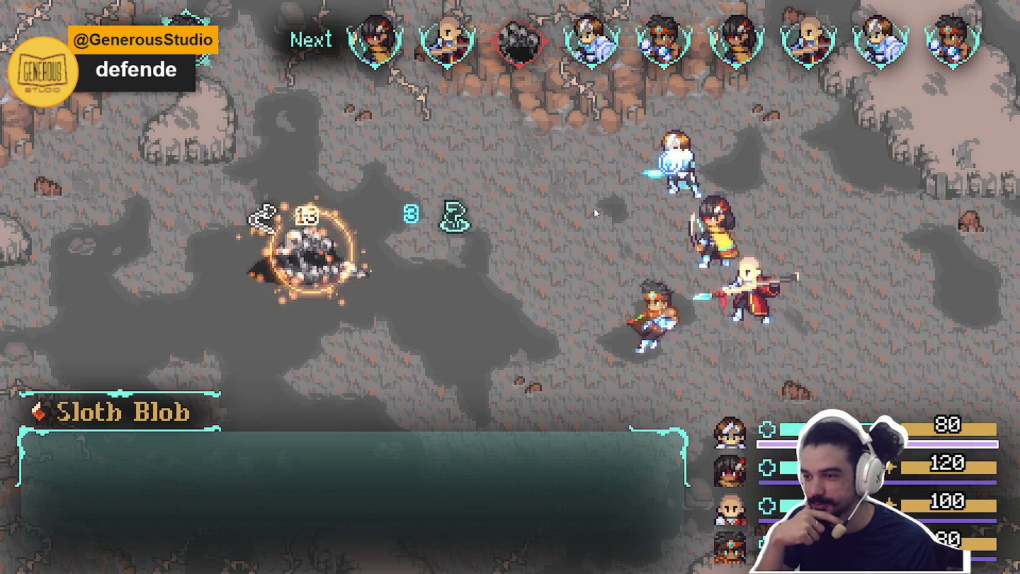
key("Down")
key("Down")
key("Down")
key("Return")
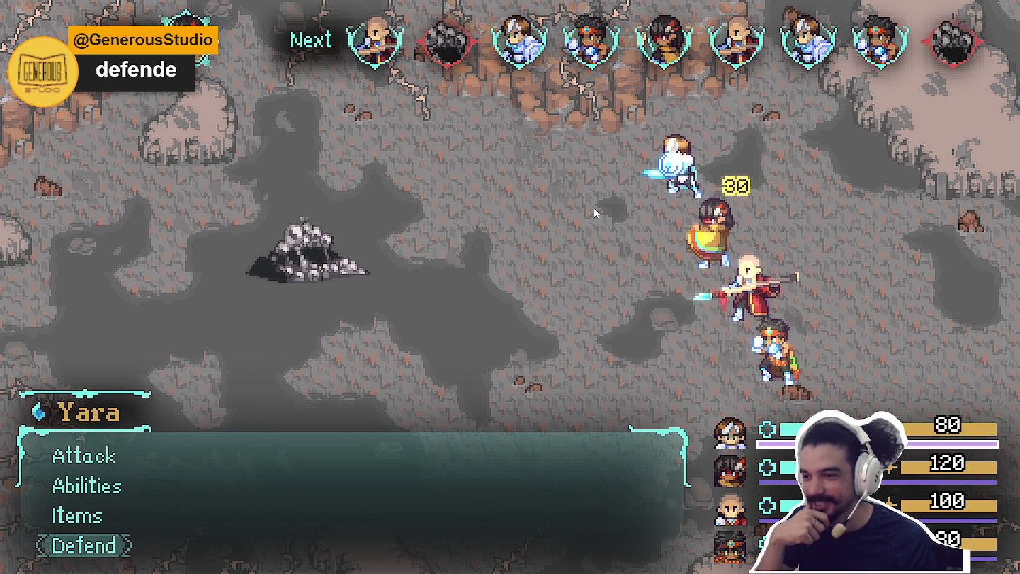
key("Down")
key("Down")
key("Down")
key("Return")
key("Down")
key("Down")
key("Down")
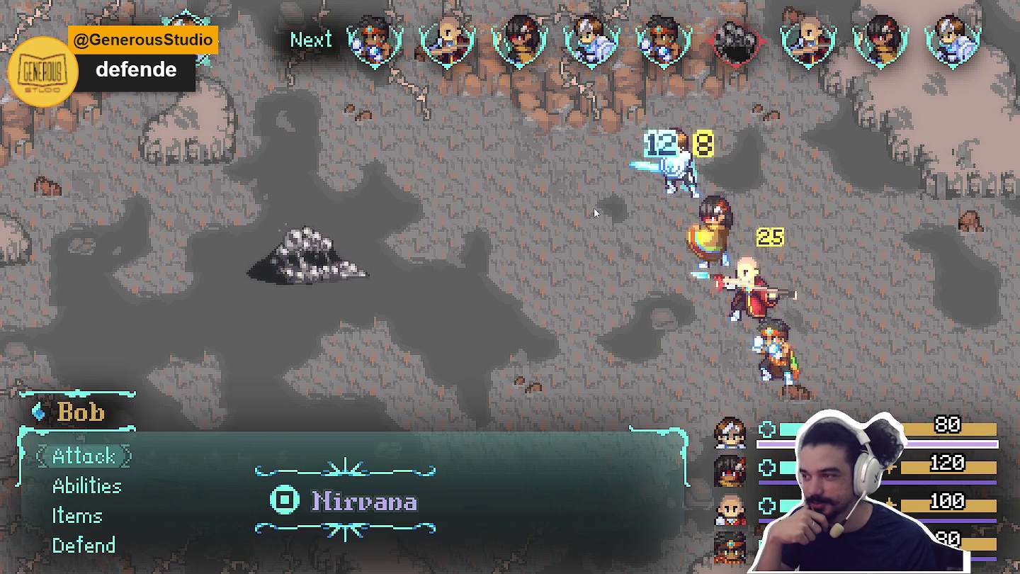
key("Return")
key("Down")
key("Down")
key("Down")
key("Return")
key("Down")
key("Down")
key("Down")
key("Return")
key("Down")
key("Down")
key("Down")
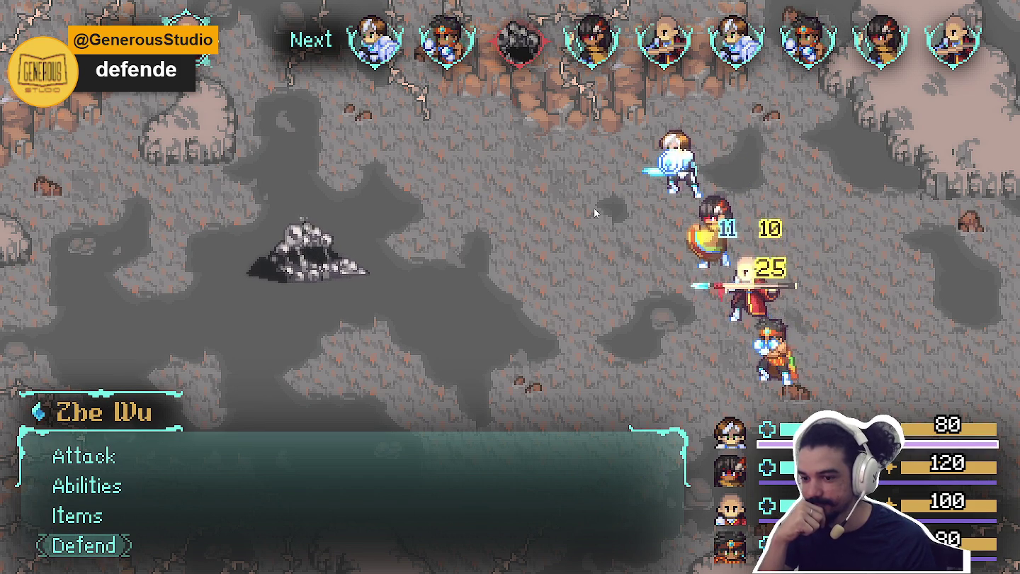
key("Return")
key("Down")
key("Down")
key("Down")
key("Return")
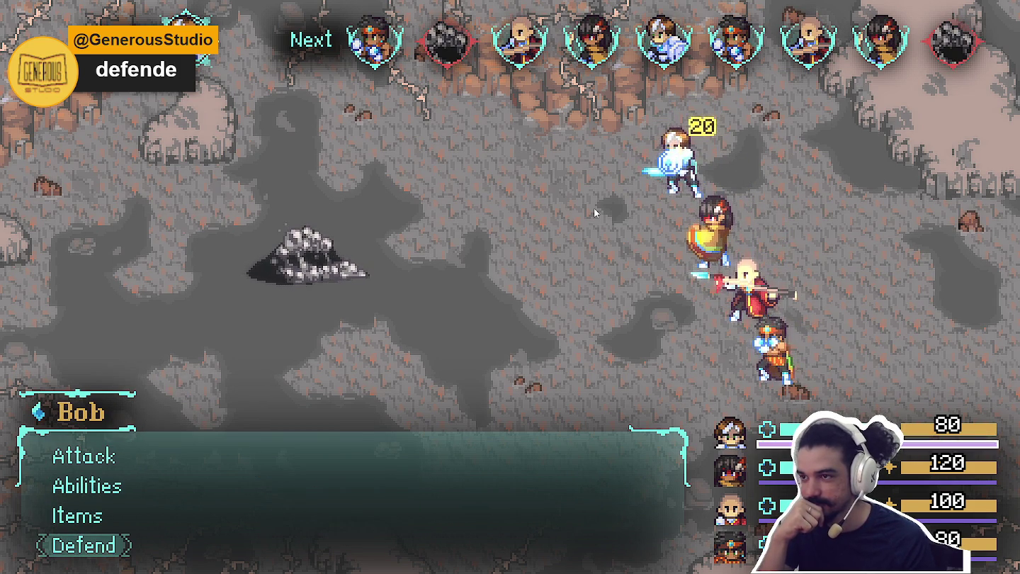
key("Down")
key("Return")
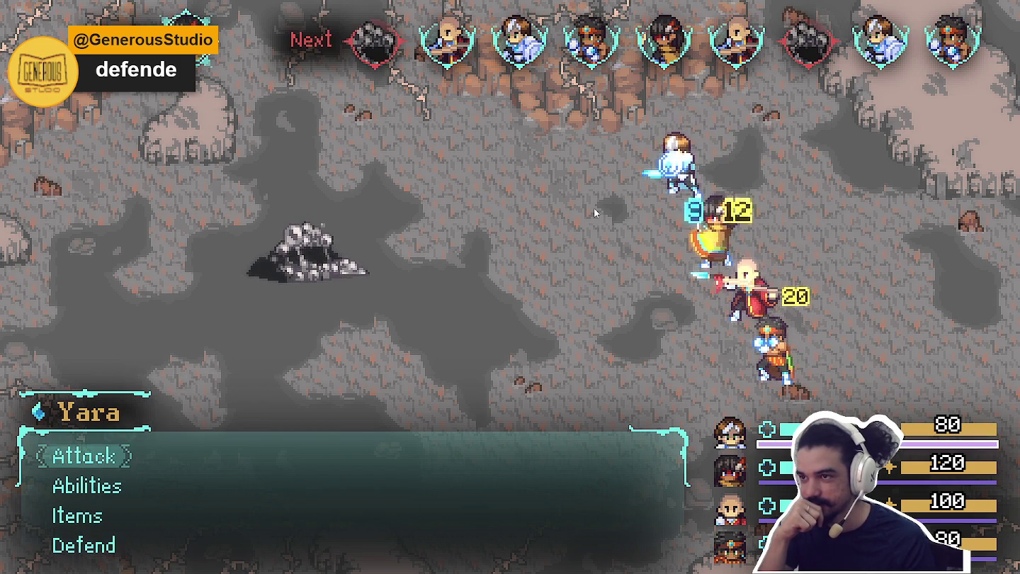
key("Down")
key("Down")
key("Down")
key("Return")
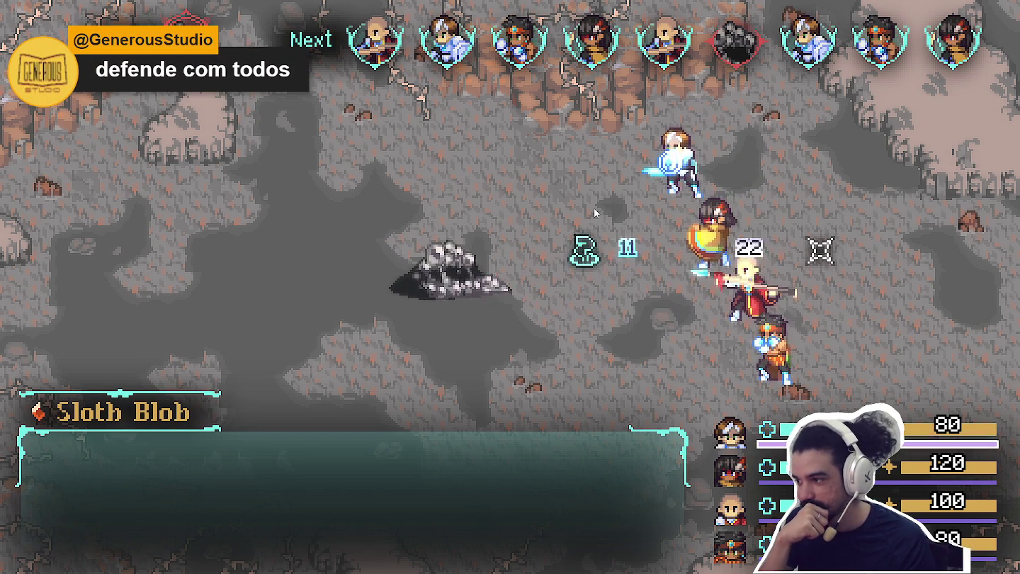
key("Down")
key("Down")
key("Down")
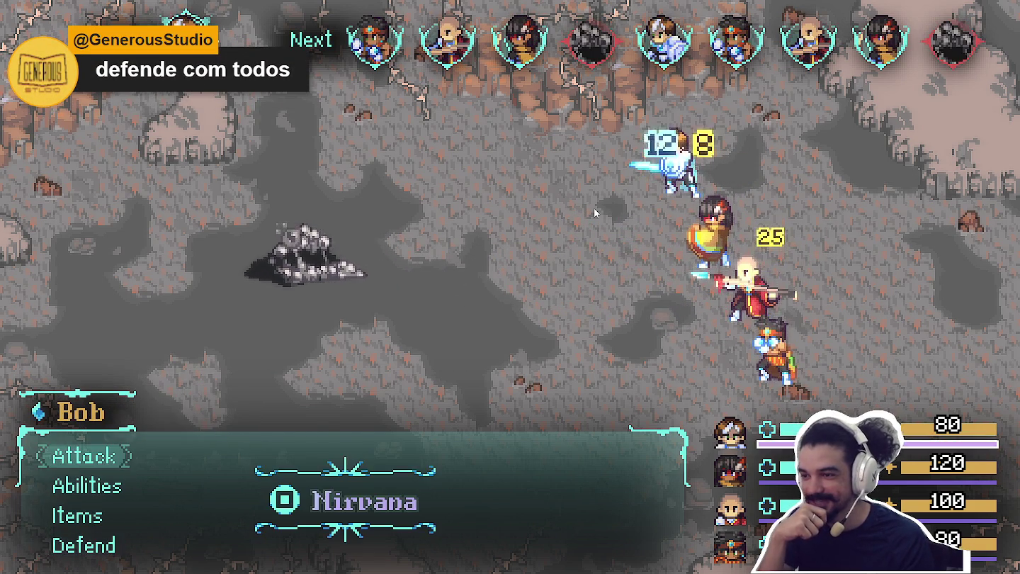
key("Return")
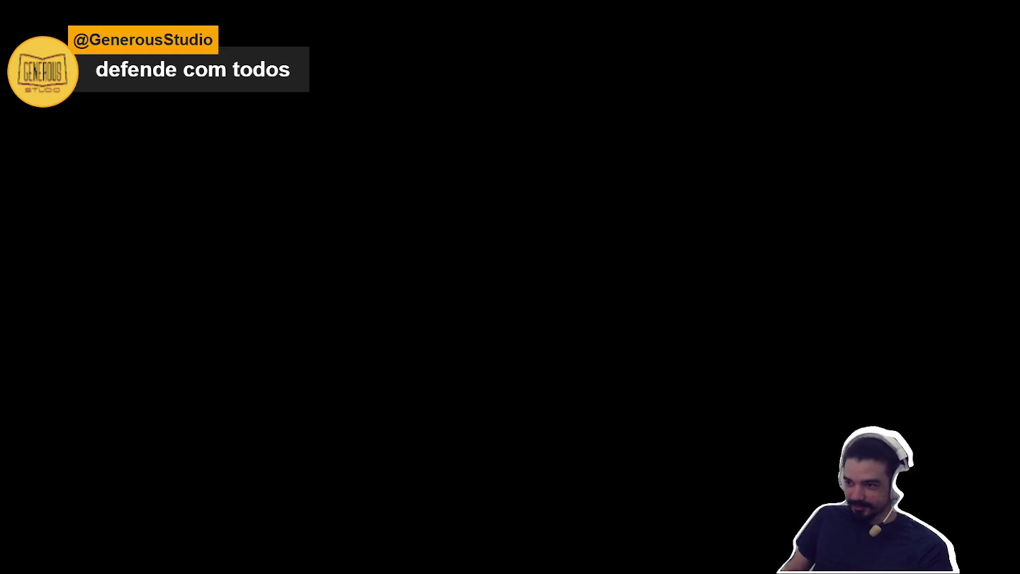
- Have Yara, Zhe Wu, Bob and Themba defend in the restarted battle's first round
key("Up")
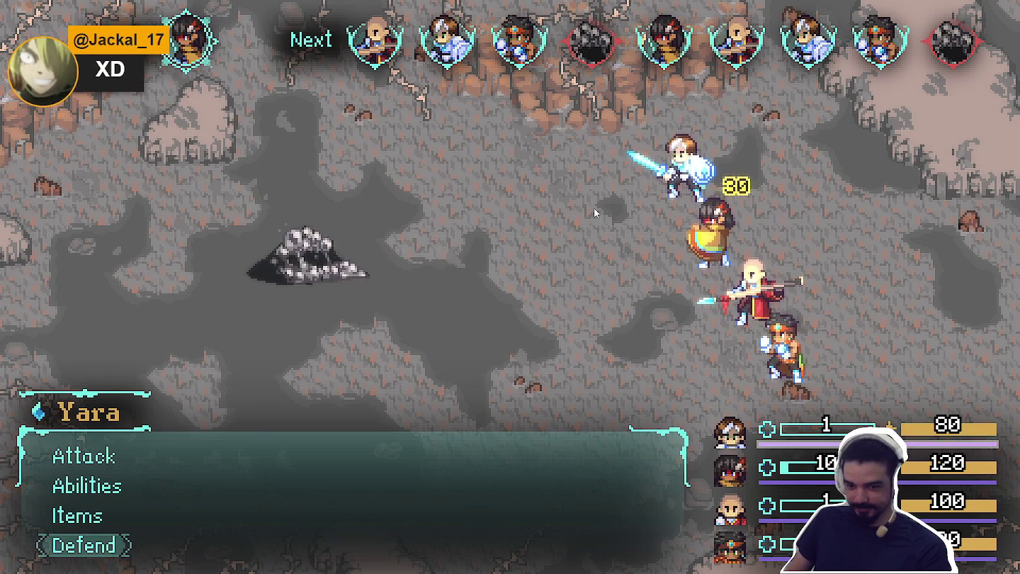
key("Return")
key("Down")
key("Down")
key("Down")
key("Return")
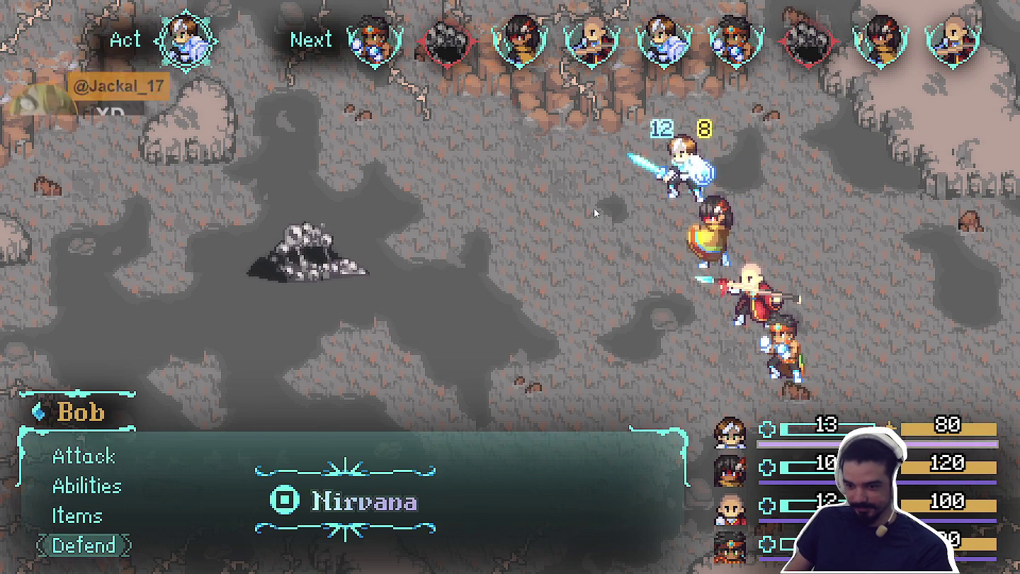
key("Return")
key("Down")
key("Down")
key("Down")
key("Return")
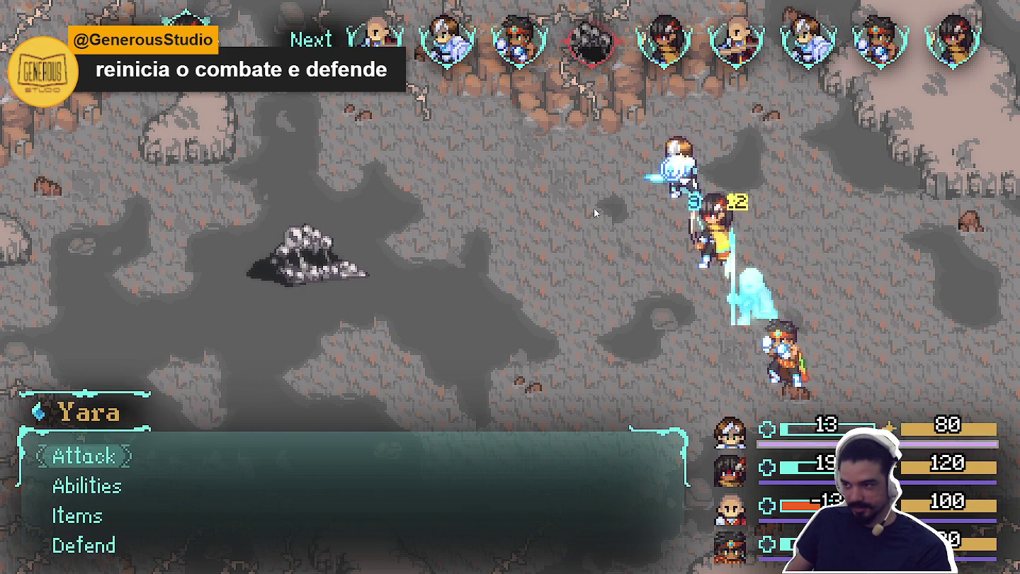
- Keep every hero defending through the next rounds and answer the enemy attack's button prompt
key("Down")
key("Down")
key("Down")
key("Return")
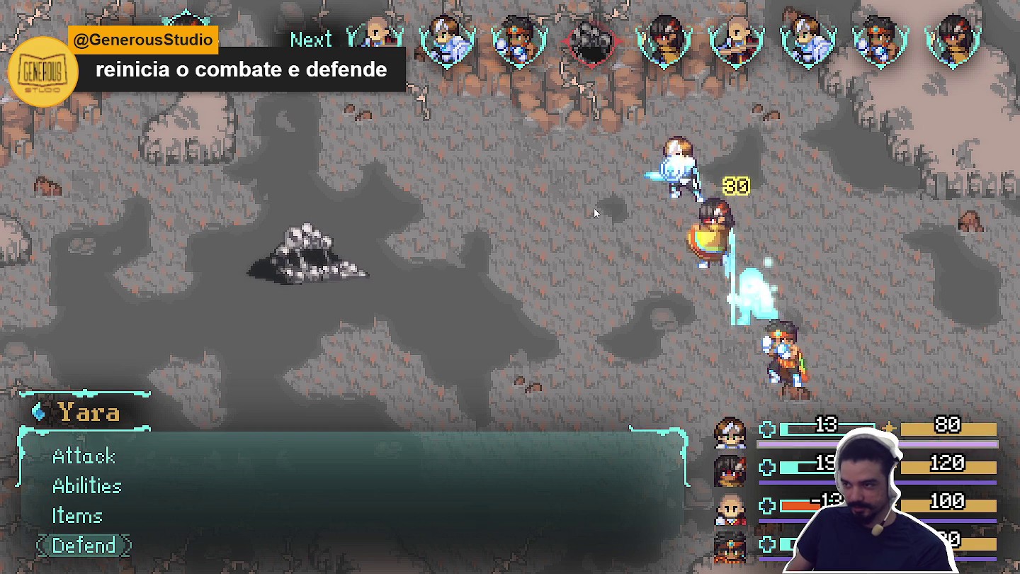
key("Down")
key("Down")
key("Down")
key("Return")
key("Down")
key("Down")
key("Down")
key("Return")
key("Down")
key("Down")
key("Down")
key("Return")
key("Down")
key("Down")
key("Down")
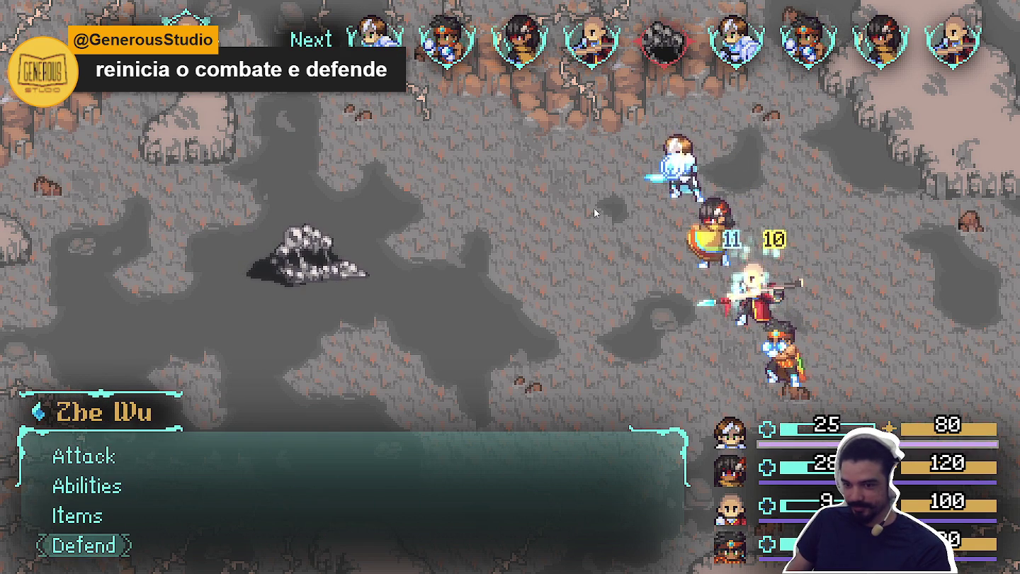
key("Return")
key("Down")
key("Down")
key("Down")
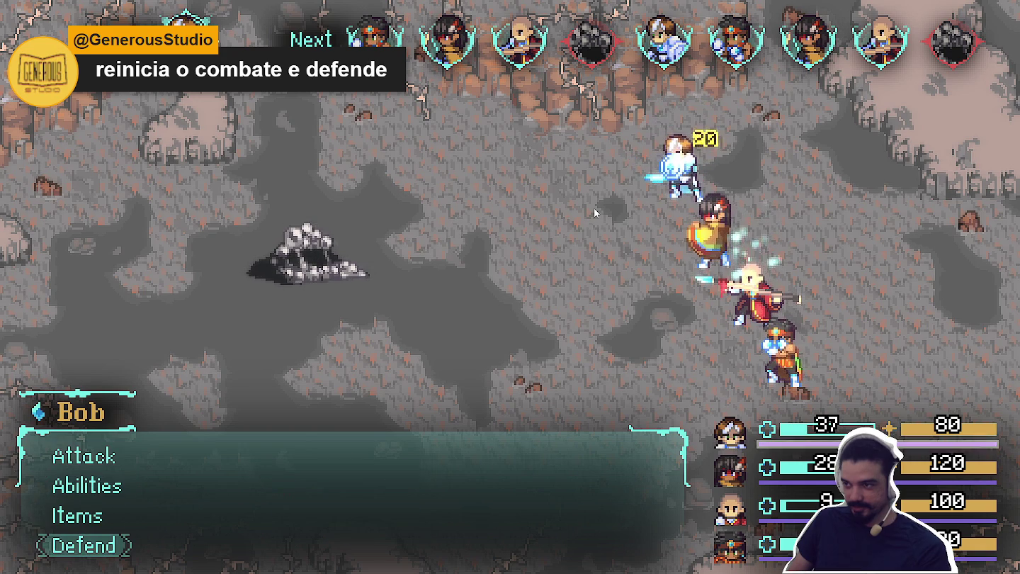
key("Return")
key("Down")
key("Down")
key("Down")
key("Return")
key("Down")
key("Down")
key("Down")
key("Return")
key("Down")
key("Down")
key("Down")
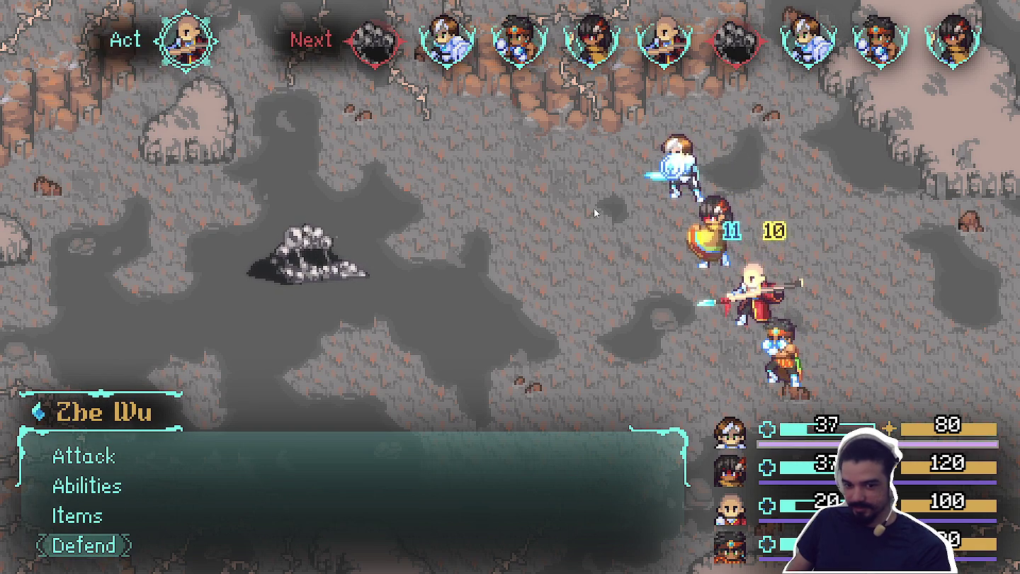
key("Return")
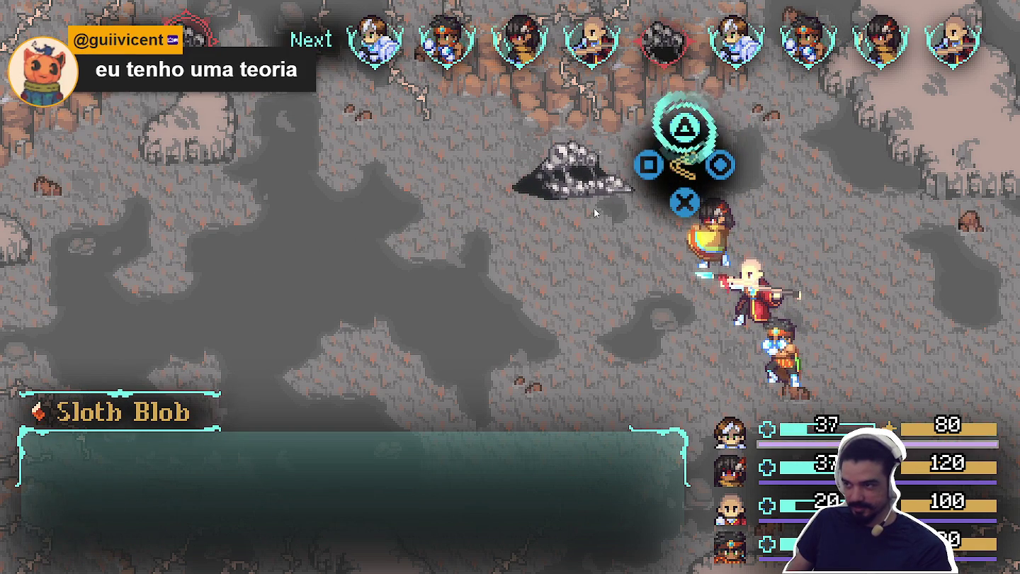
key("Return")
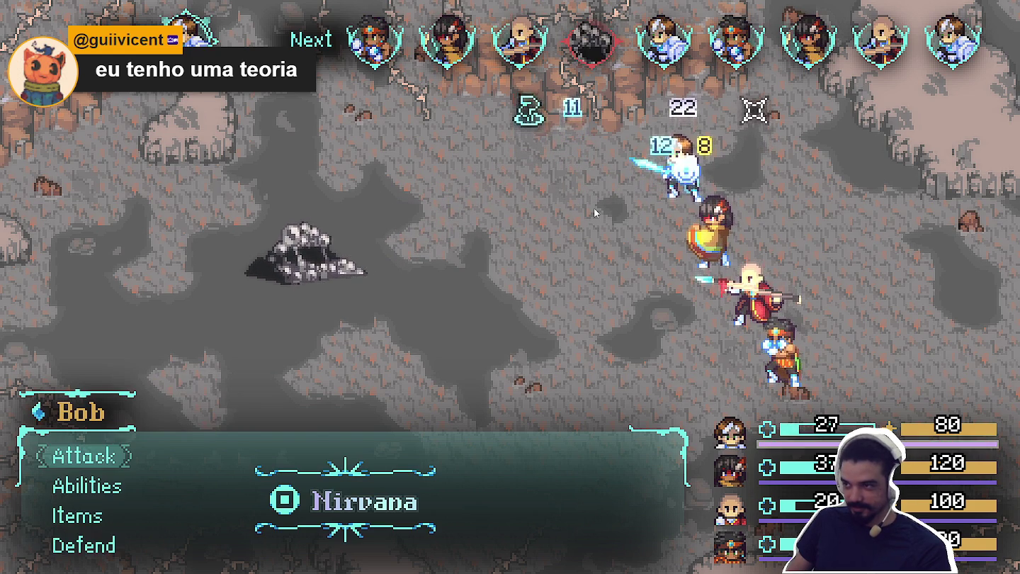
- Set Bob, Themba, Yara and Zhe Wu to Defend for one more round
key("Down")
key("Down")
key("Down")
key("Return")
key("Down")
key("Down")
key("Down")
key("Return")
key("Down")
key("Down")
key("Down")
key("Return")
key("Down")
key("Down")
key("Down")
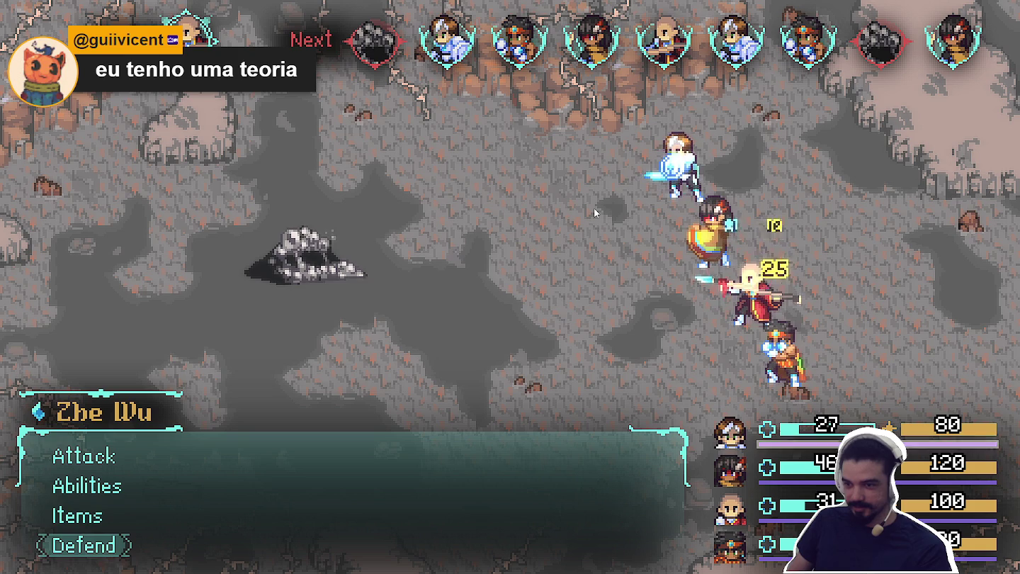
key("Return")
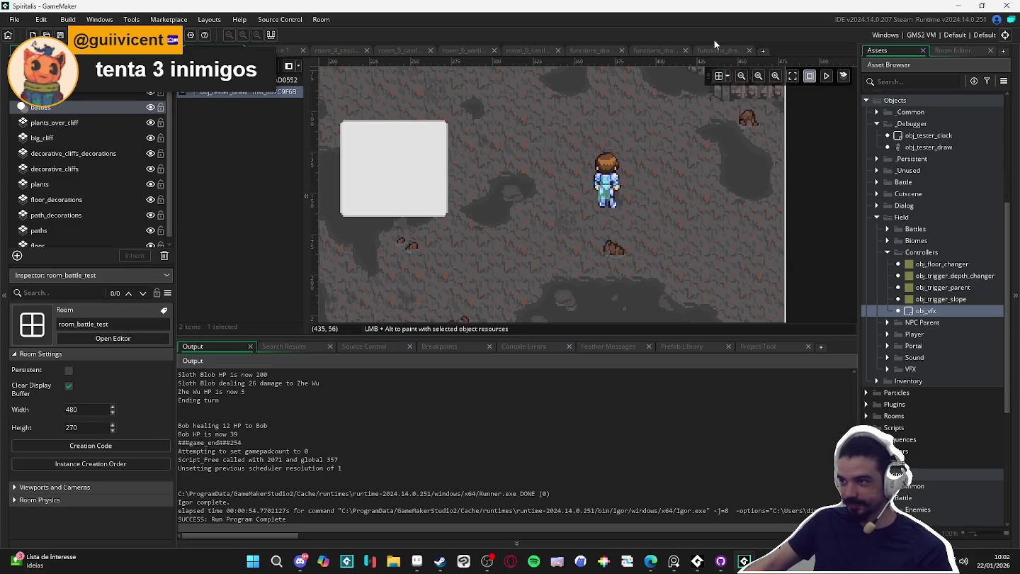
- Uncomment the Sloth Blob lines in Battle 0 of data_6_battle_list and rerun the game
scroll(923, 115, "up", 5)
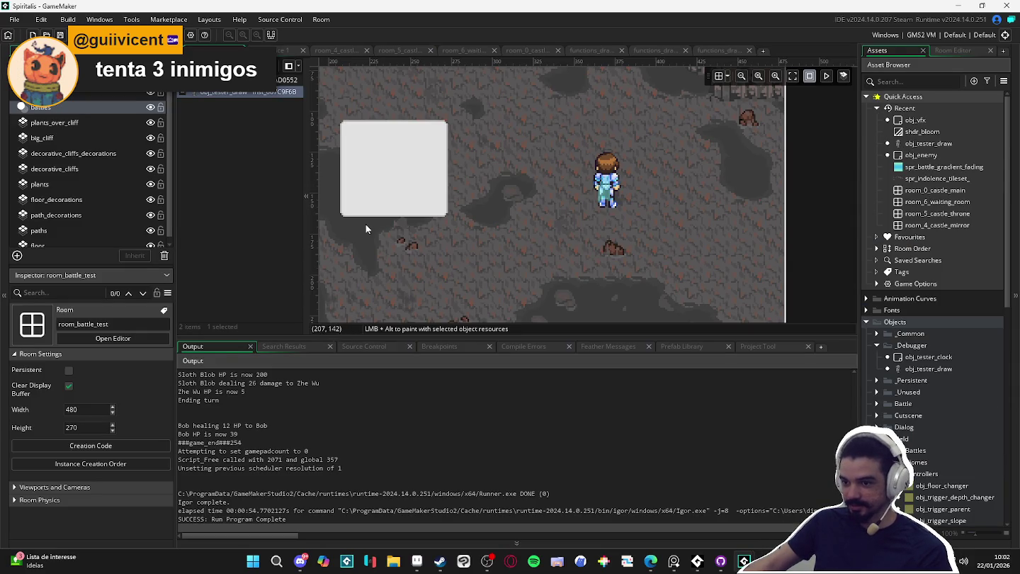
key("ctrl+shift+f")
left_click(739, 201)
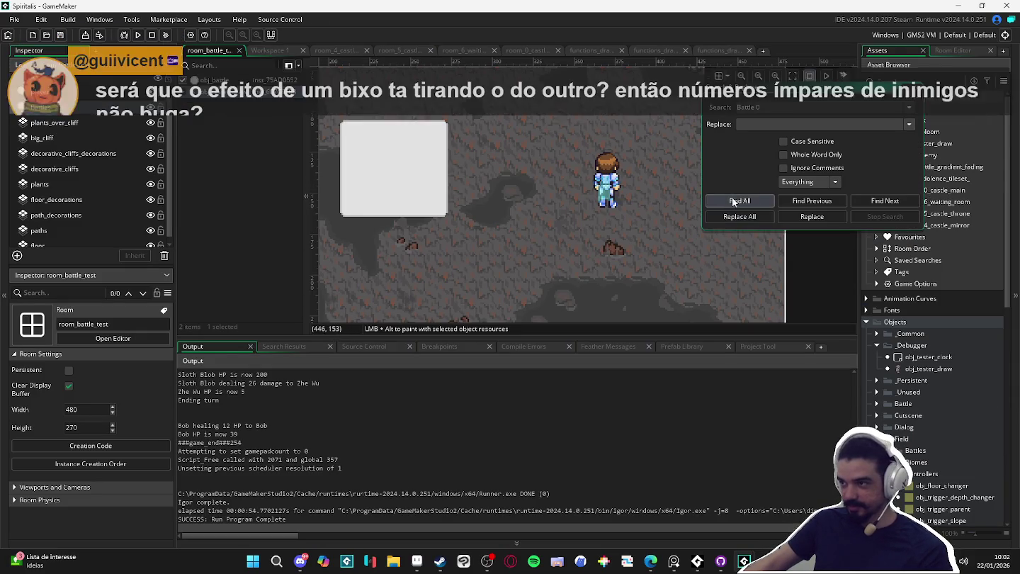
double_click(347, 391)
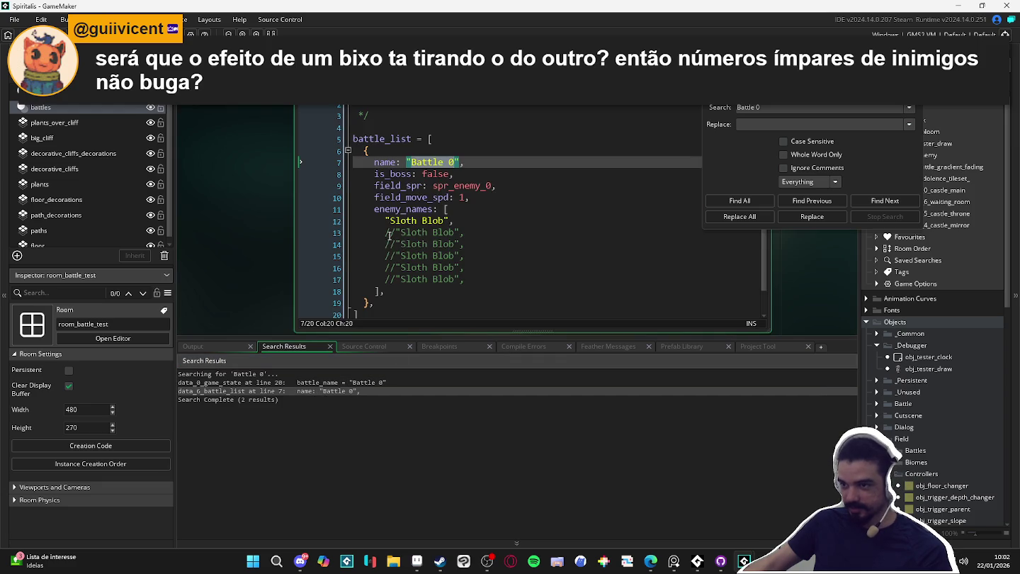
left_click(398, 232)
left_click(396, 245)
key("BackSpace")
key("BackSpace")
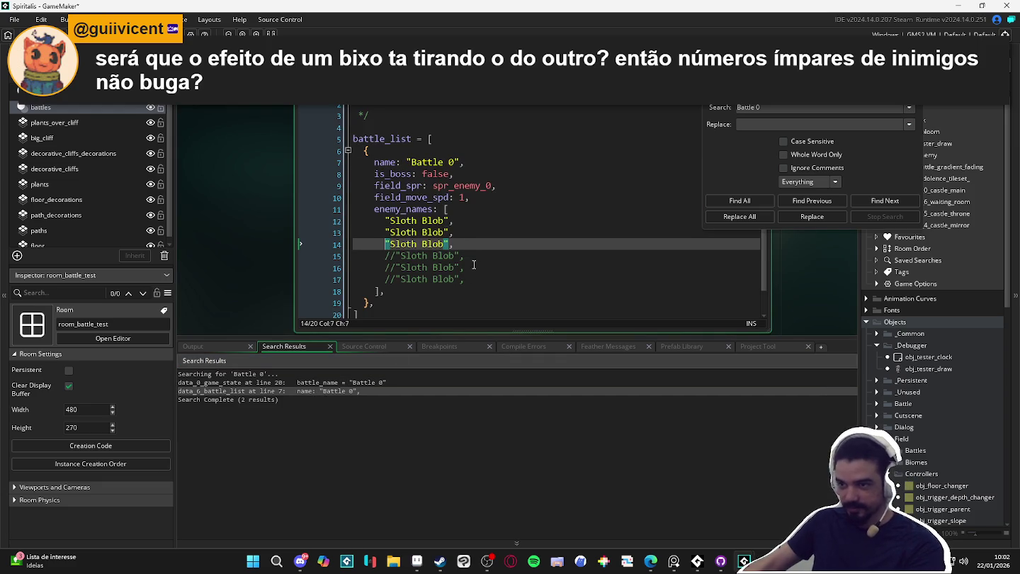
key("F5")
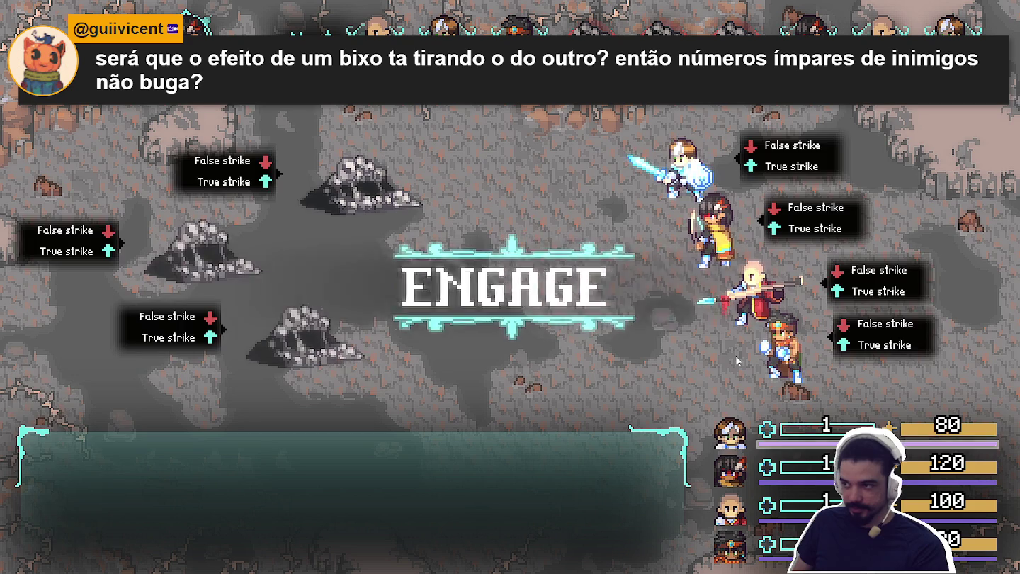
- Have Yara, Zhe Wu, Bob and Themba defend in the opening round against three blobs
key("Down")
key("Down")
key("Down")
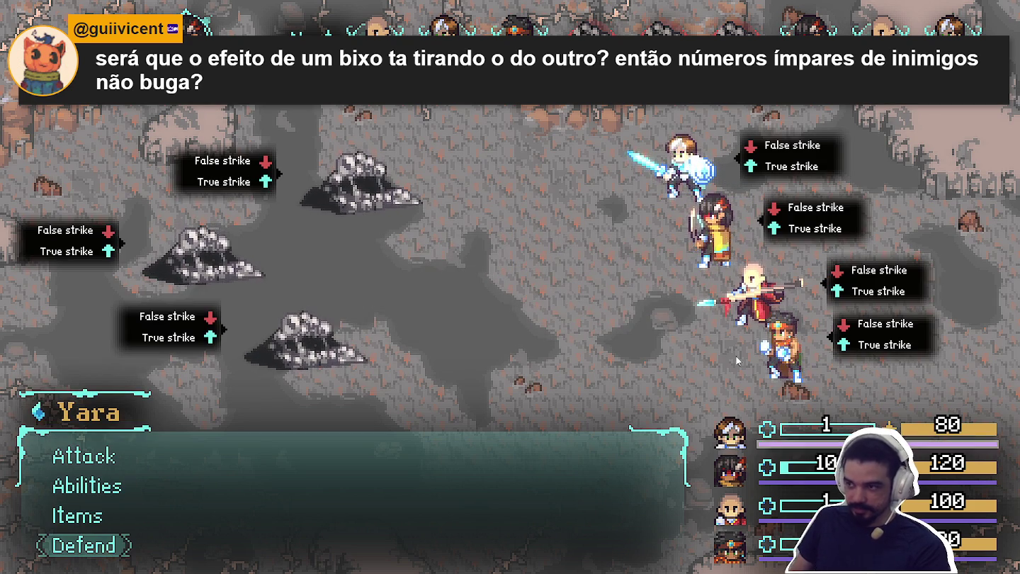
key("Return")
key("Down")
key("Down")
key("Down")
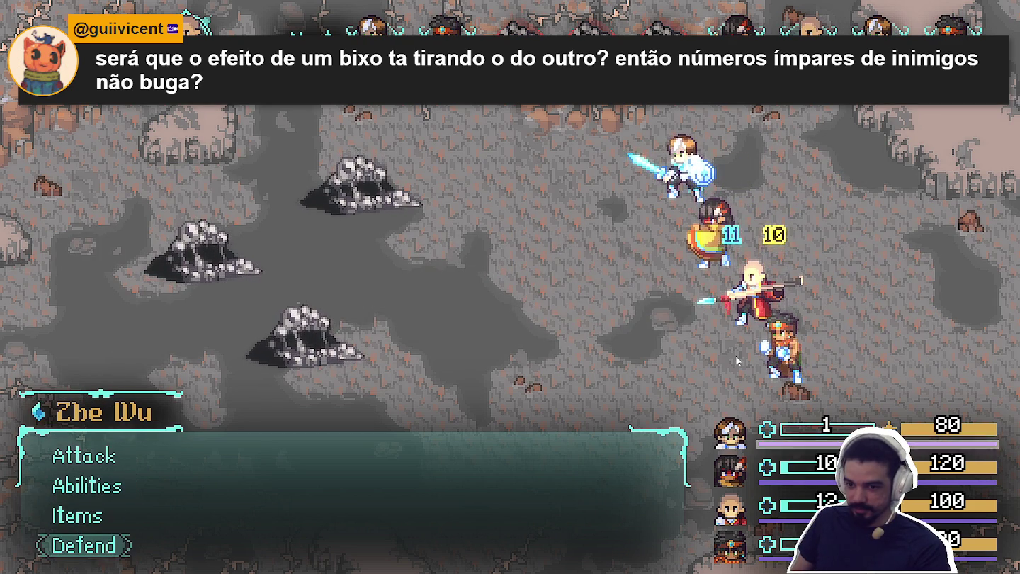
key("Return")
key("Down")
key("Down")
key("Down")
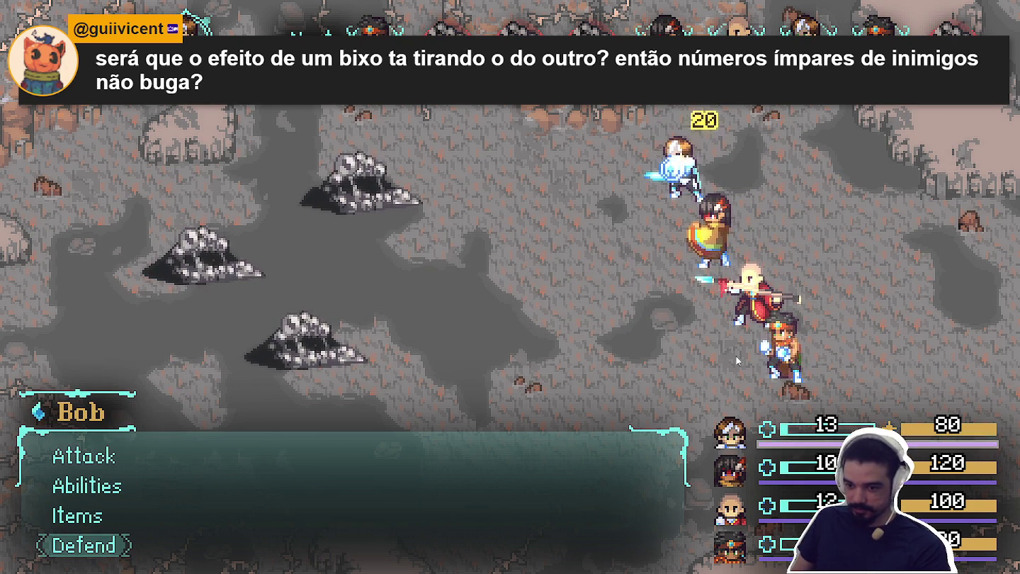
key("Return")
key("Down")
key("Down")
key("Down")
key("Return")
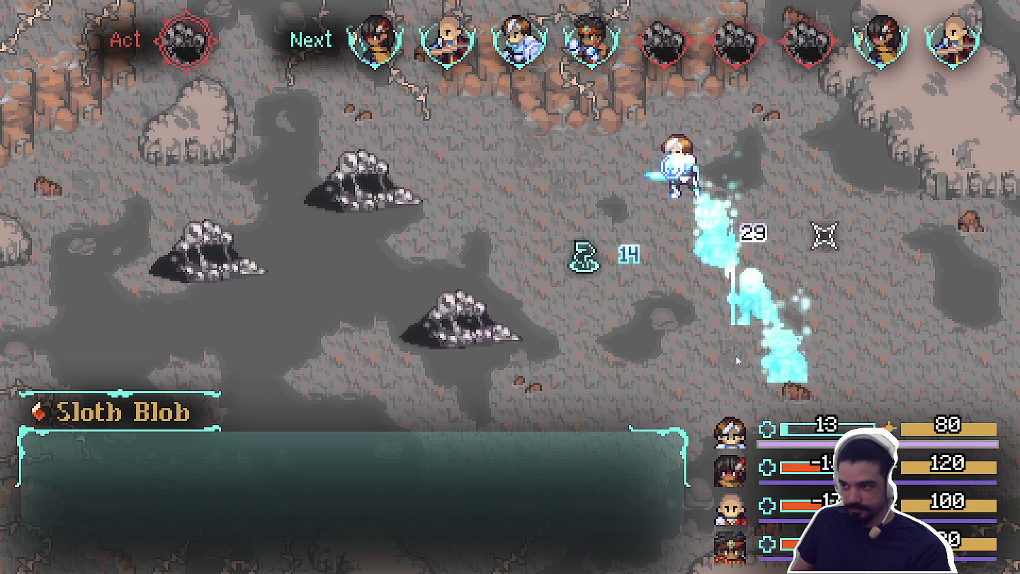
- Set Bob and Zhe Wu to Defend over the following turns
key("Down")
key("Return")
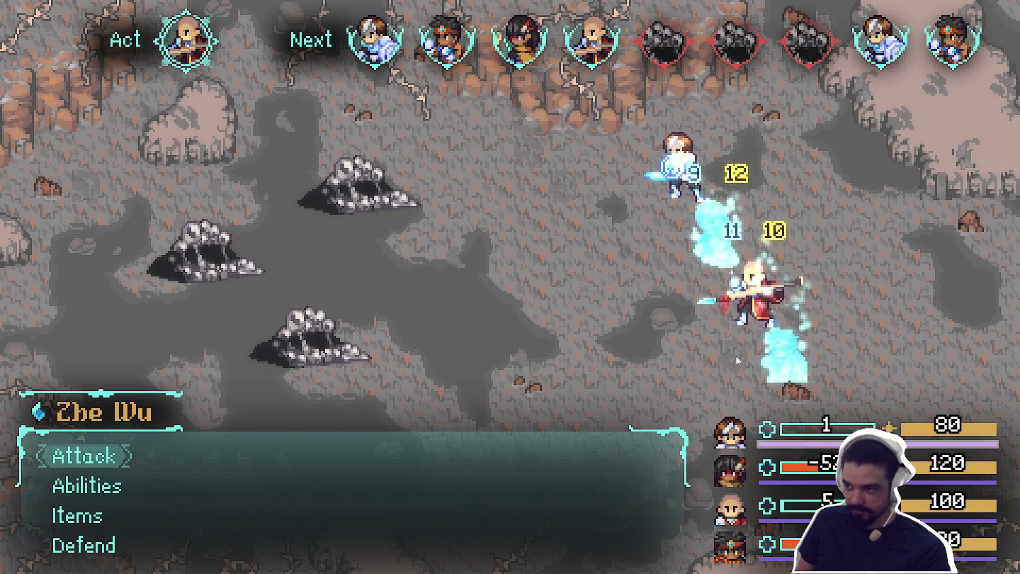
key("Down")
key("Down")
key("Down")
key("Return")
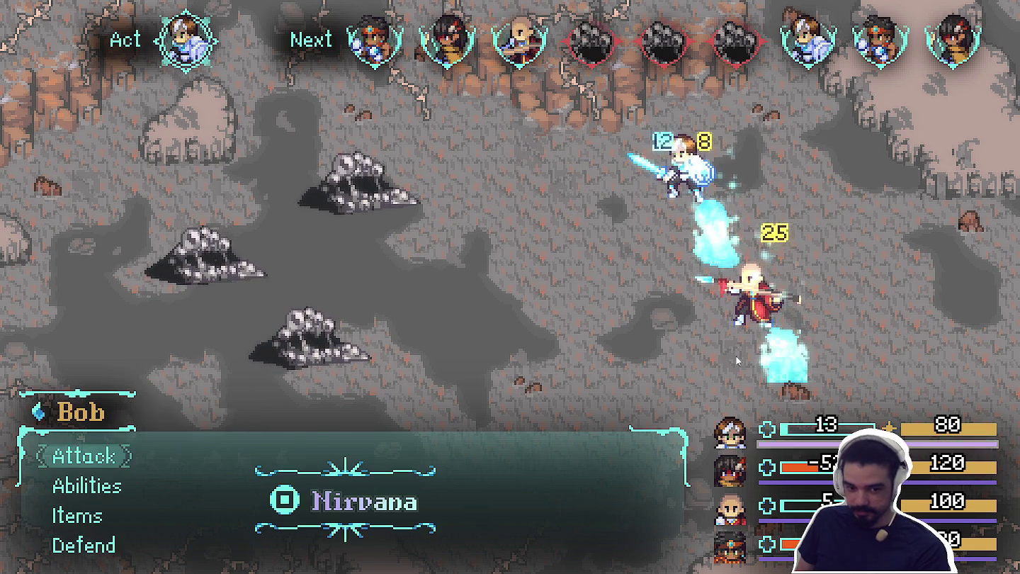
key("Down")
key("Down")
key("Down")
key("Return")
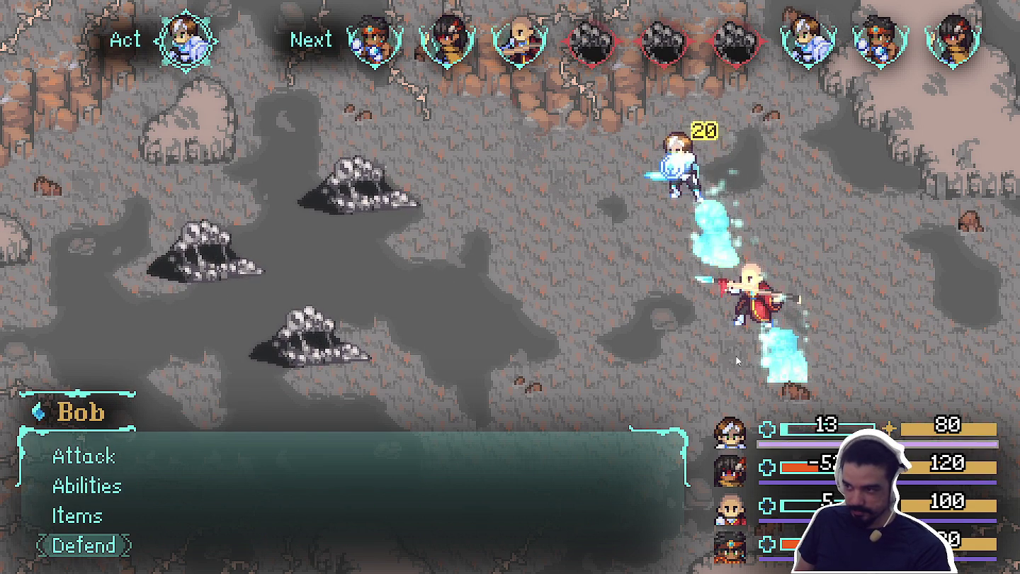
key("Down")
key("Down")
key("Down")
key("Return")
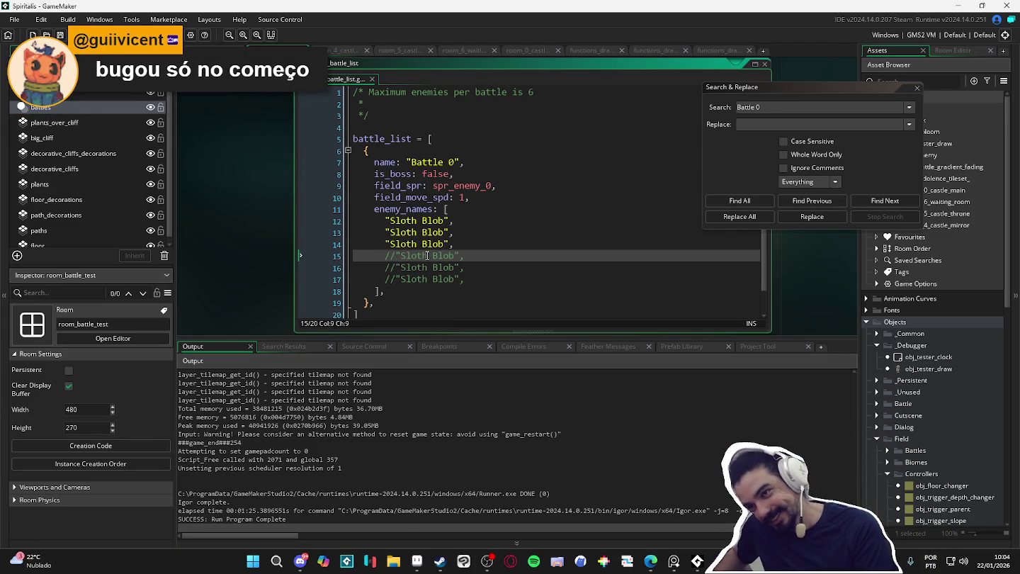
- Uncomment line 15 to add a fourth Sloth Blob, then open obj_tester_draw from recent assets
key("ctrl+shift+k")
left_click(478, 273)
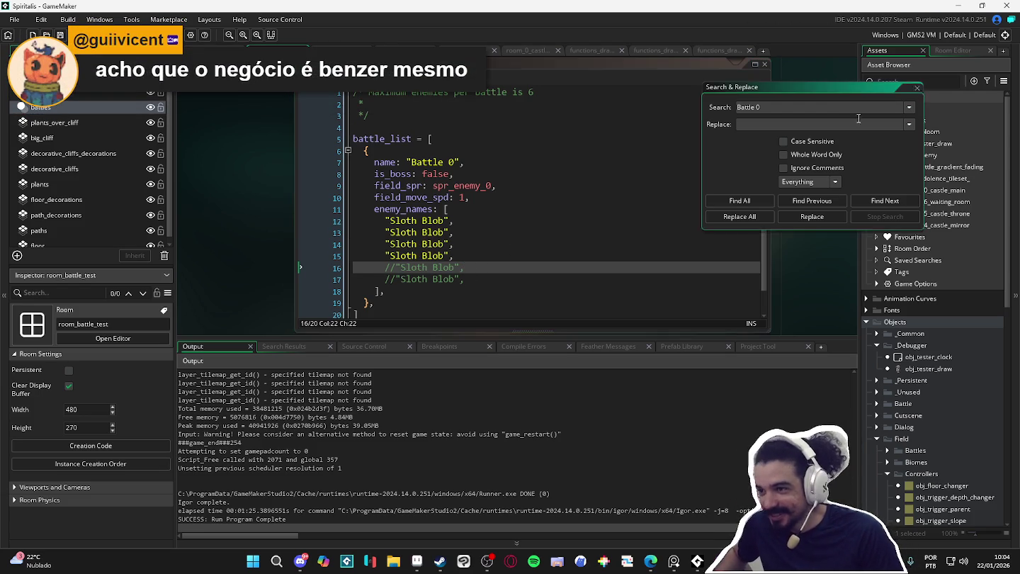
left_click(918, 88)
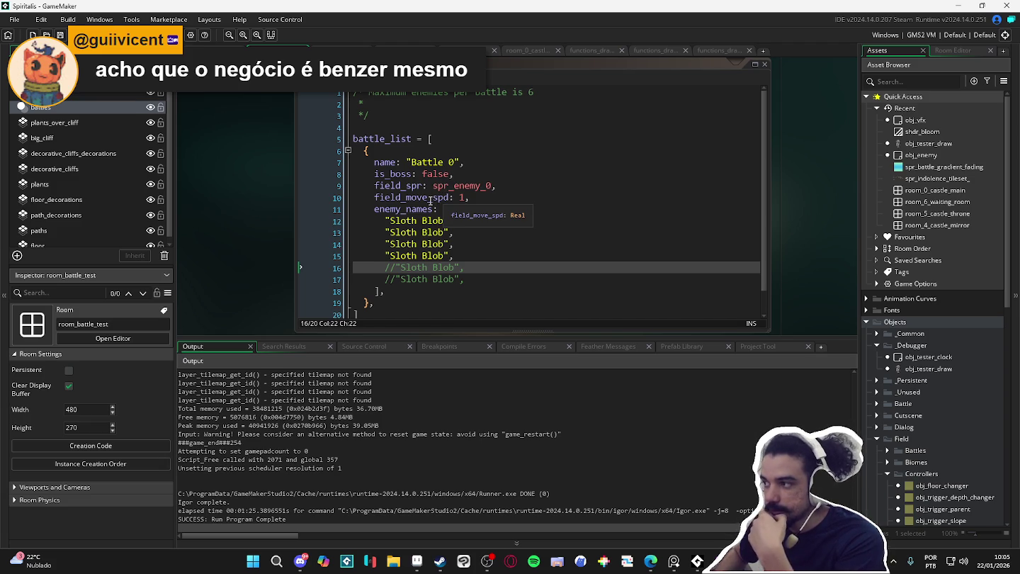
left_click(919, 145)
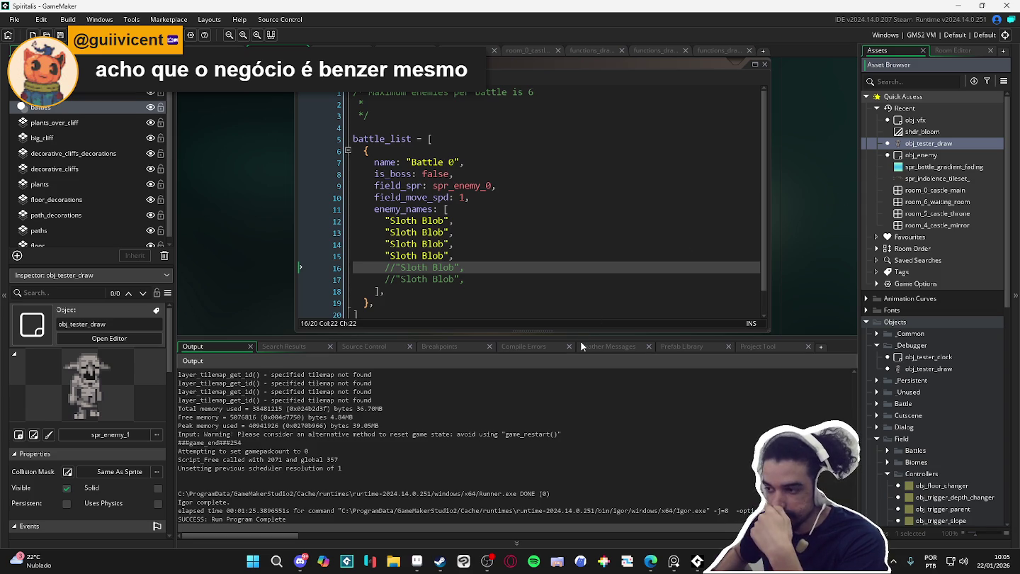
mouse_move(587, 337)
left_mouse_down()
mouse_move(572, 381)
mouse_move(545, 392)
left_mouse_up()
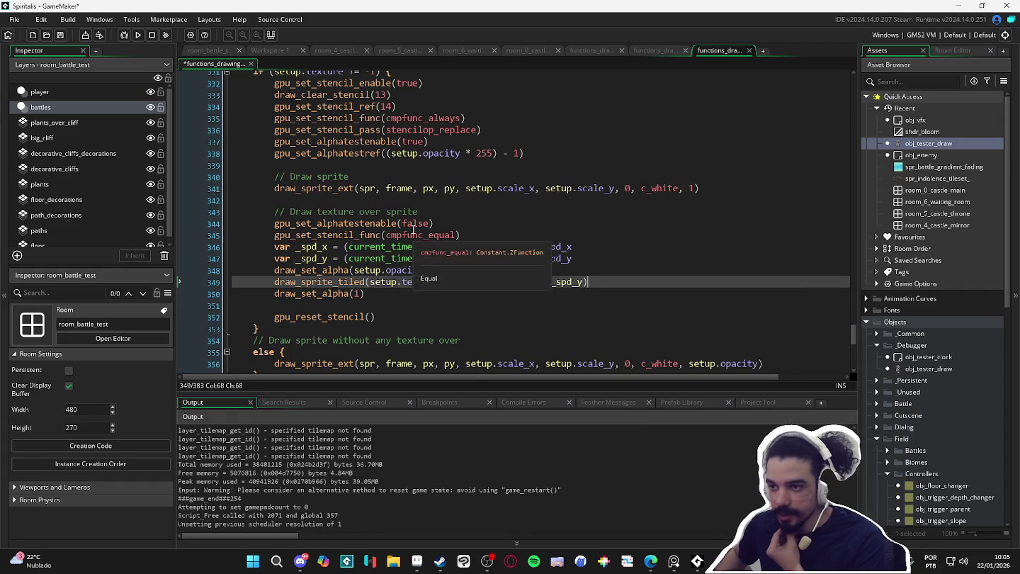
- Jump to gpu_reset_stencil's definition and delete its three commented-out stencil lines 3–5
middle_click(327, 316)
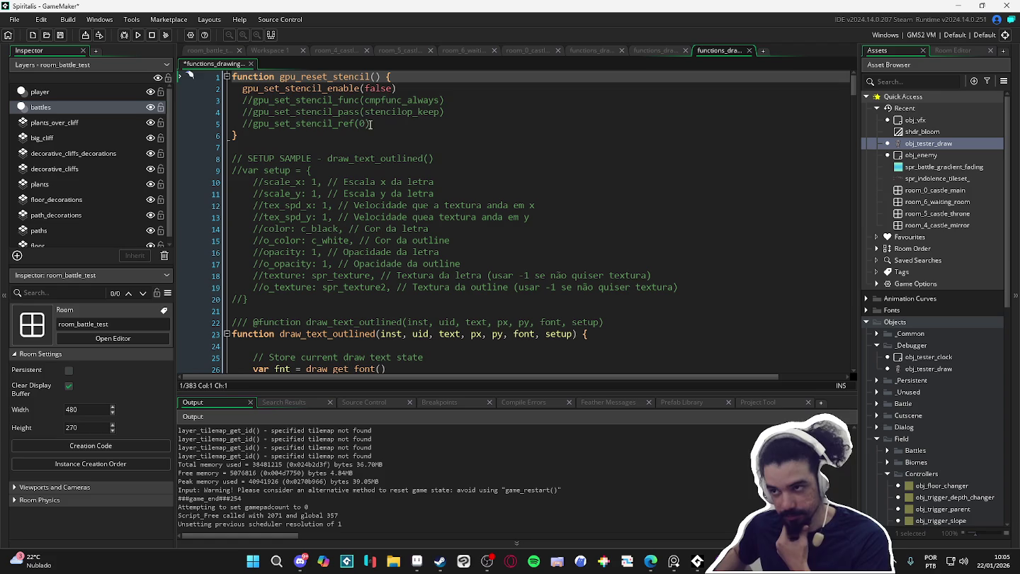
left_click(415, 99)
left_click(337, 100)
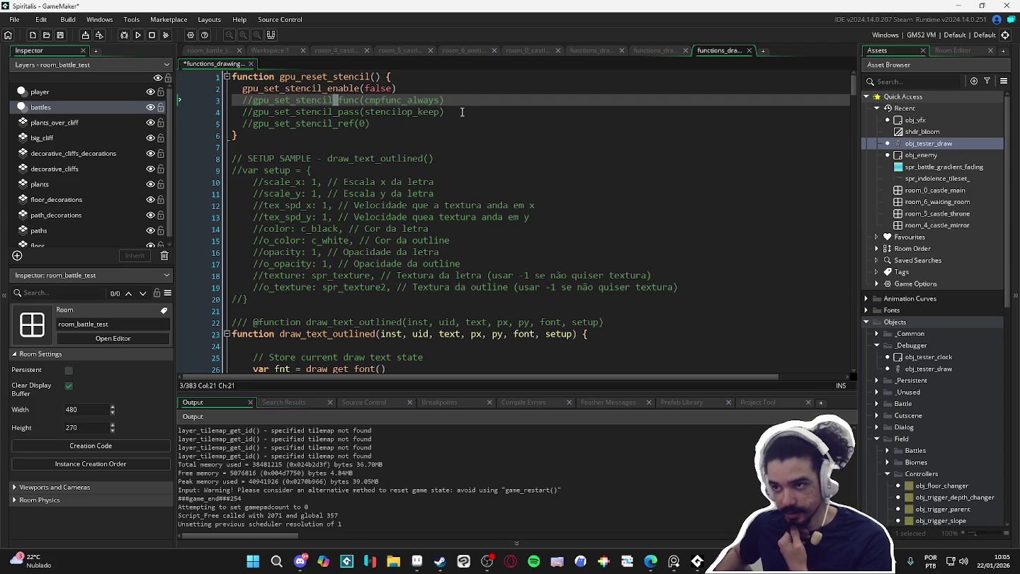
left_click(378, 123)
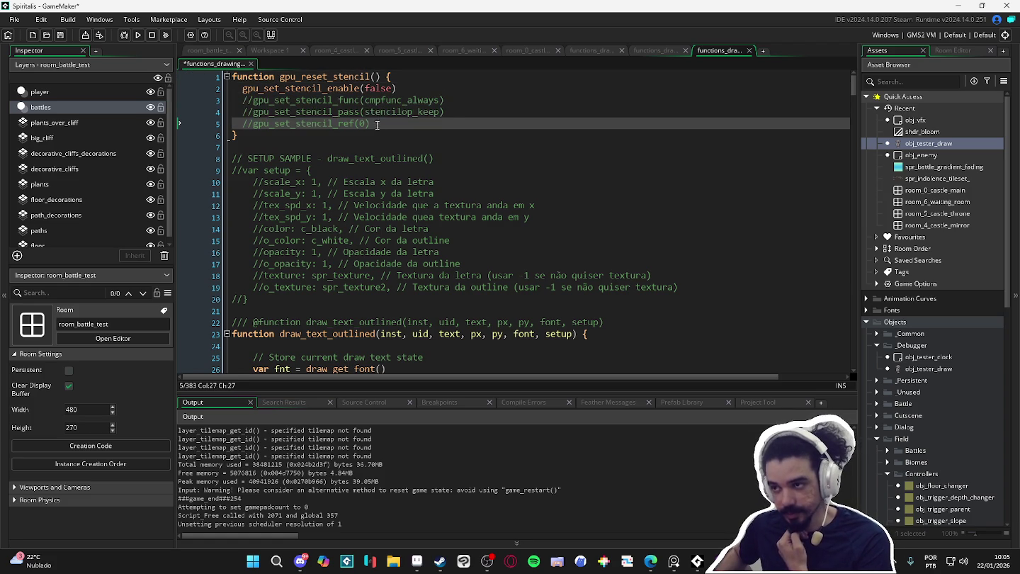
left_click(360, 126)
mouse_move(381, 124)
left_mouse_down()
mouse_move(245, 124)
mouse_move(198, 99)
left_mouse_up()
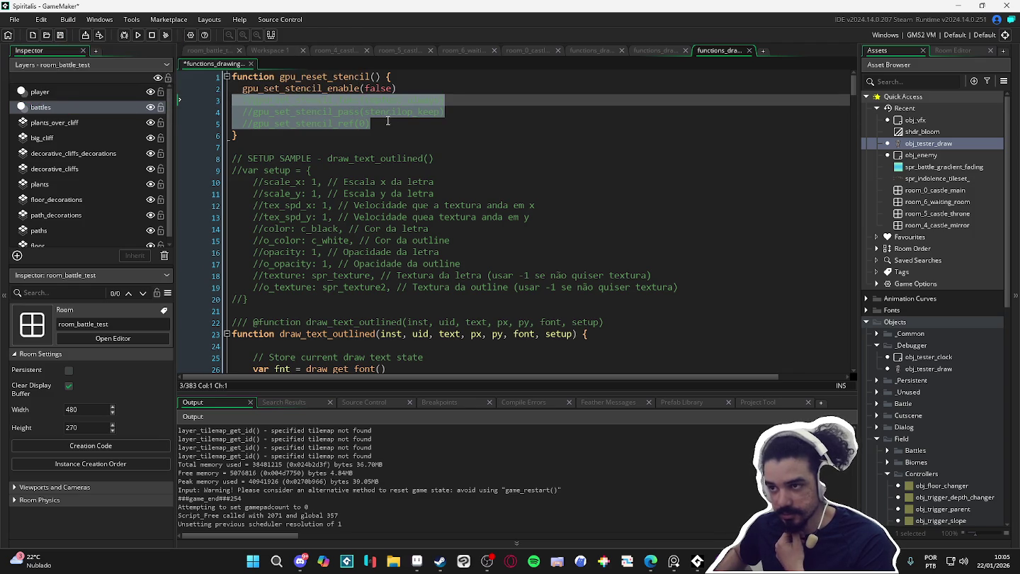
left_click(386, 124)
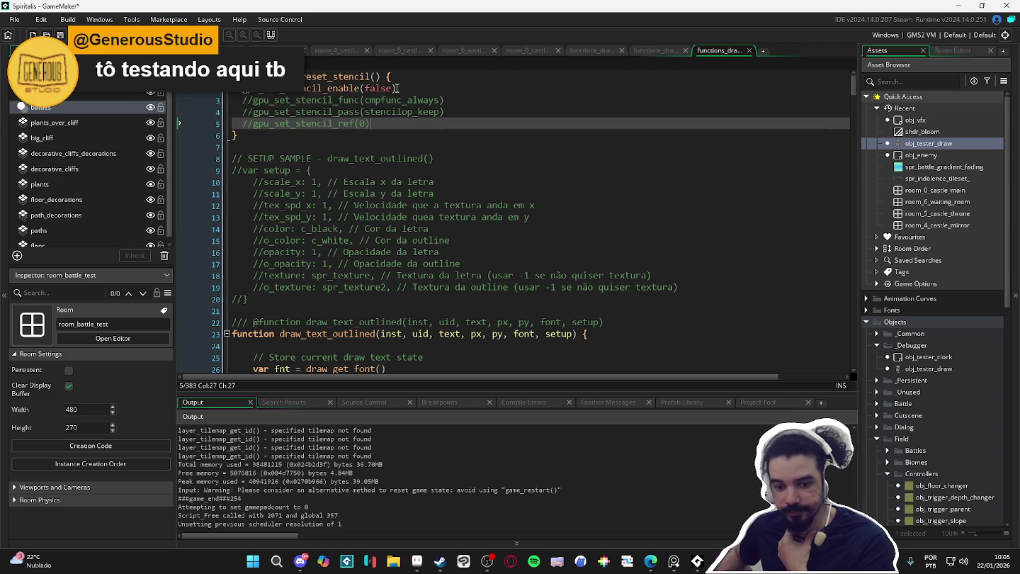
left_click(399, 86)
key("shift+Home")
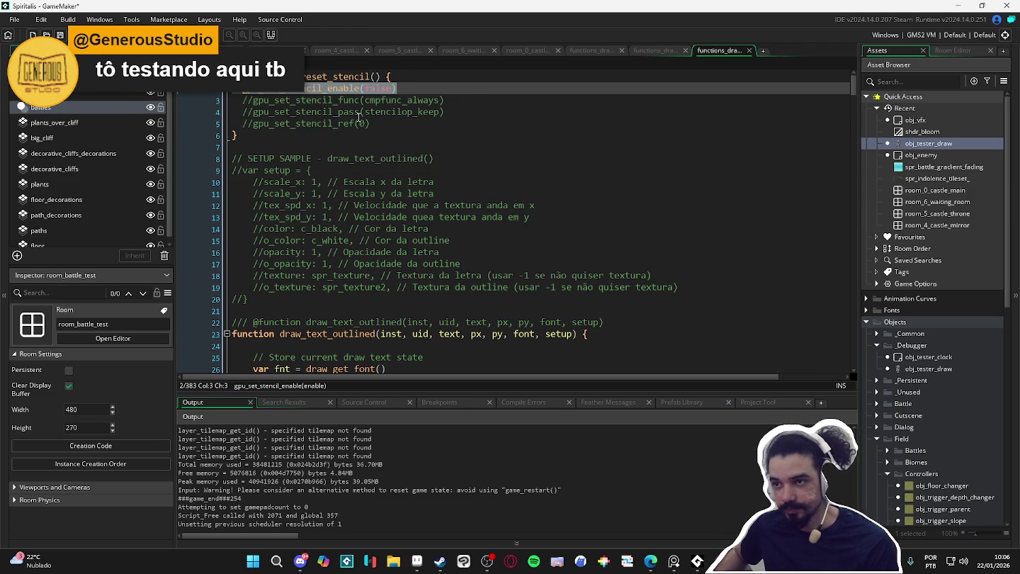
left_click_drag(371, 123, 190, 104)
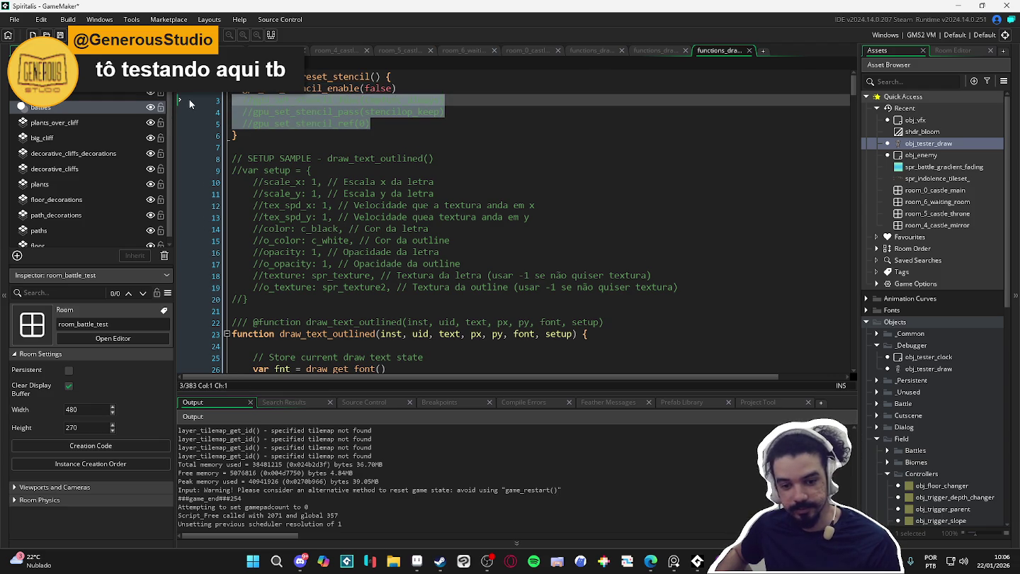
key("BackSpace")
key("BackSpace")
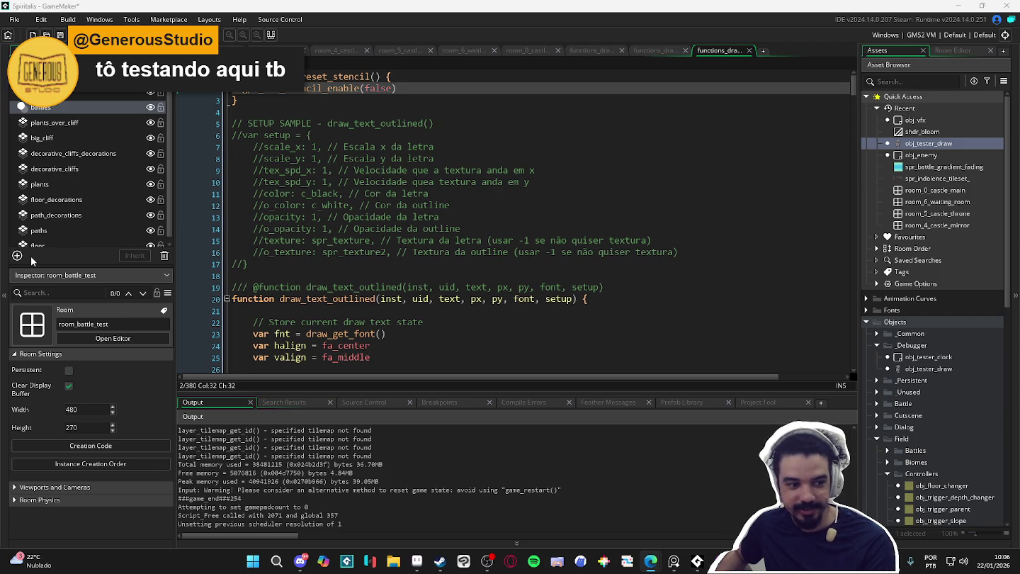
left_click(373, 206)
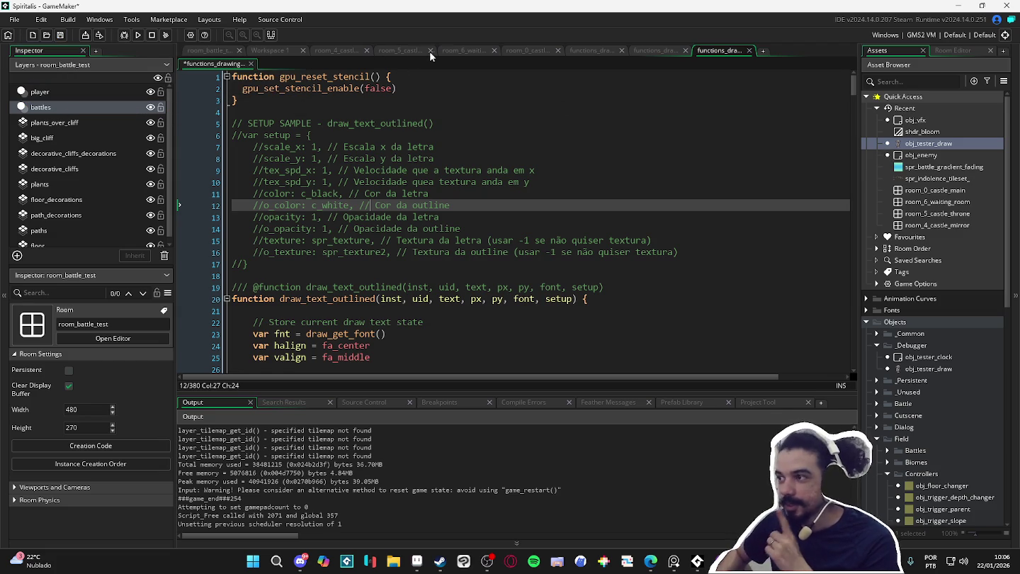
- Enable the obj_tester_draw instance in the room_battle_test room editor
left_click(249, 51)
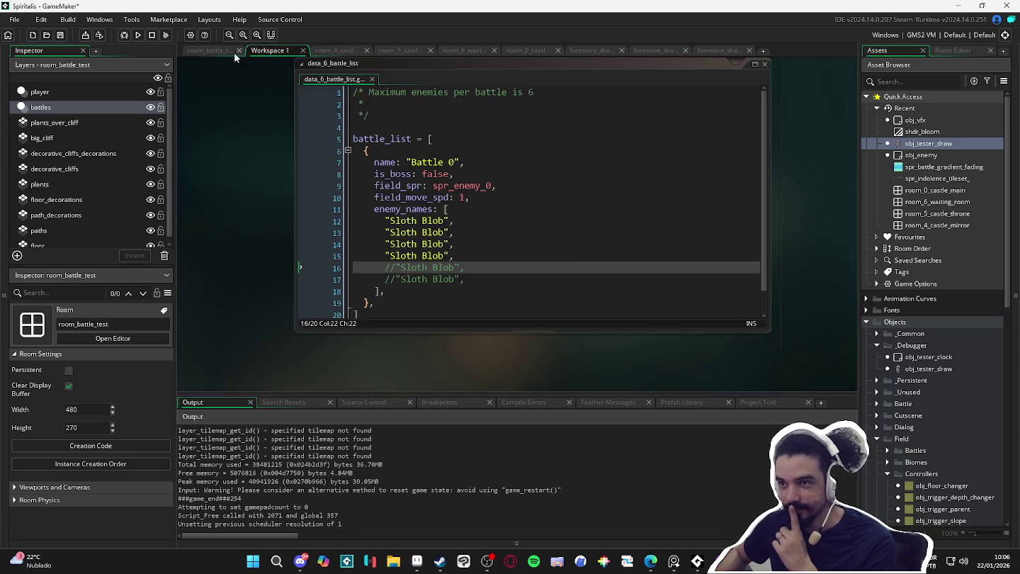
left_click(212, 51)
scroll(470, 153, "down", 1)
scroll(470, 159, "up", 1)
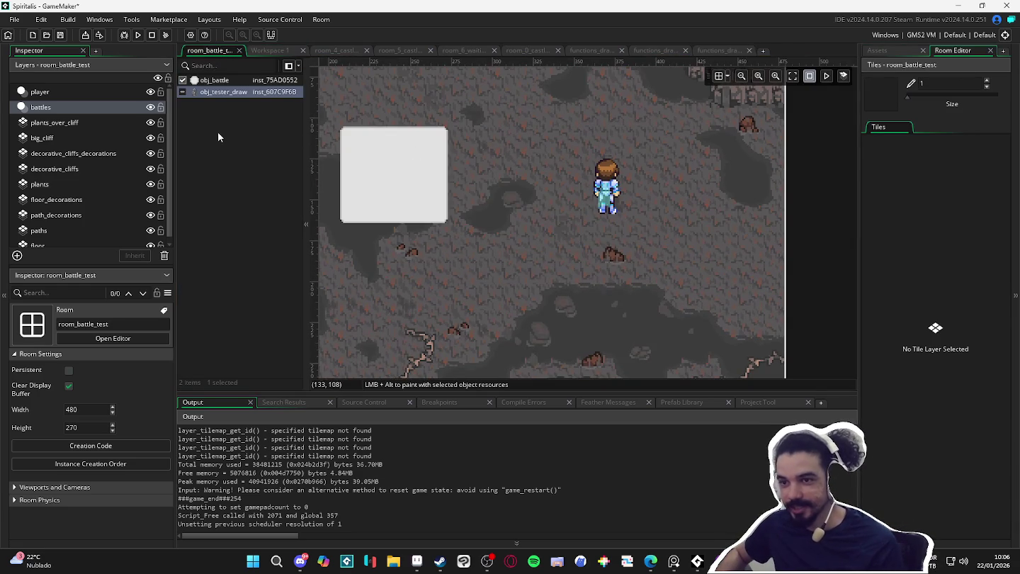
left_click(182, 92)
left_click(182, 93)
scroll(540, 265, "down", 5)
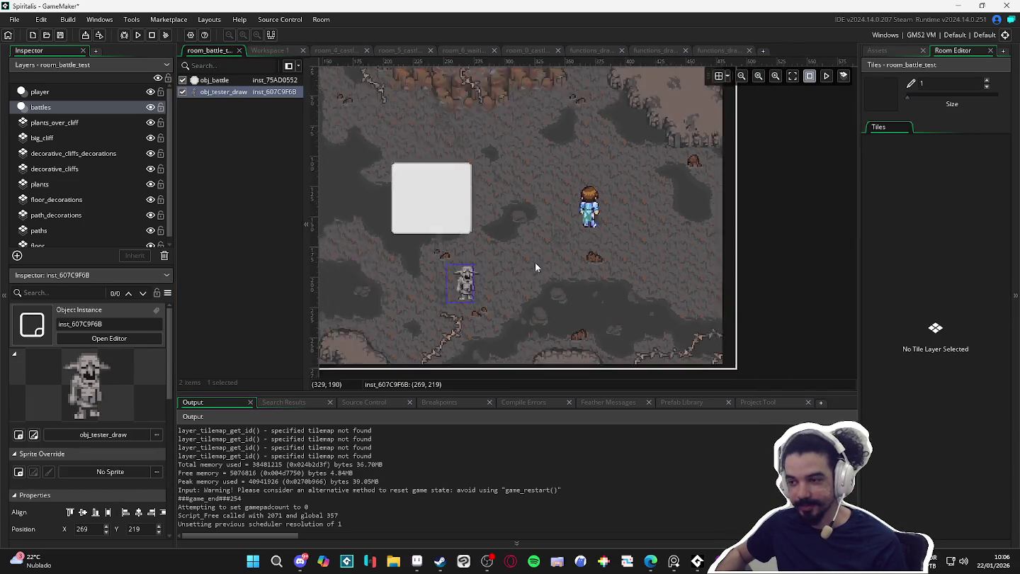
scroll(669, 252, "up", 1)
- Move the tester instance to the room's left edge, open its Create code, and run with F5
left_click_drag(673, 257, 547, 269)
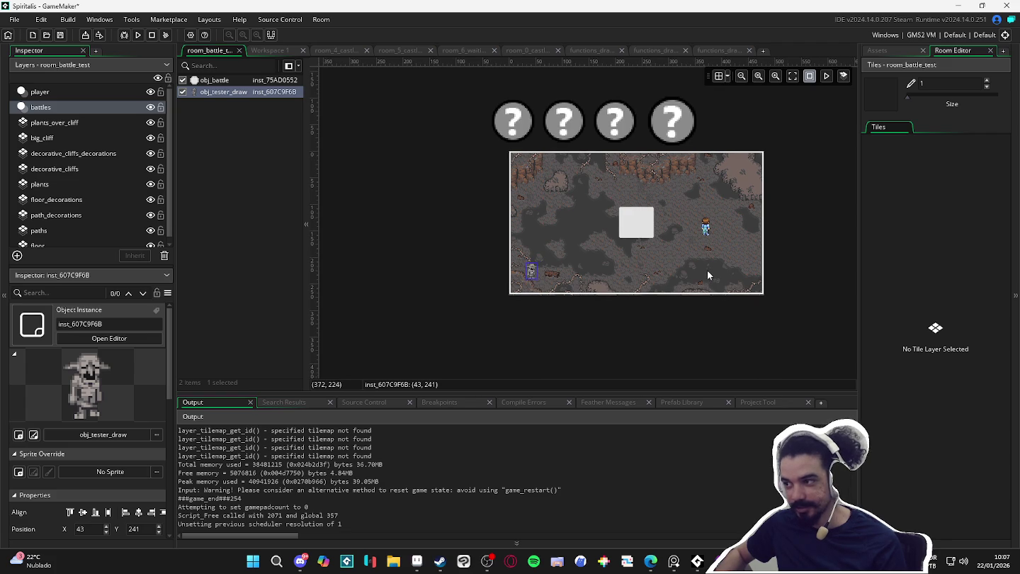
left_click(877, 51)
double_click(928, 143)
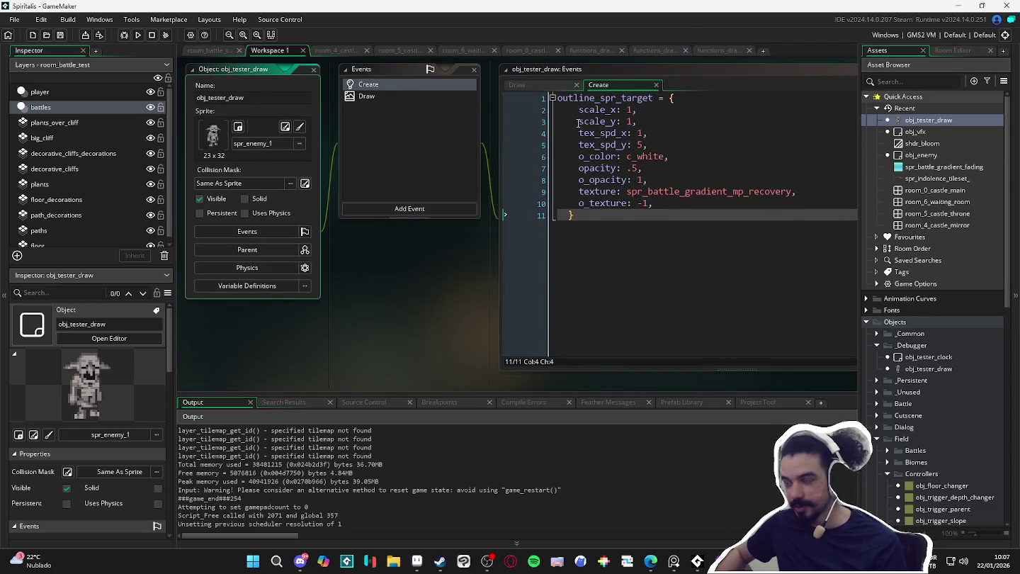
key("F5")
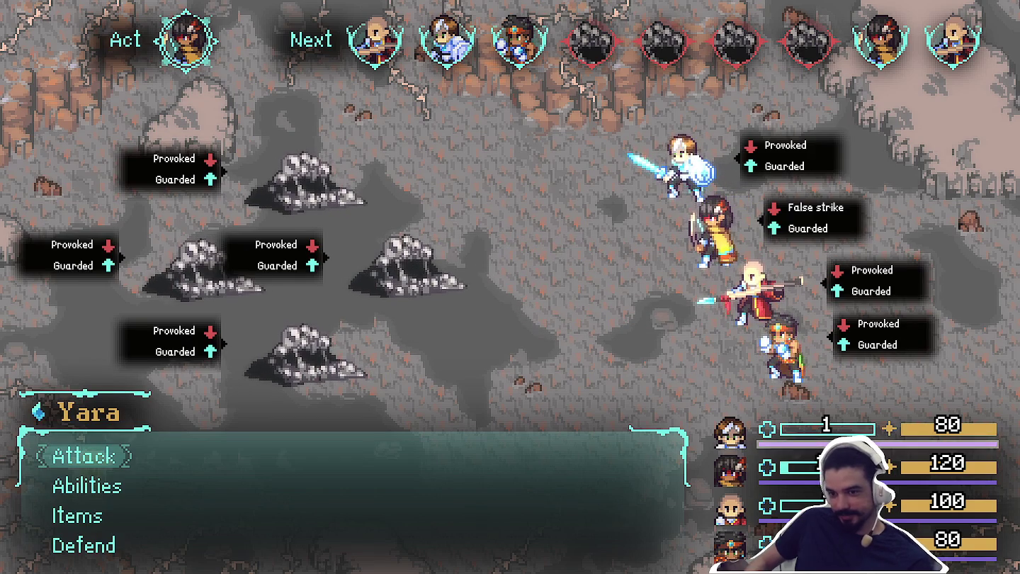
- Have Yara, Zhe Wu and Themba Attack the middle Sloth Blob until the battle ends
key("Down")
key("Up")
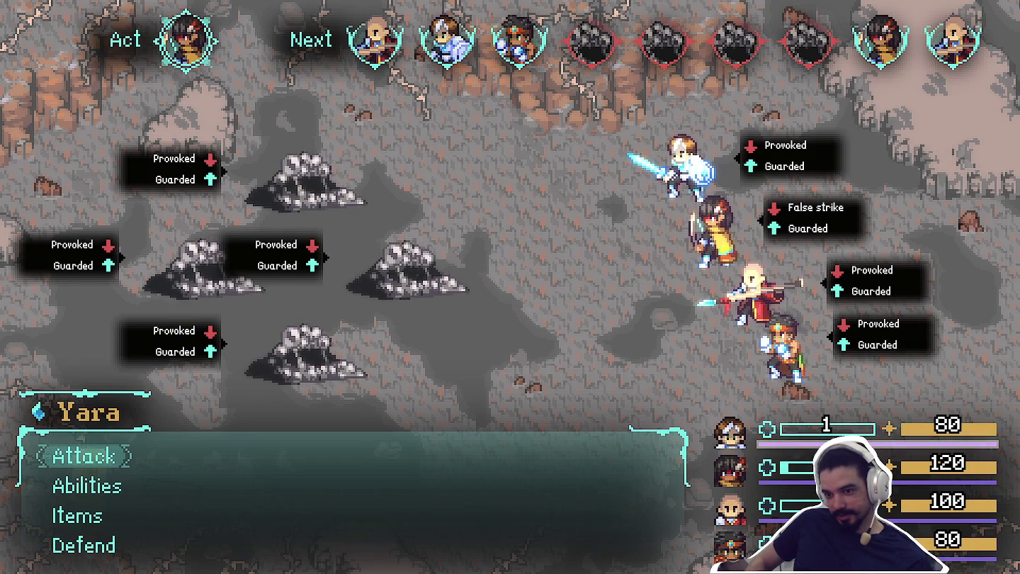
key("Return")
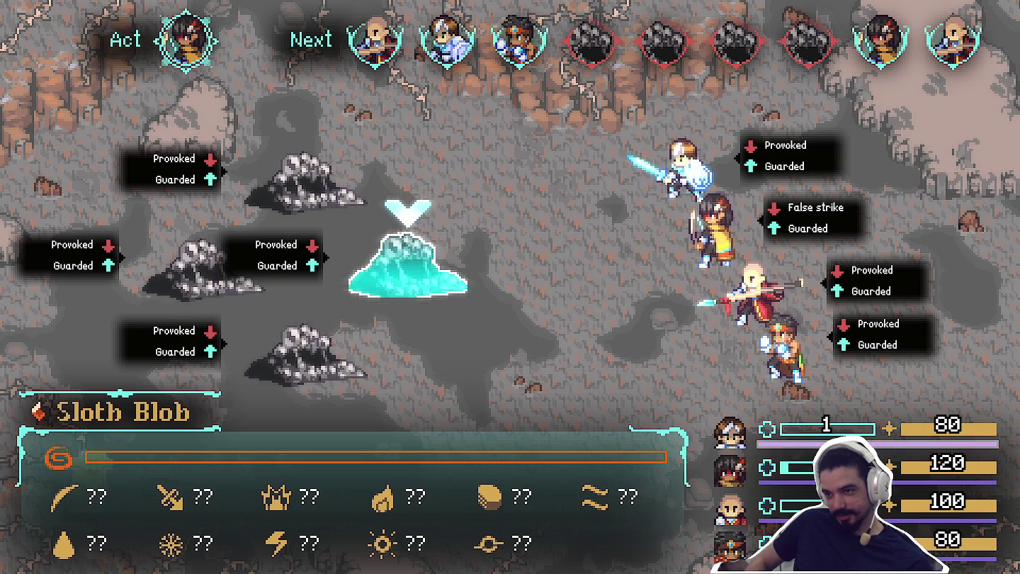
key("Escape")
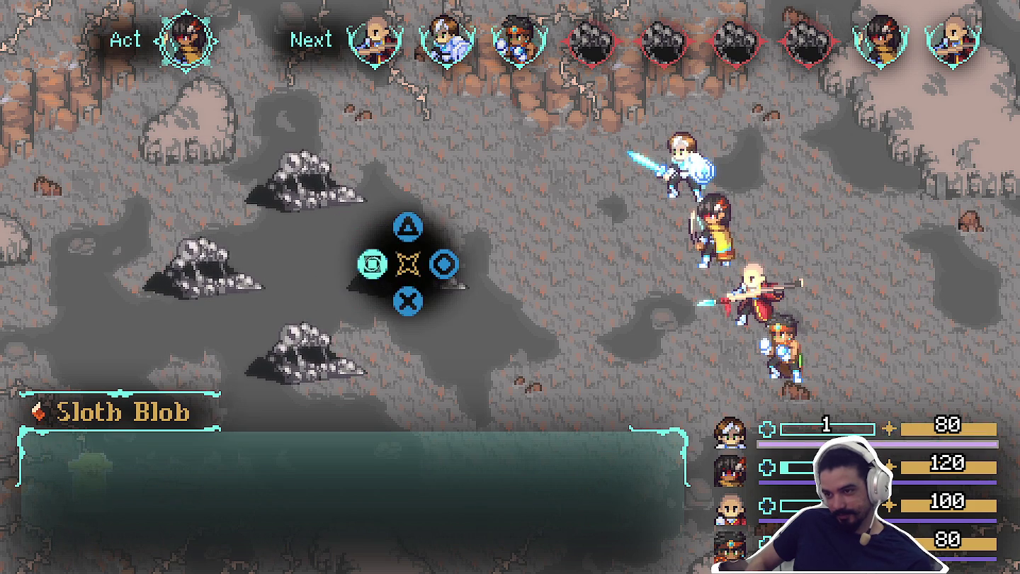
key("Return")
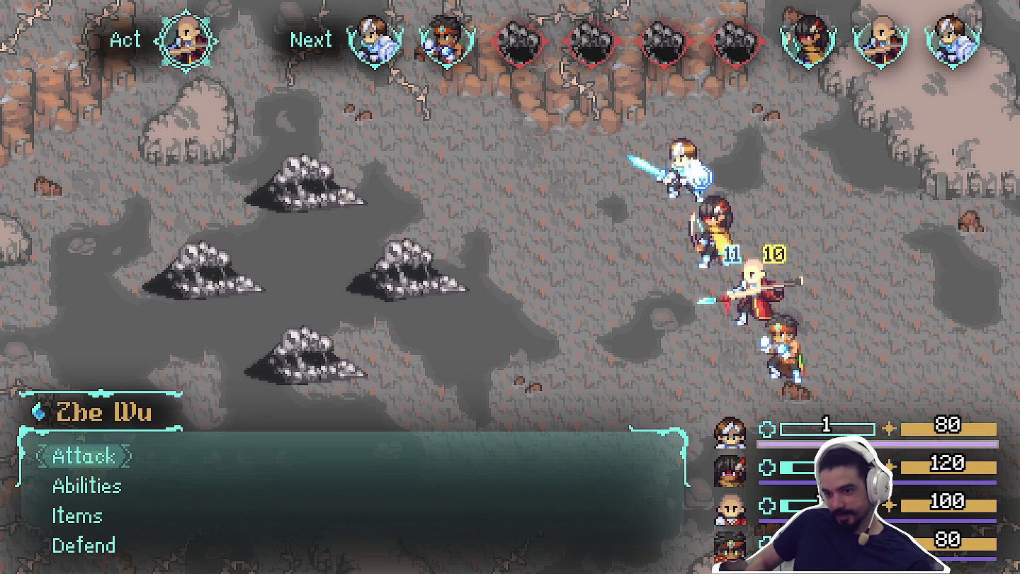
key("Return")
key("Return")
key("Return")
key("Return")
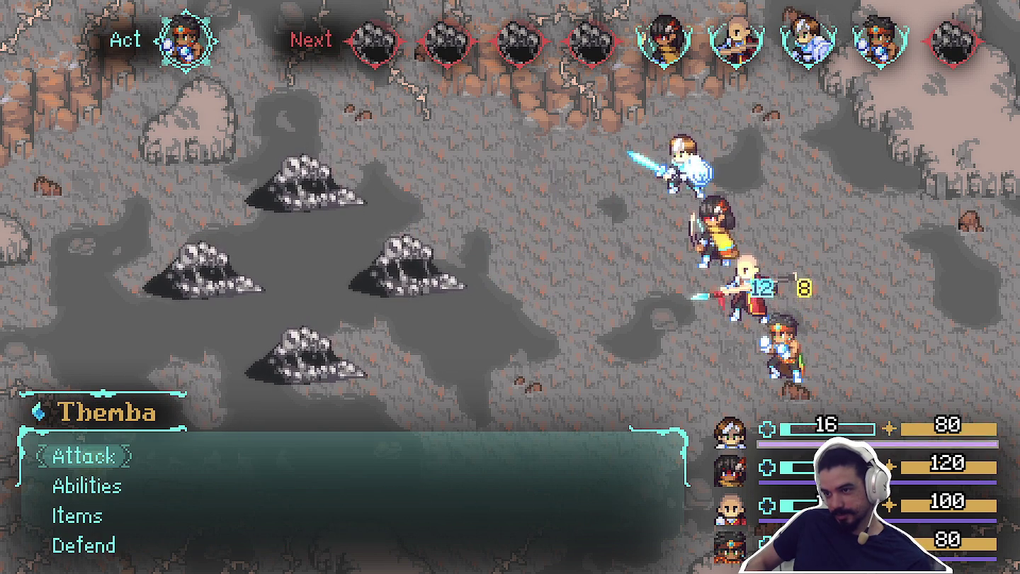
key("Return")
key("Return")
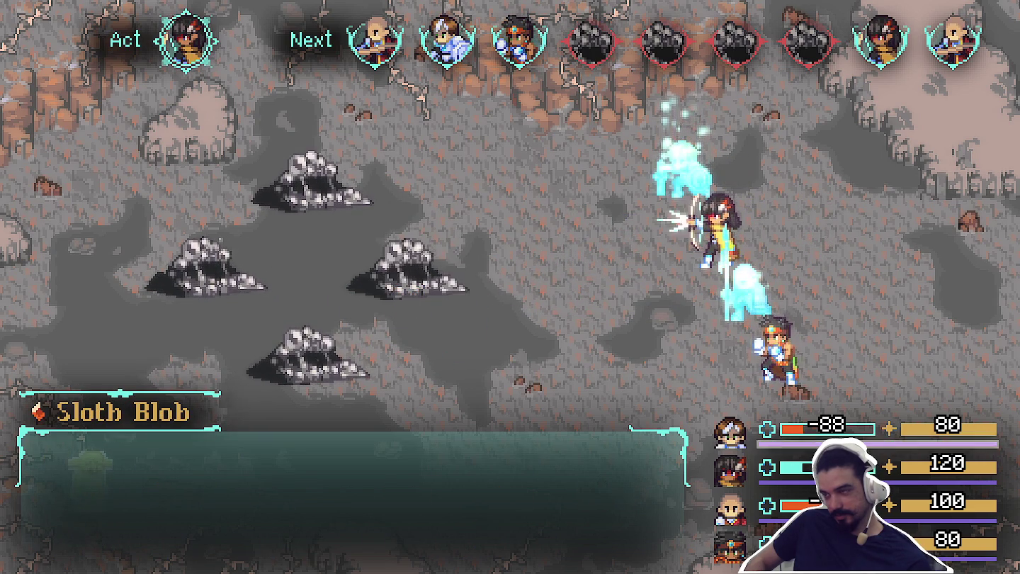
key("Return")
key("Return")
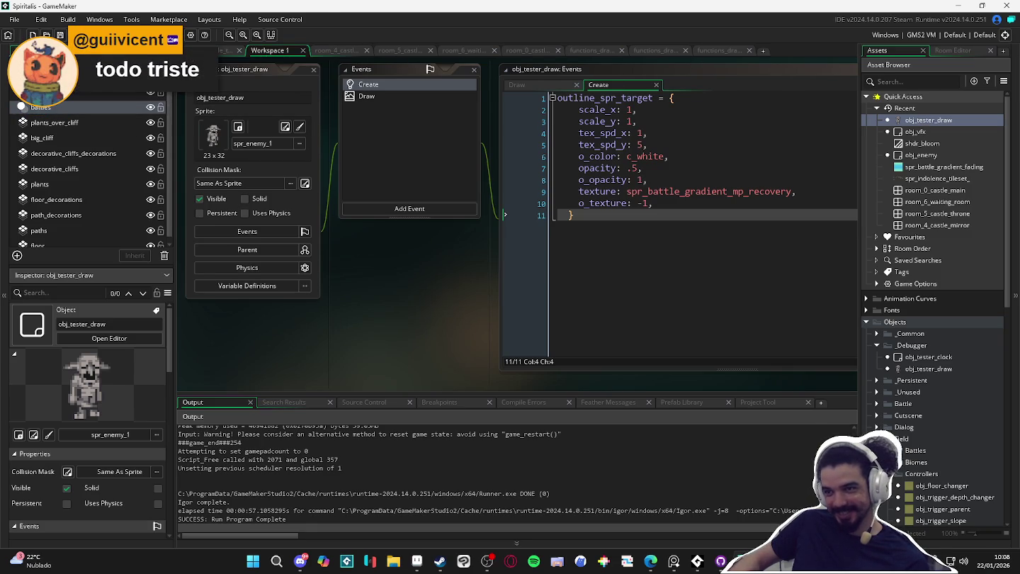
- Look through the other open room tabs and the outlined-text functions_drawing code
left_click(240, 49)
left_click(276, 52)
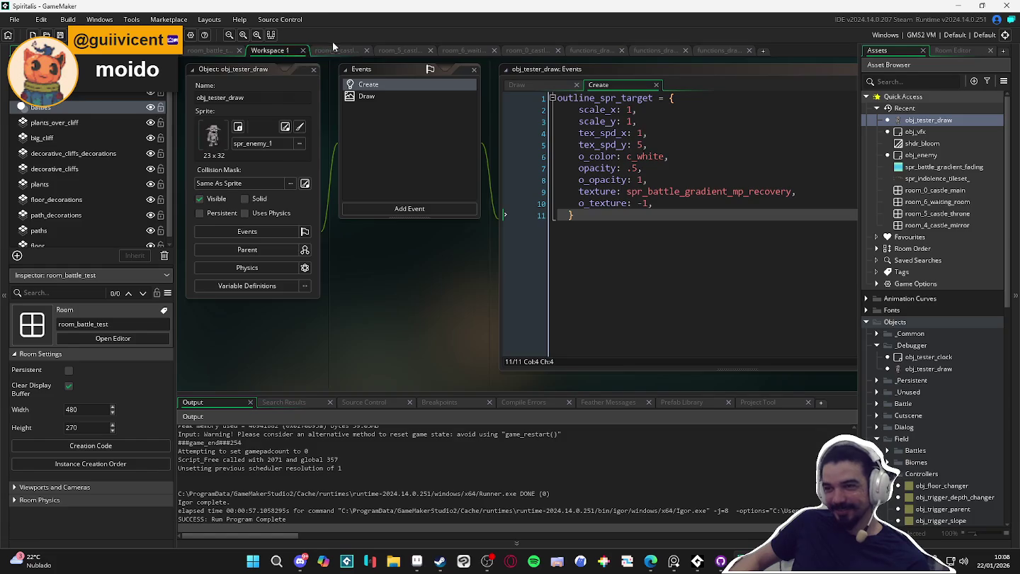
left_click(337, 50)
left_click(715, 51)
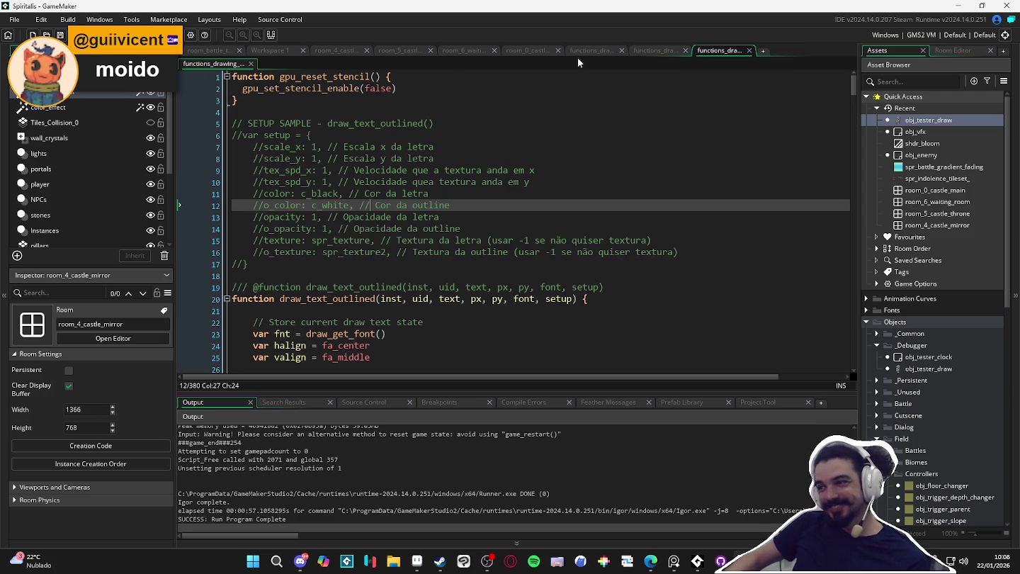
- Step back through the castle room tabs and Workspace 1 to room_battle_test
left_click(657, 56)
left_click(595, 54)
left_click(530, 56)
left_click(466, 53)
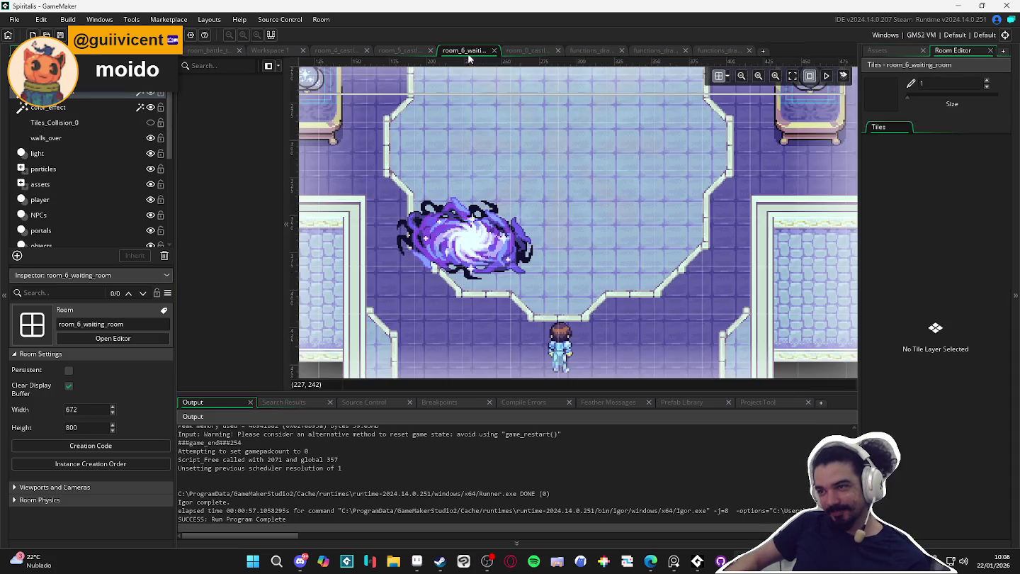
left_click(403, 53)
left_click(343, 54)
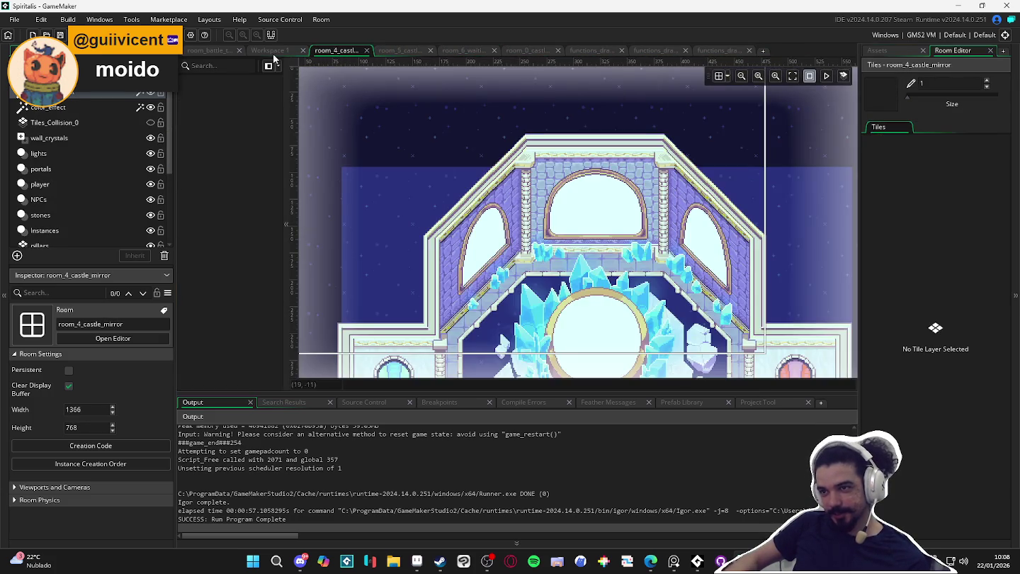
left_click(275, 57)
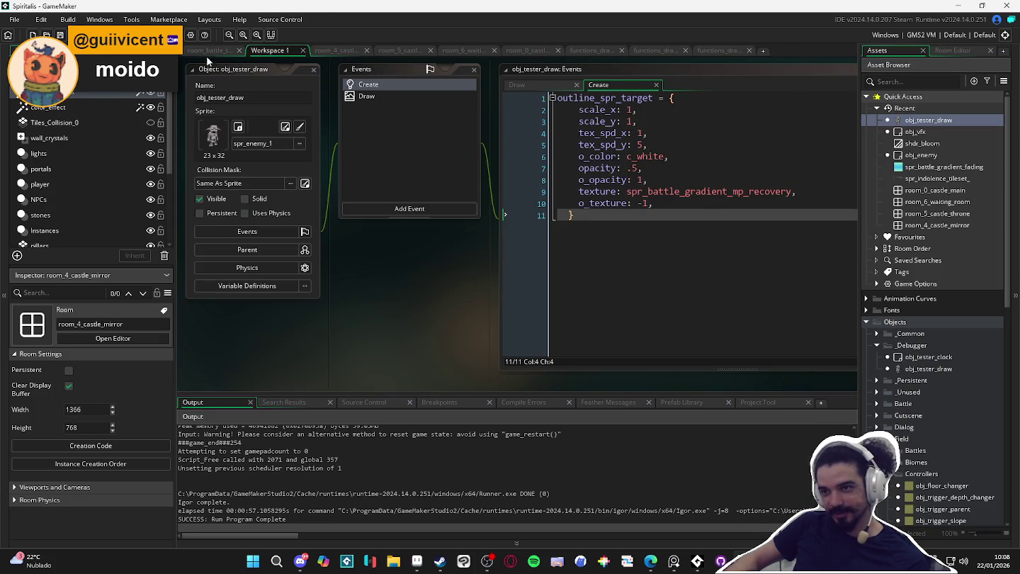
left_click(211, 51)
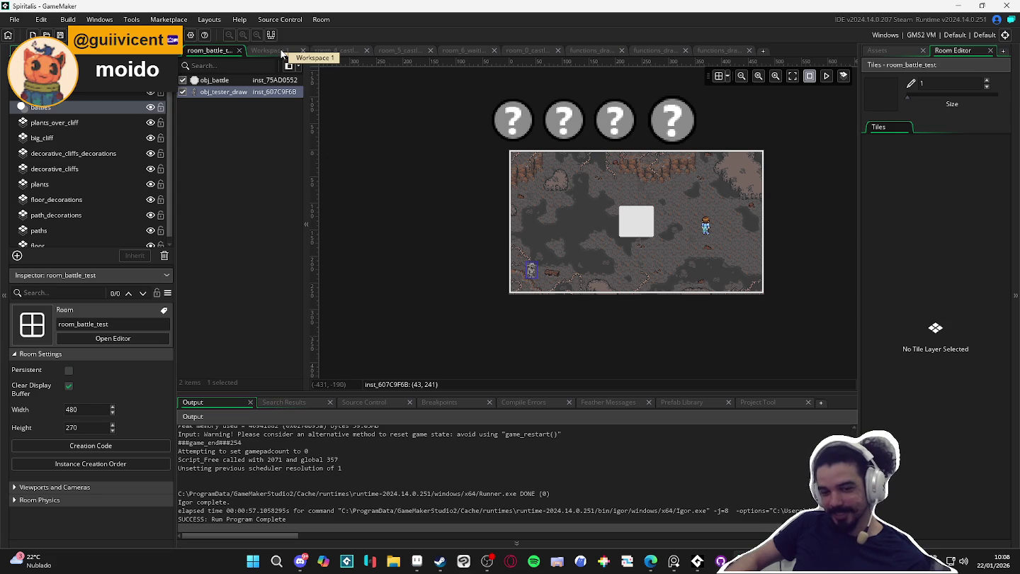
- Zoom into room_battle_test and nudge the obj_tester_draw instance up to X 45, Y 235
left_click(878, 50)
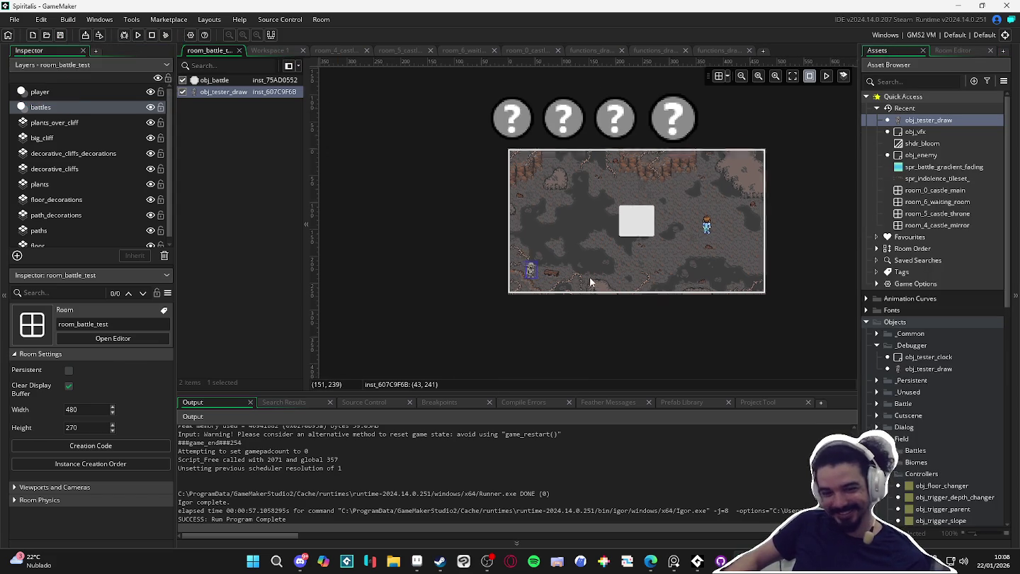
scroll(590, 267, "up", 3)
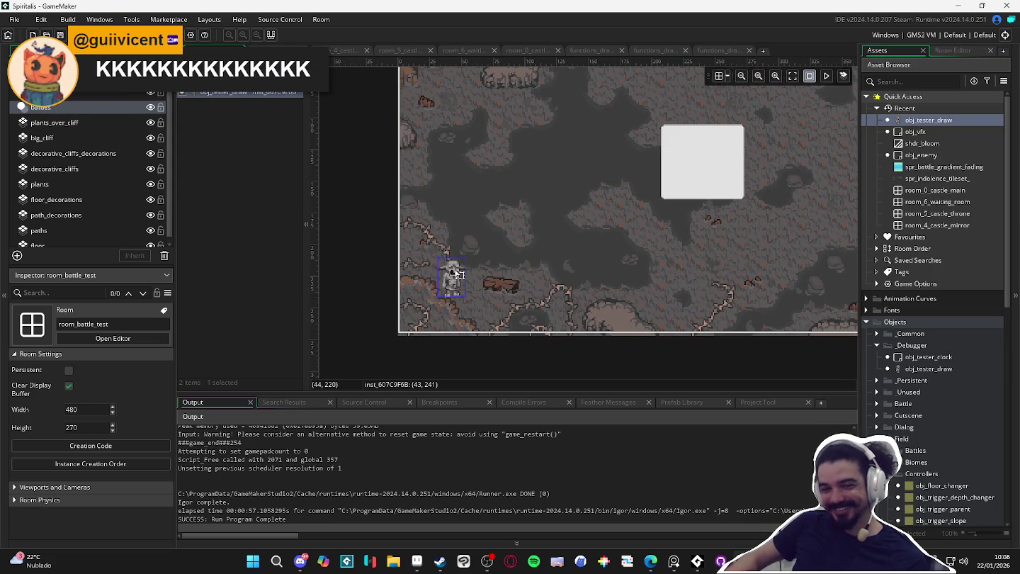
left_click_drag(457, 271, 418, 310)
double_click(413, 312)
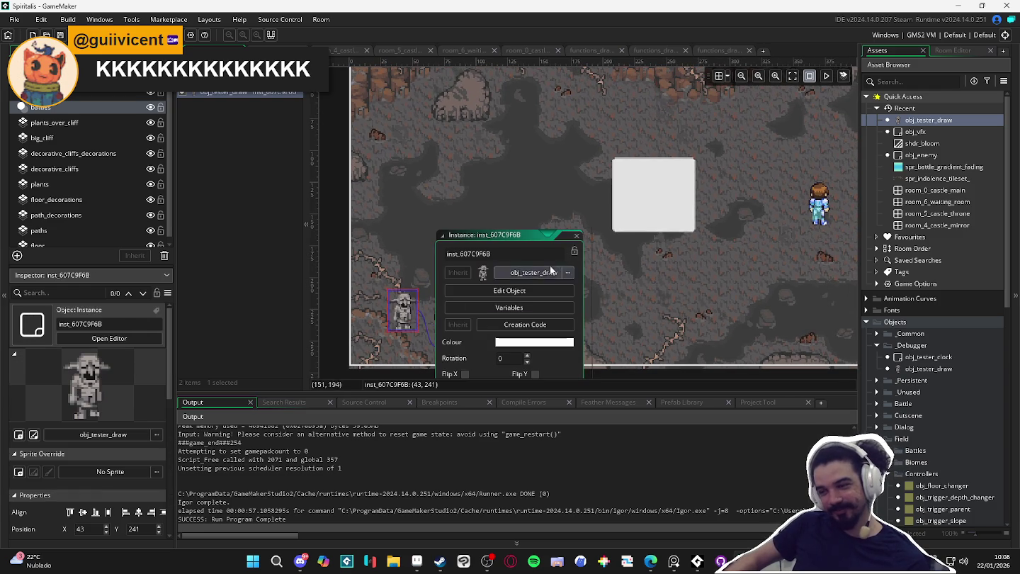
left_click_drag(506, 186, 485, 200)
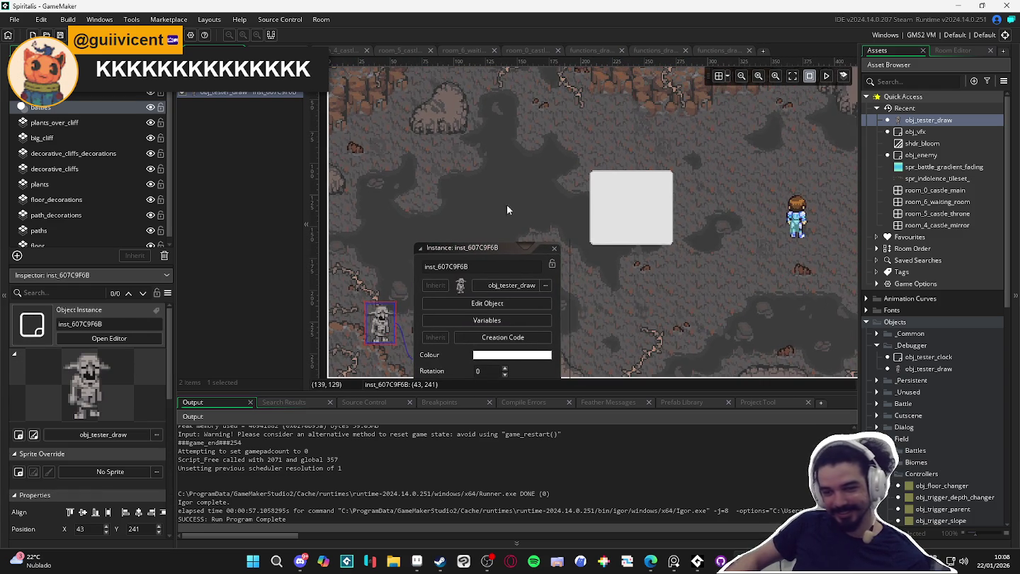
left_click(553, 250)
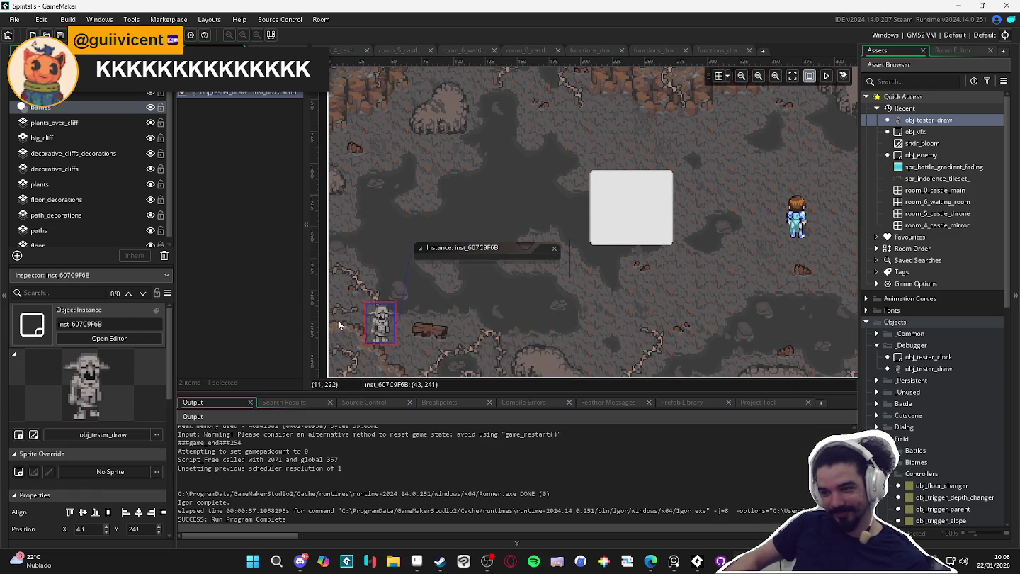
mouse_move(336, 316)
left_mouse_down()
mouse_move(404, 318)
mouse_move(420, 265)
left_mouse_up()
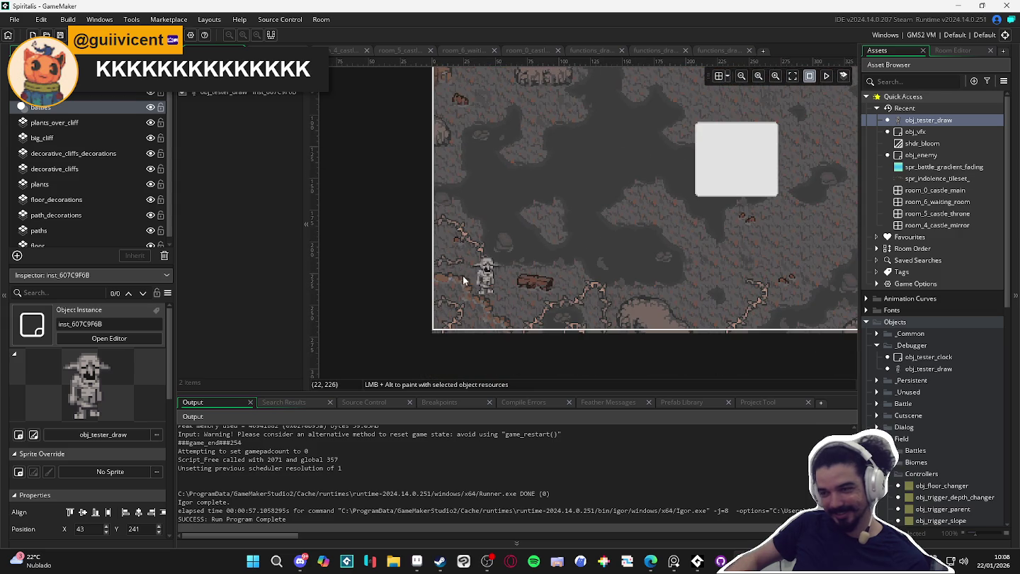
left_click_drag(494, 284, 493, 277)
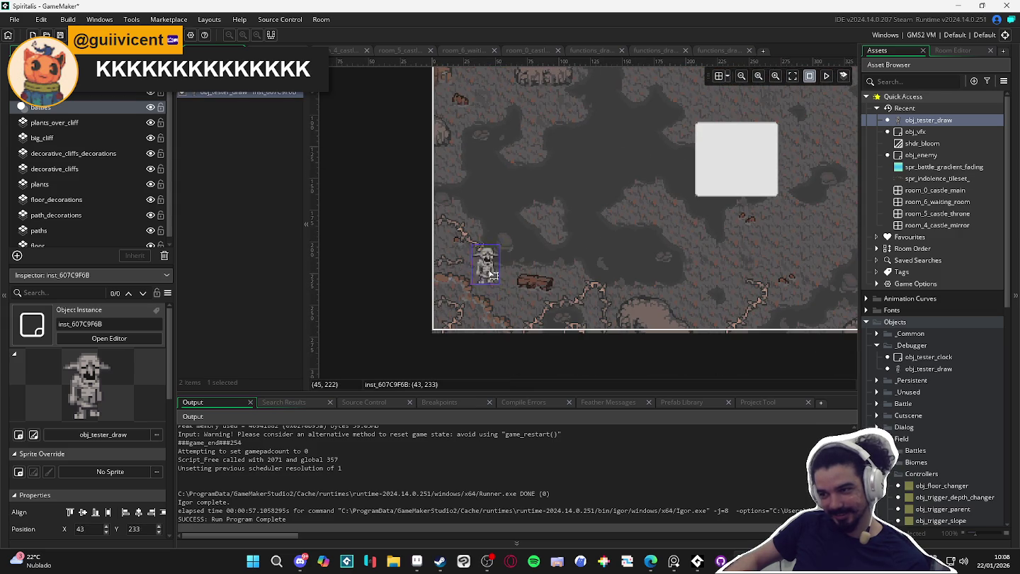
left_click(495, 306)
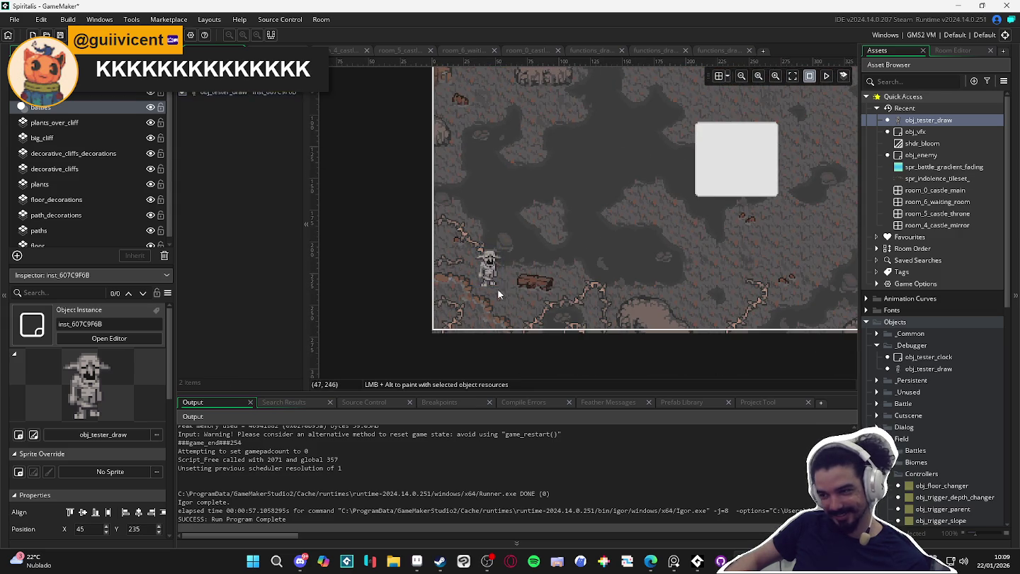
- Open the tester instance's properties and obj_tester_draw's Create code, deleting the scale_x value
double_click(496, 268)
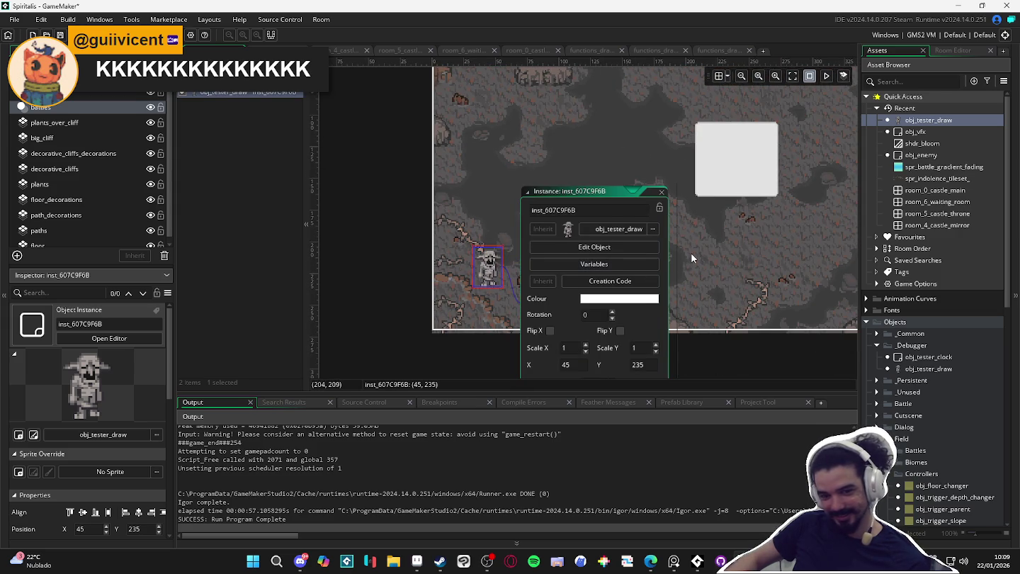
left_click_drag(691, 253, 616, 284)
left_click(583, 271)
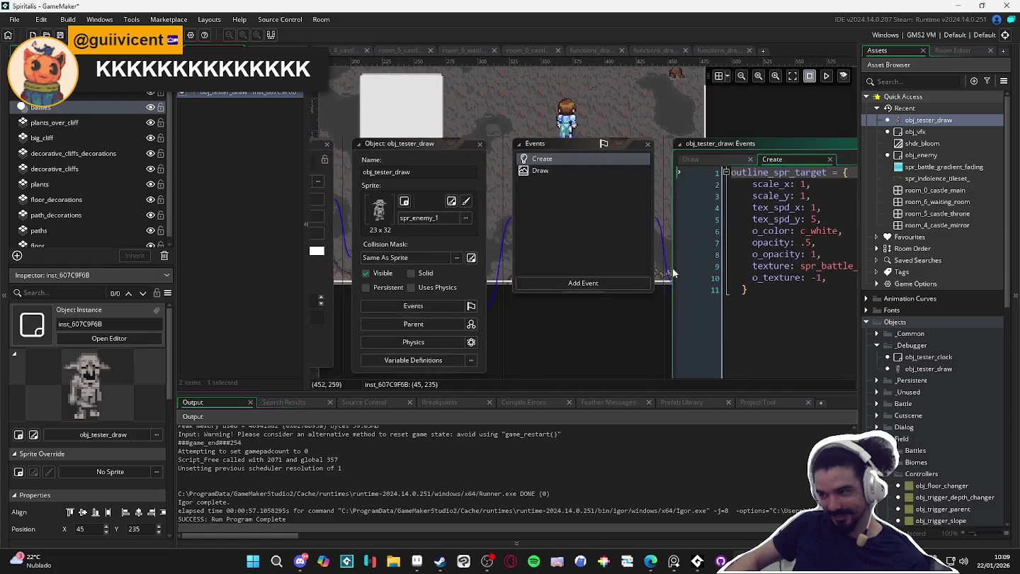
left_click_drag(536, 331, 711, 356)
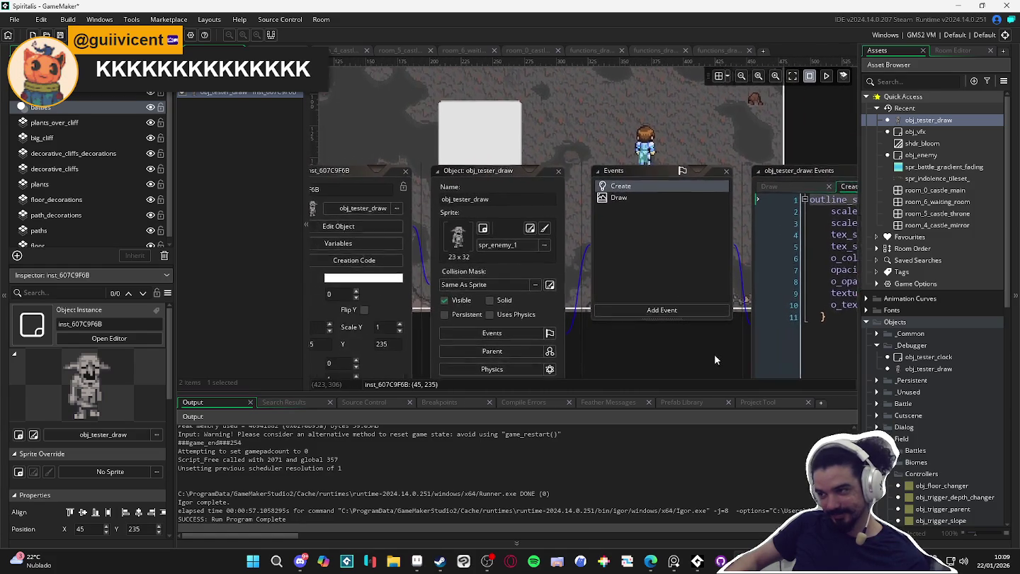
mouse_move(359, 128)
left_mouse_down()
mouse_move(432, 150)
mouse_move(237, 156)
left_mouse_up()
left_click(752, 243)
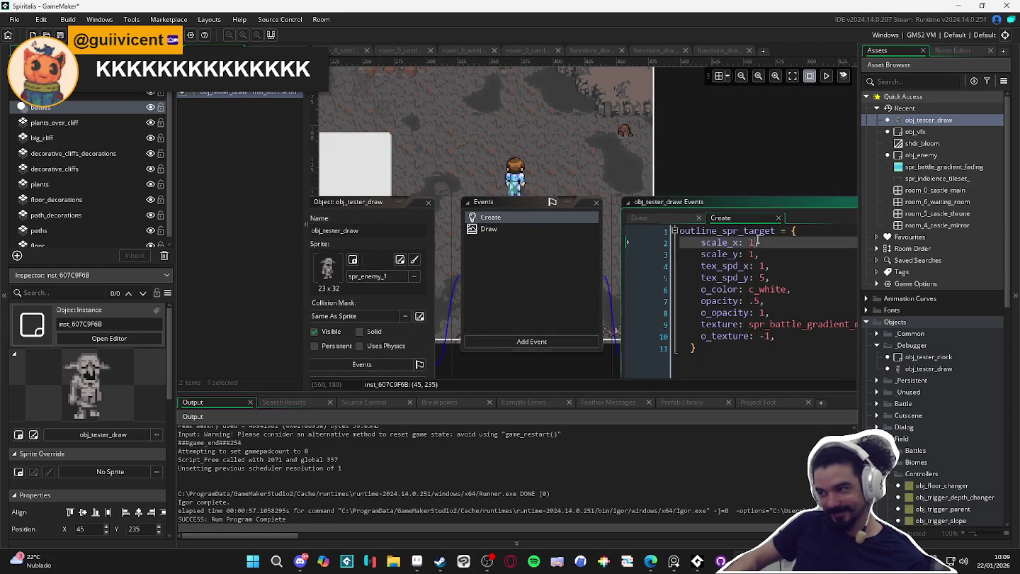
key("BackSpace")
type("0")
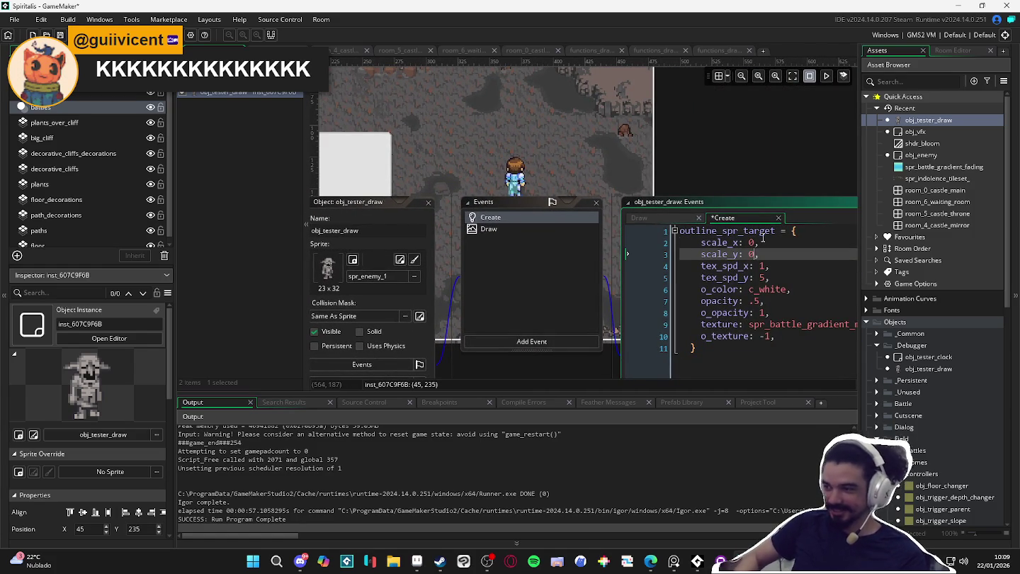
- Close the instance windows and minimize the GameMaker window
left_click_drag(521, 169, 844, 178)
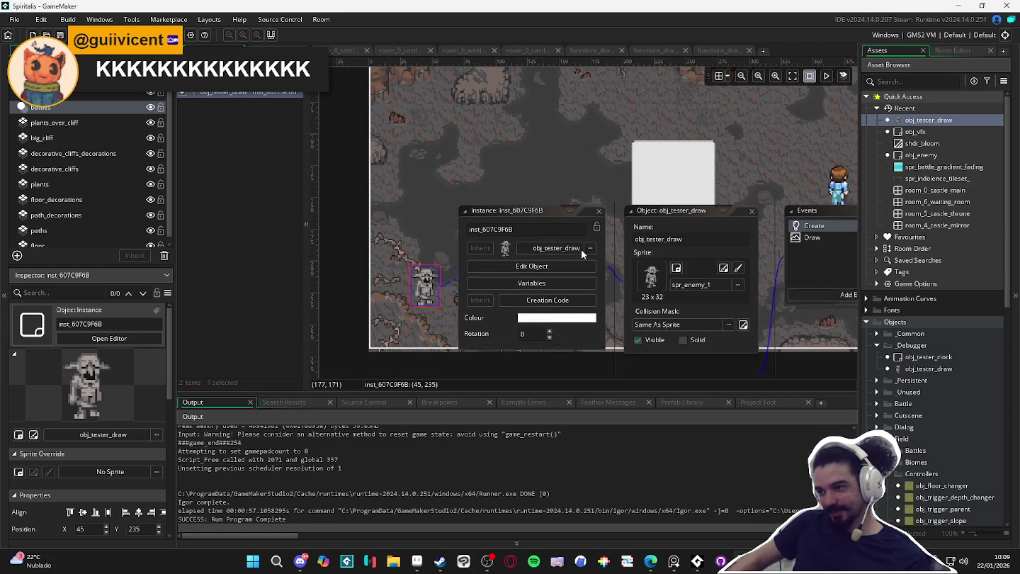
left_click(700, 342)
mouse_move(744, 523)
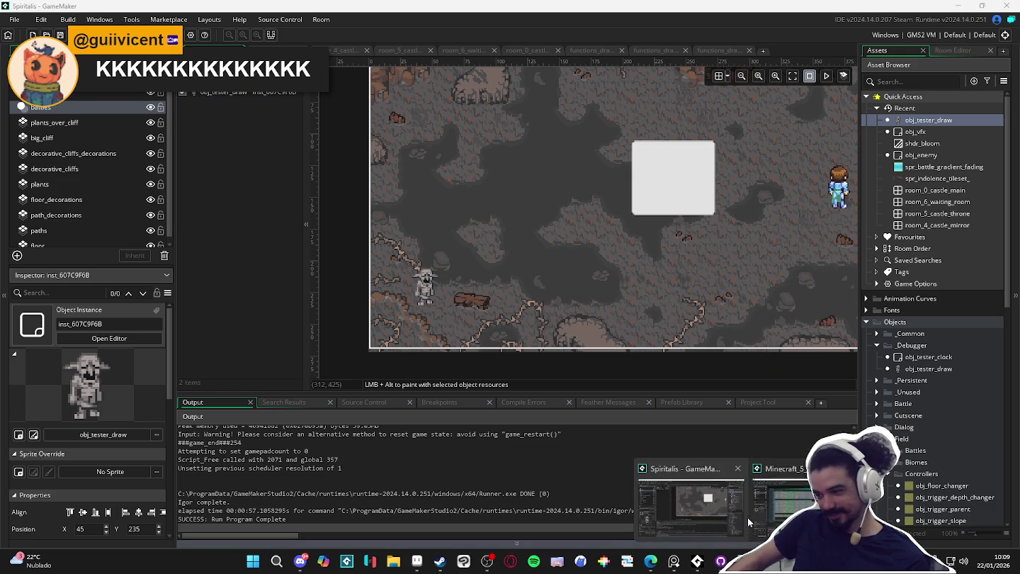
left_click(718, 502)
left_click(737, 561)
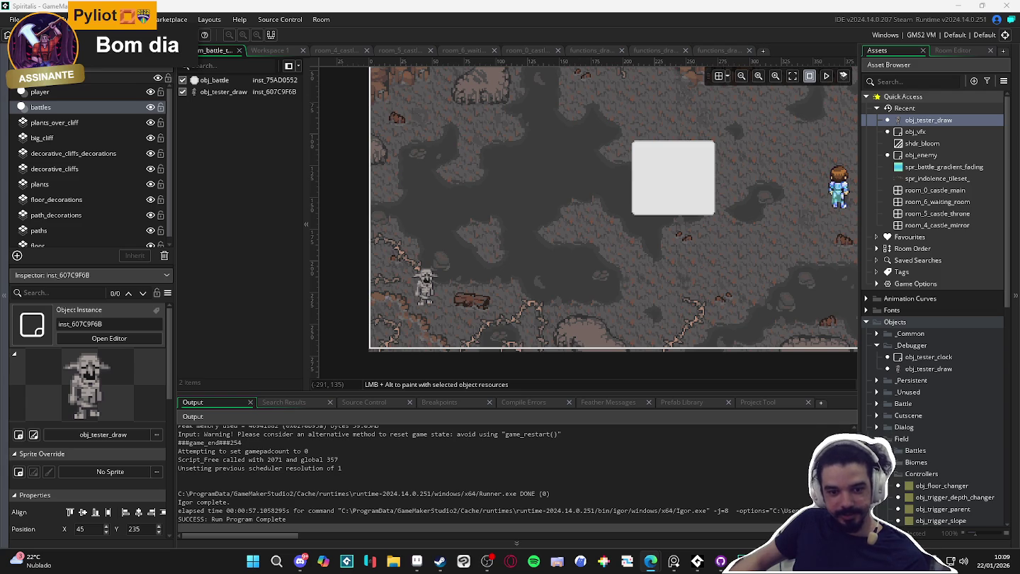
mouse_move(744, 559)
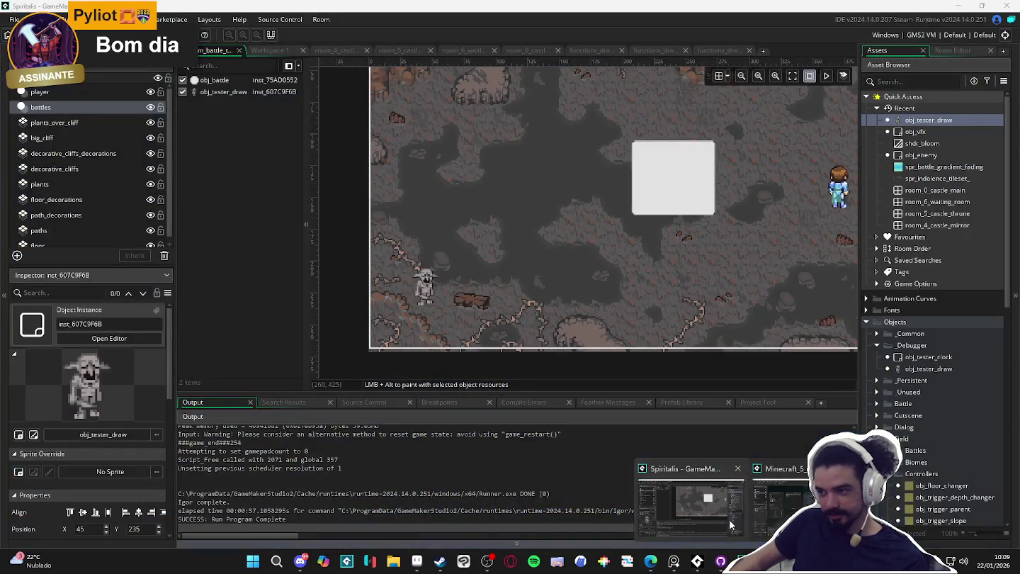
left_click(729, 520)
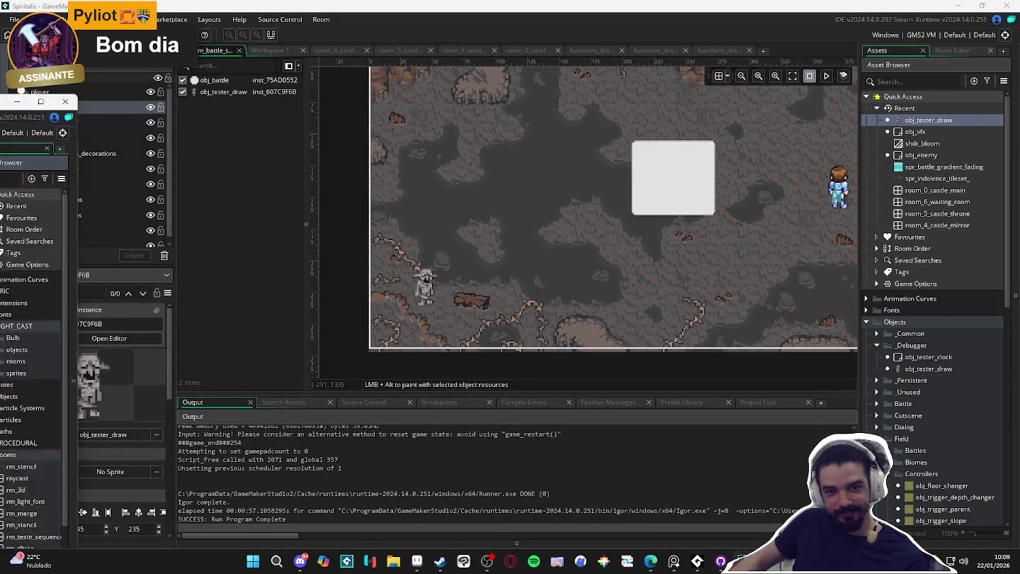
- In the Minecraft_5_plus_2023 project, open obj_light_source's Create code in rm_light_font
key("alt+Tab")
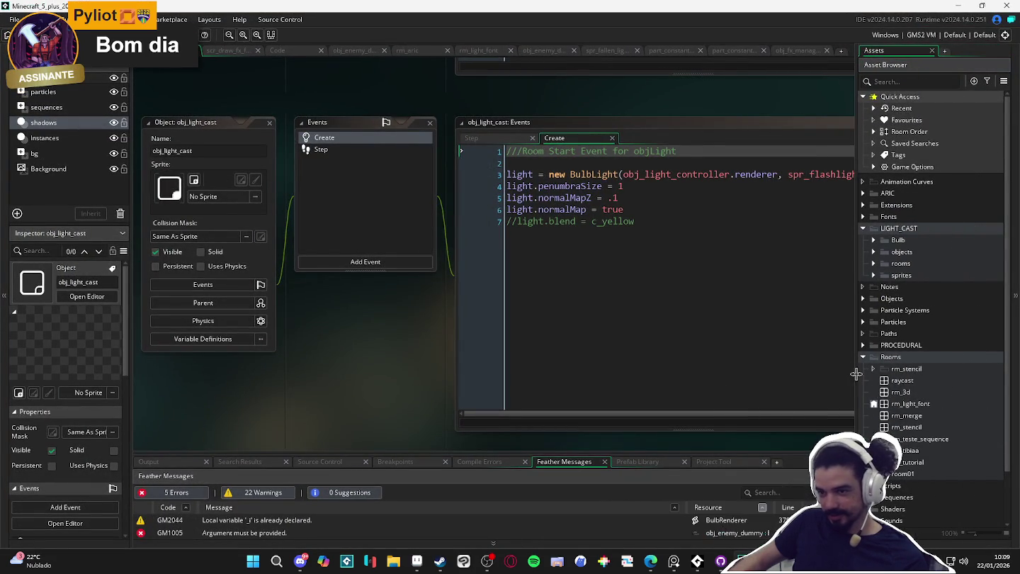
left_click(236, 51)
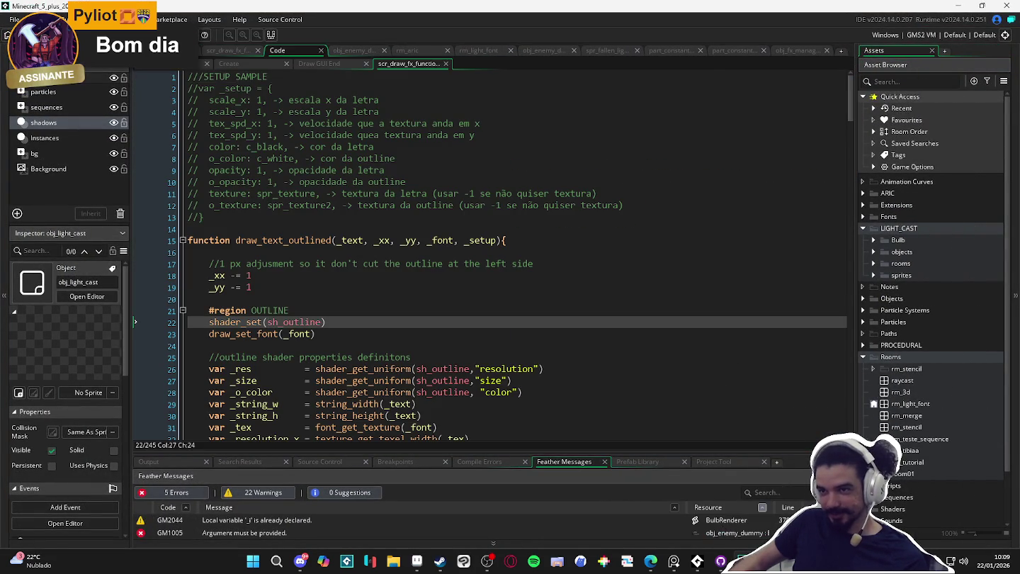
key("ctrl+Tab")
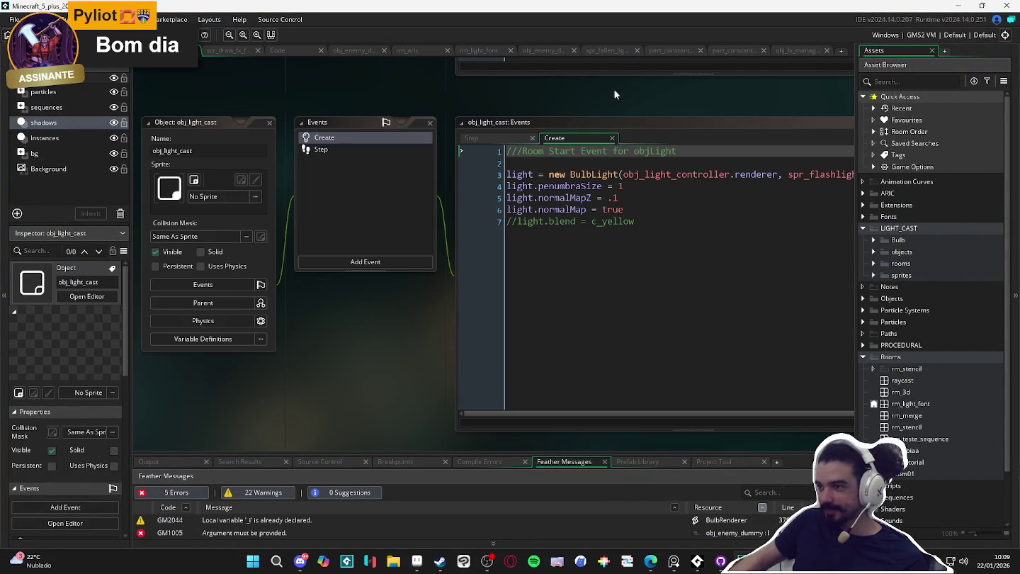
left_click(474, 52)
left_click_drag(376, 307, 640, 365)
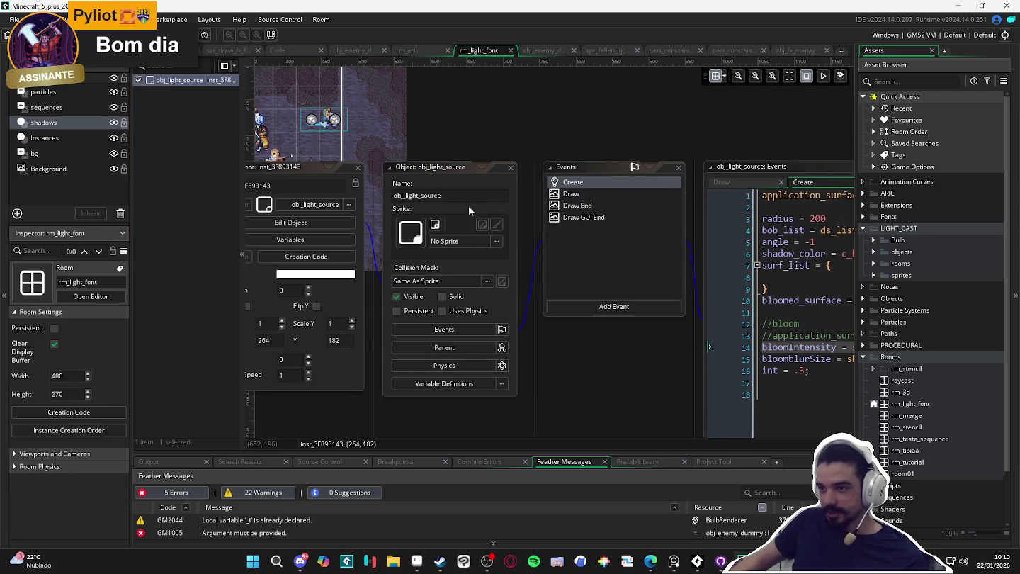
left_click_drag(709, 343, 502, 128)
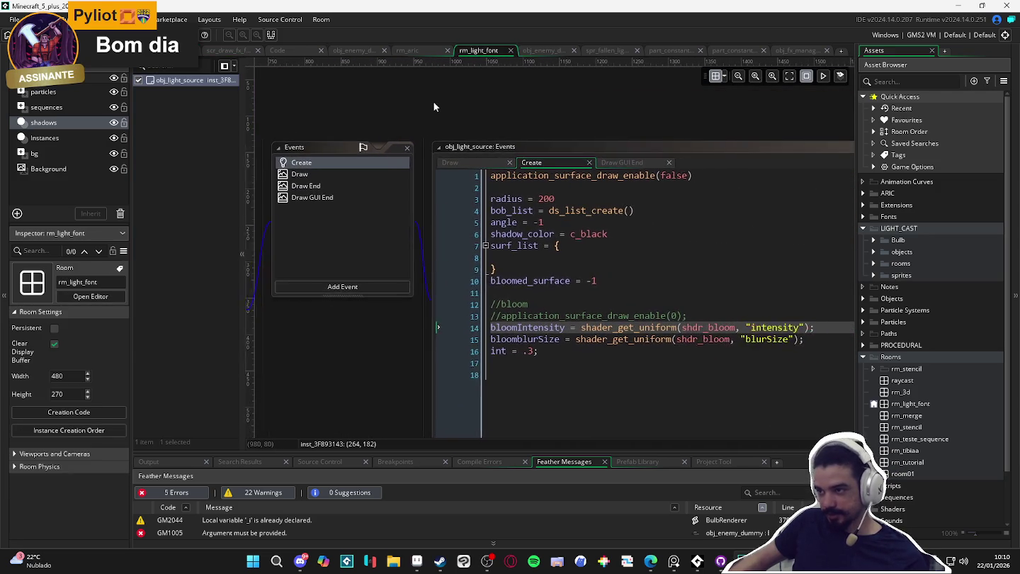
left_click(624, 289)
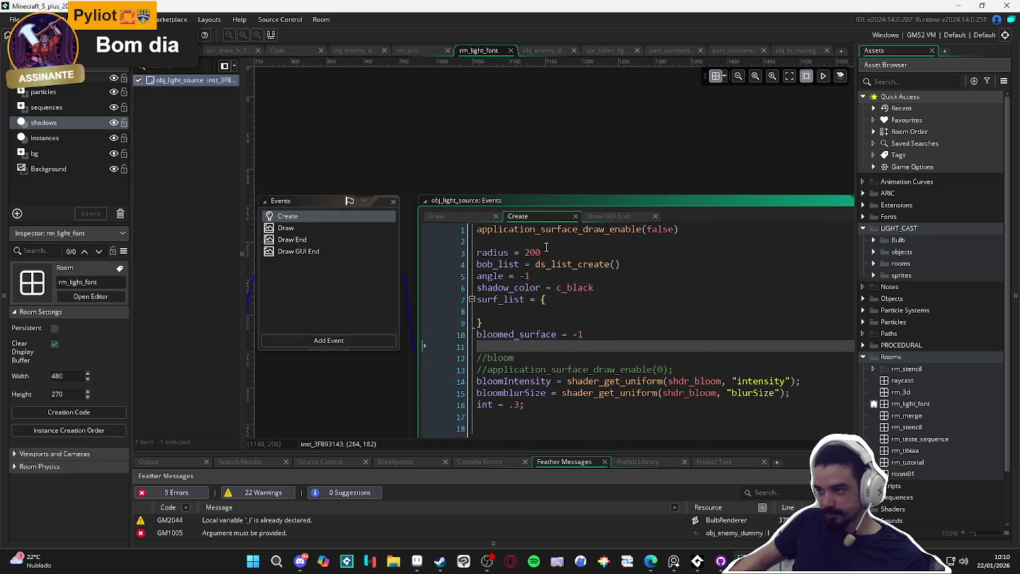
- Select lines 2–8 of the Create code and return to the Spiritalis project
left_click_drag(497, 188, 596, 278)
key("ctrl+c")
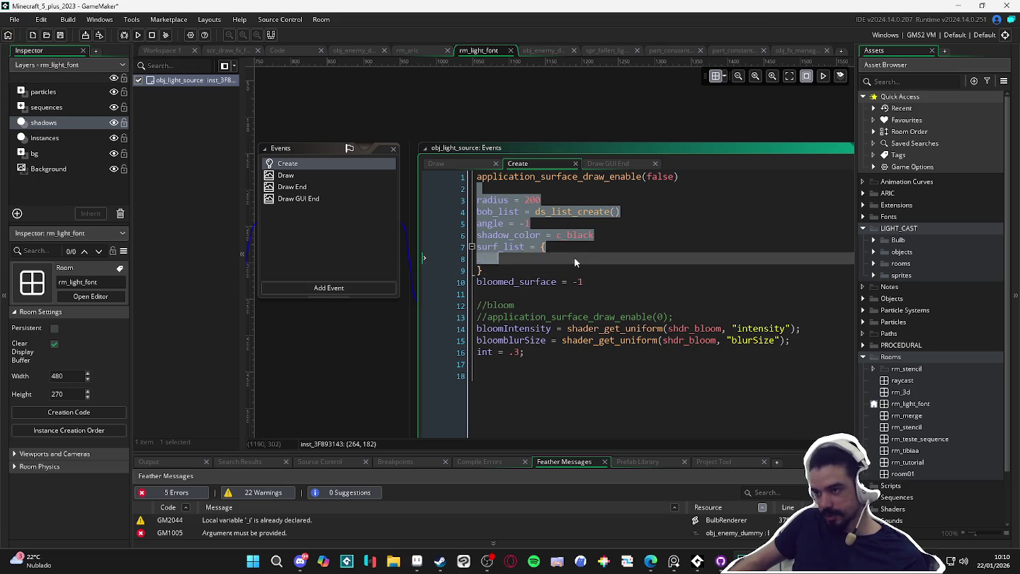
mouse_move(720, 563)
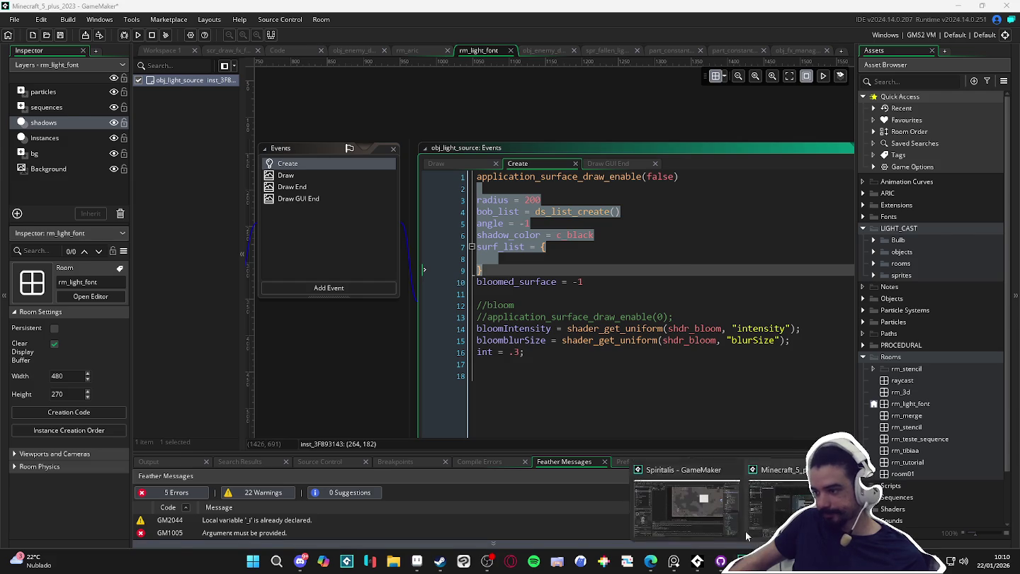
left_click(780, 496)
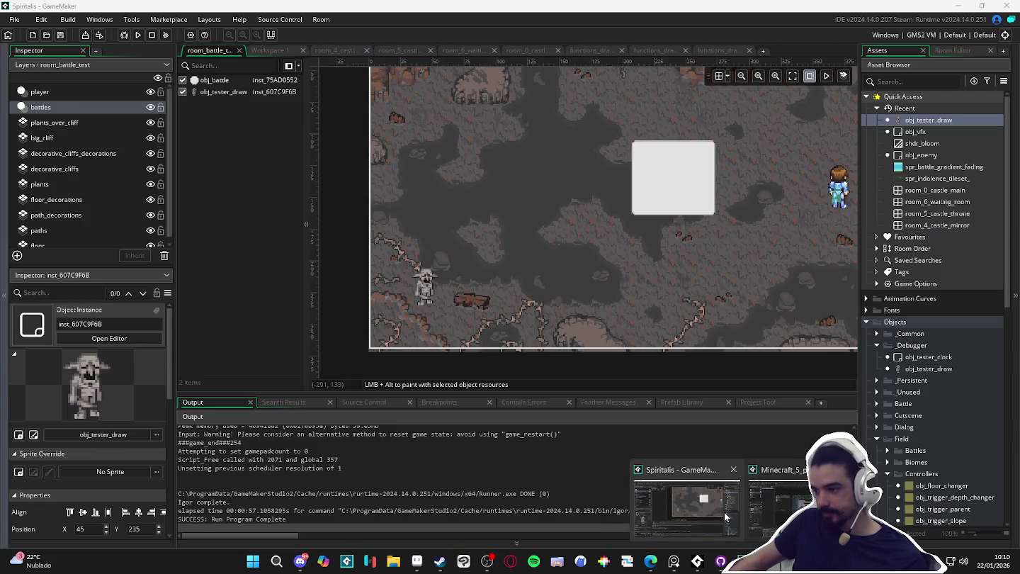
- Create a new object named obj_shadow_caster in the Field > Controllers folder
left_click(913, 82)
type("x")
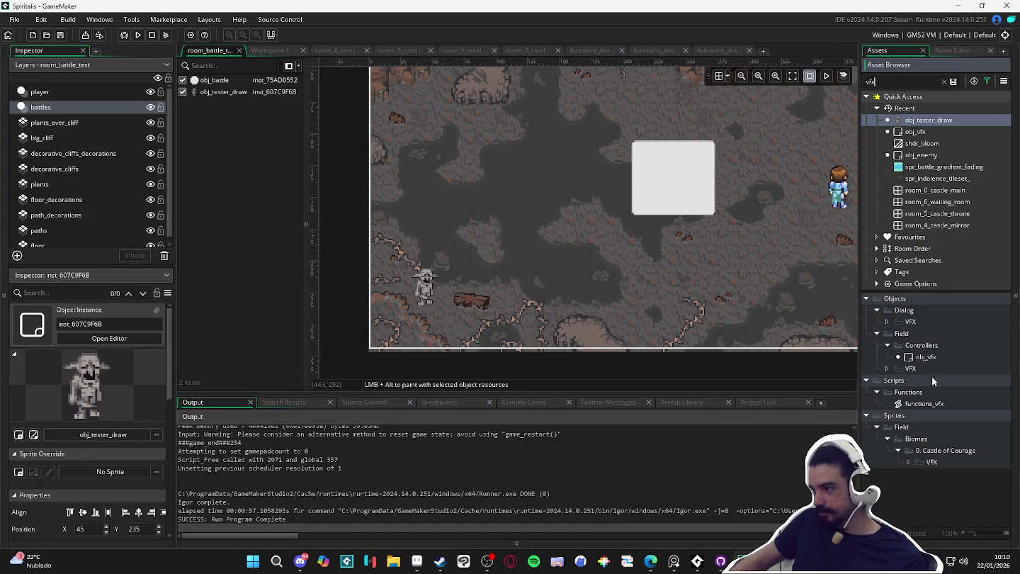
right_click(937, 347)
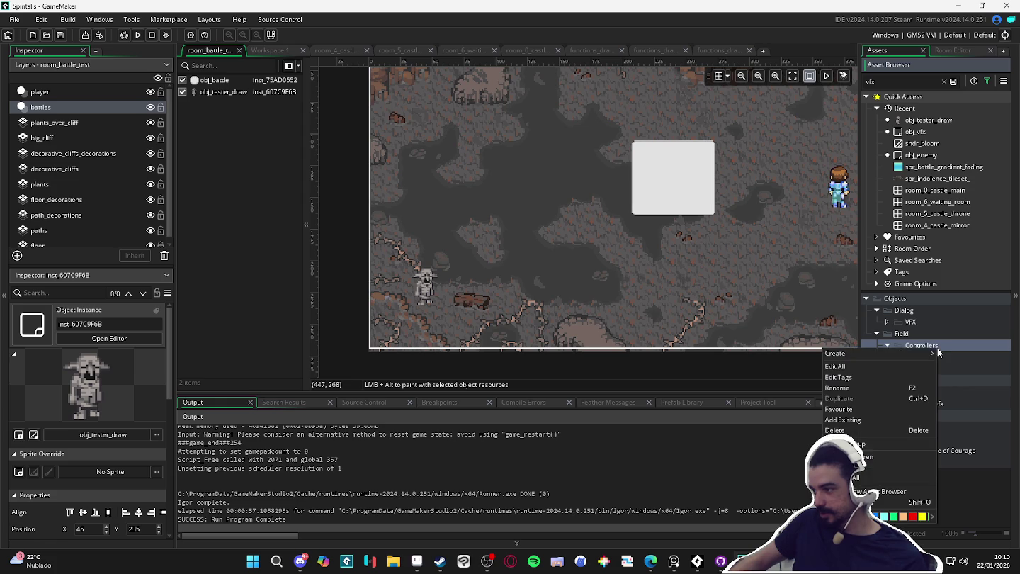
mouse_move(905, 350)
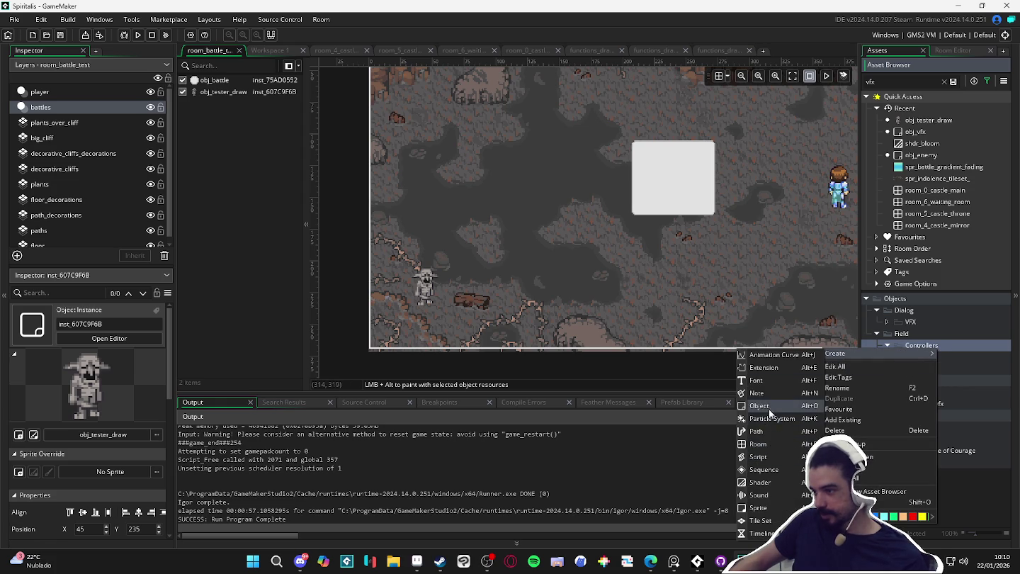
left_click(774, 416)
type("obj_l")
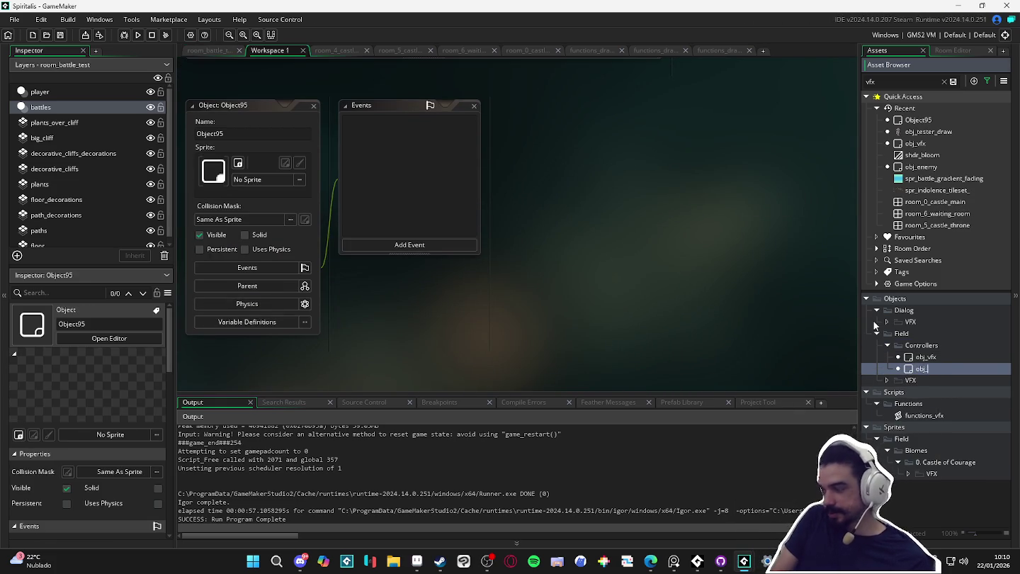
type("ight_")
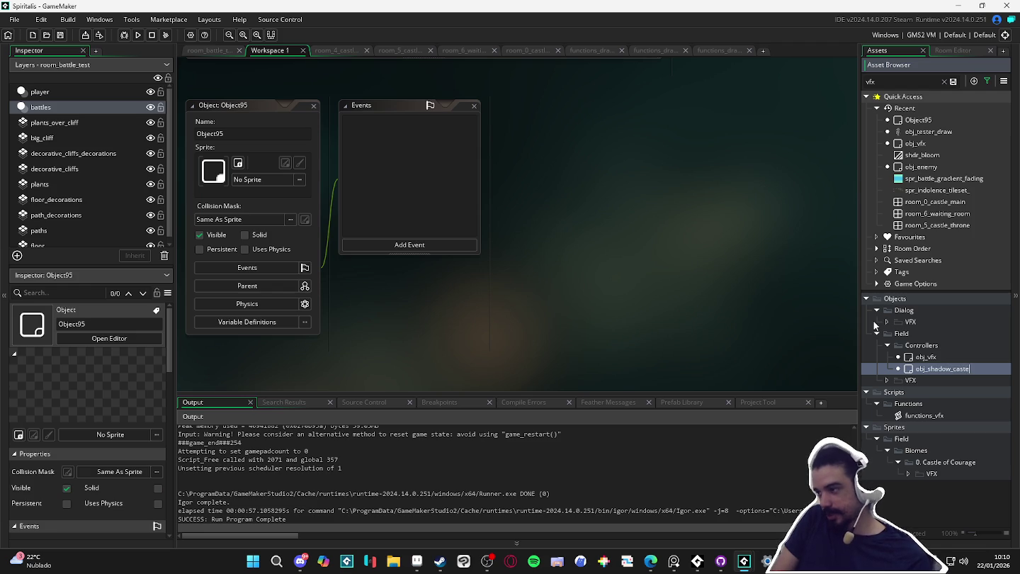
type("er")
key("Return")
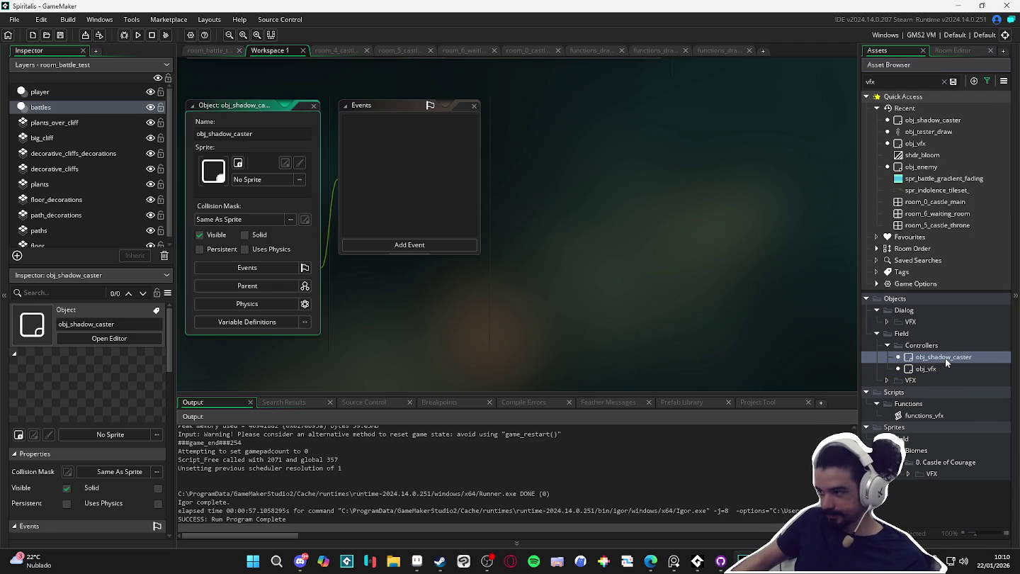
left_click(424, 245)
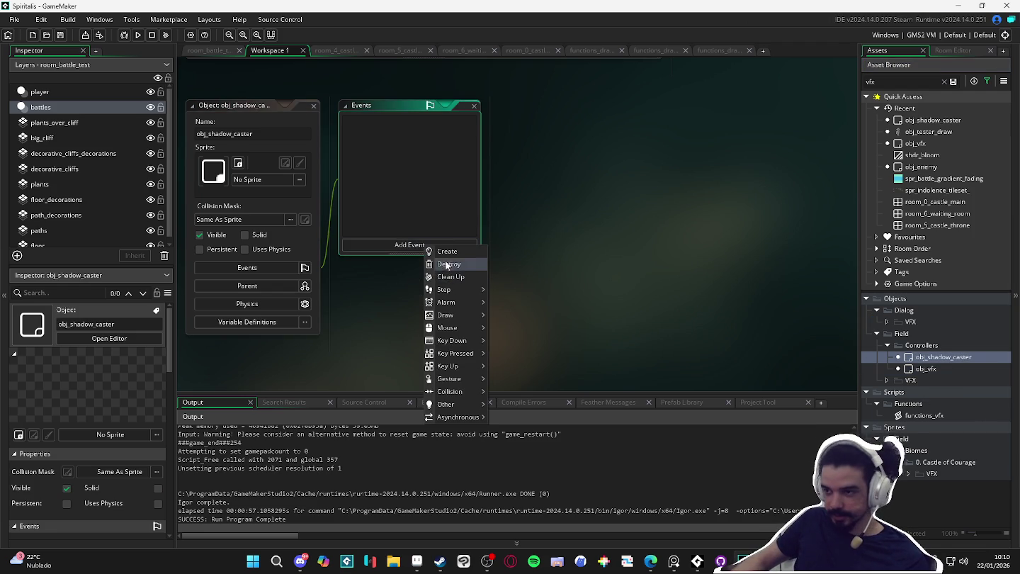
- Add a Create event to obj_shadow_caster with the pasted setup code, remove the blank first line, and save
left_click(444, 252)
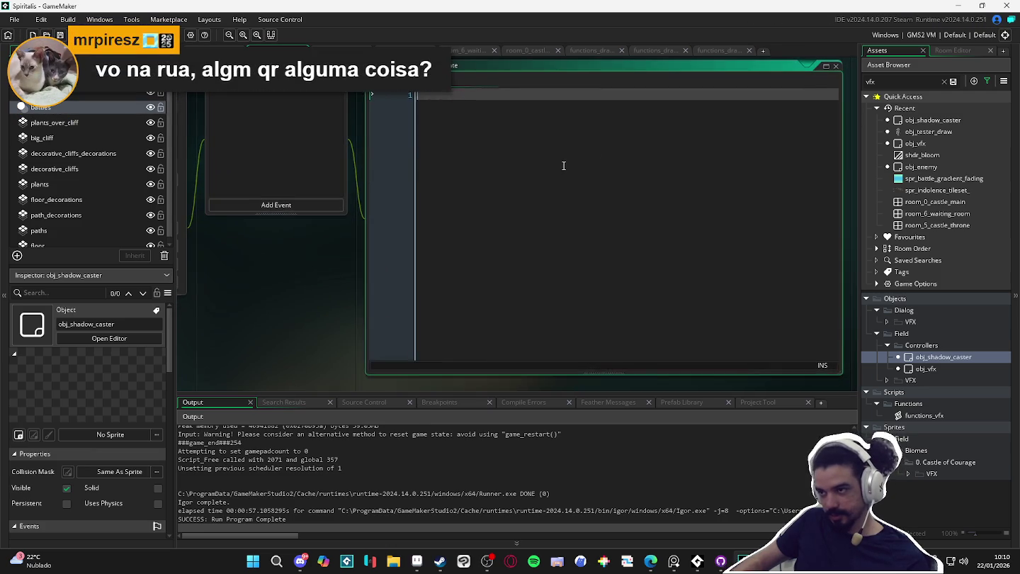
key("ctrl+v")
left_click(426, 105)
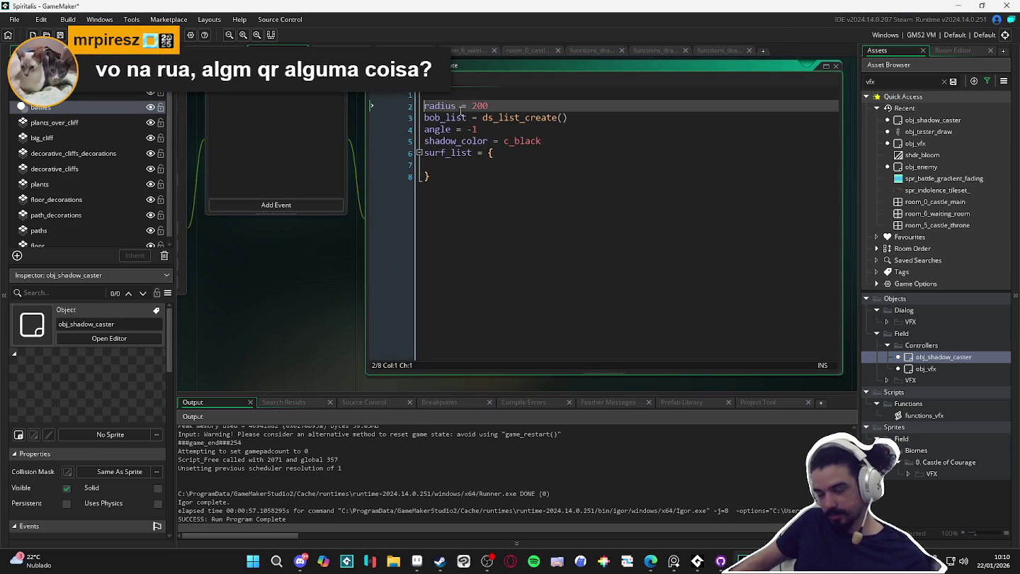
key("BackSpace")
left_click(480, 164)
key("ctrl+s")
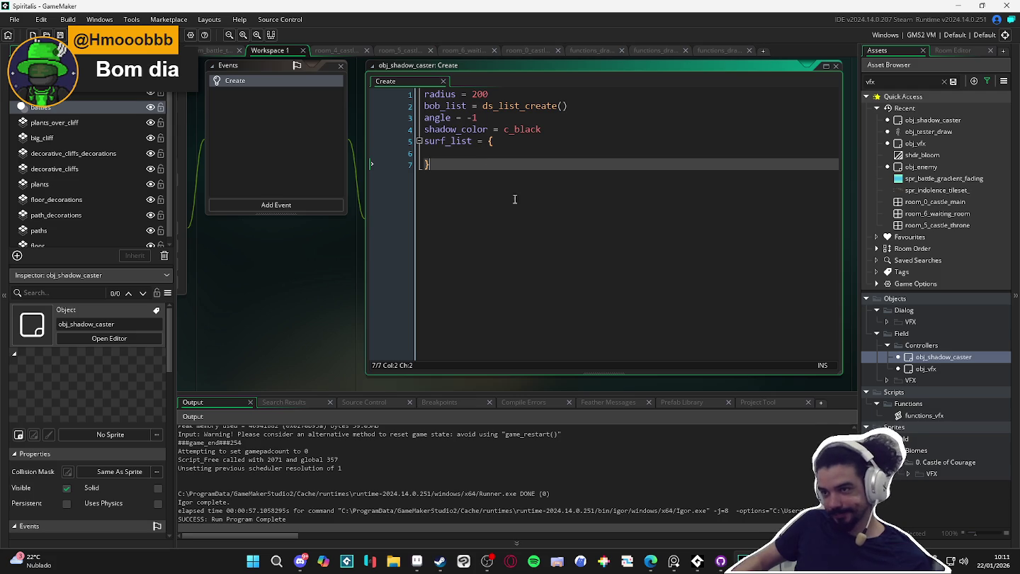
- Show obj_light_source's Draw code in the Minecraft_5_plus_2023 project
mouse_move(743, 561)
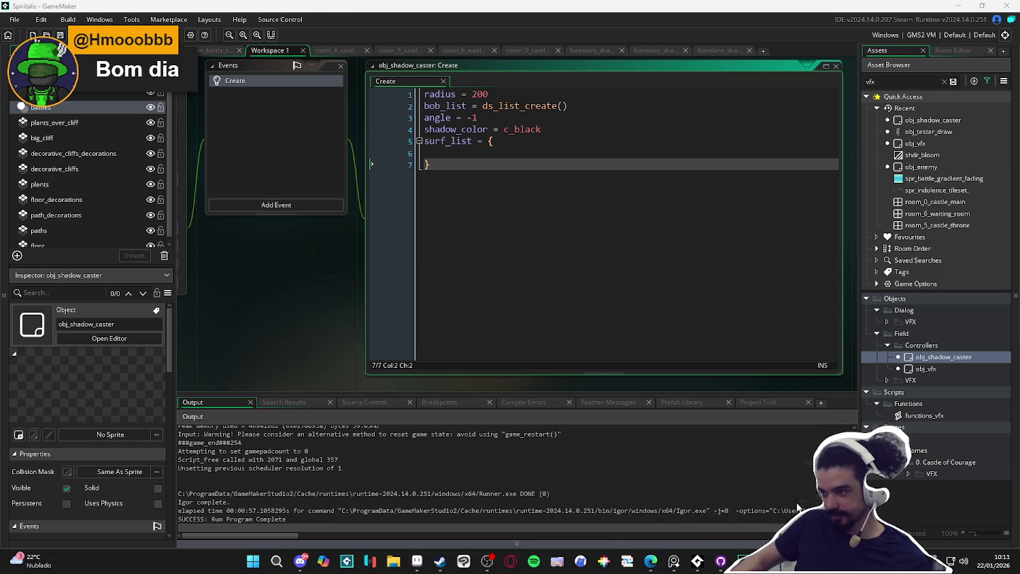
left_click(799, 507)
left_click(317, 175)
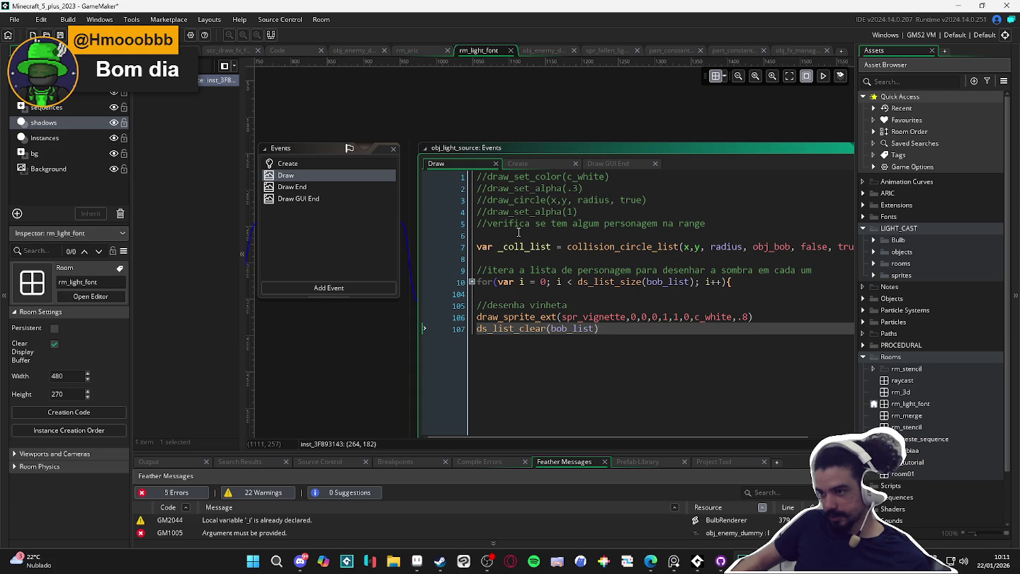
left_click_drag(497, 295, 439, 246)
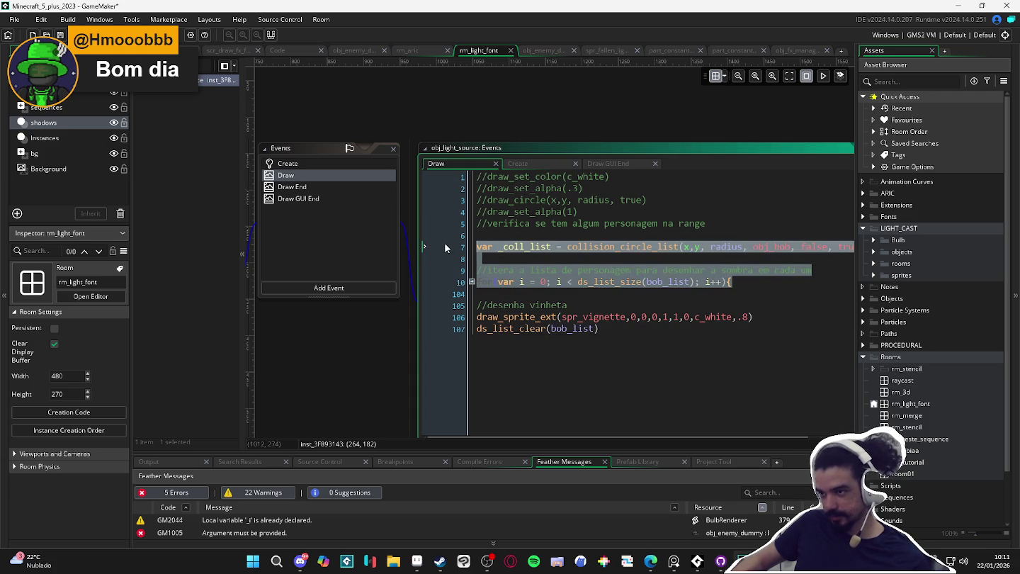
left_click(323, 190)
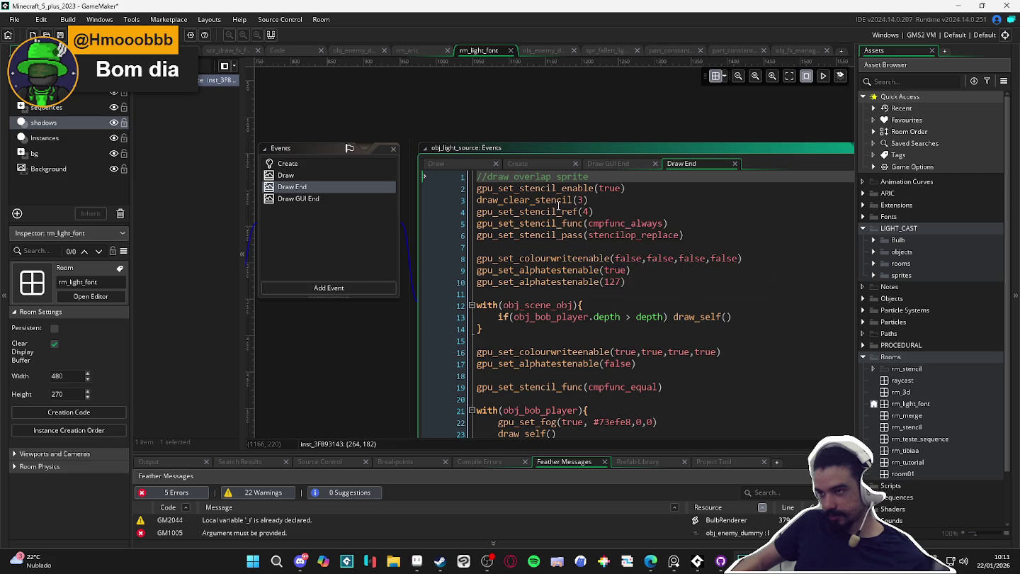
scroll(570, 225, "down", 3)
scroll(637, 256, "up", 3)
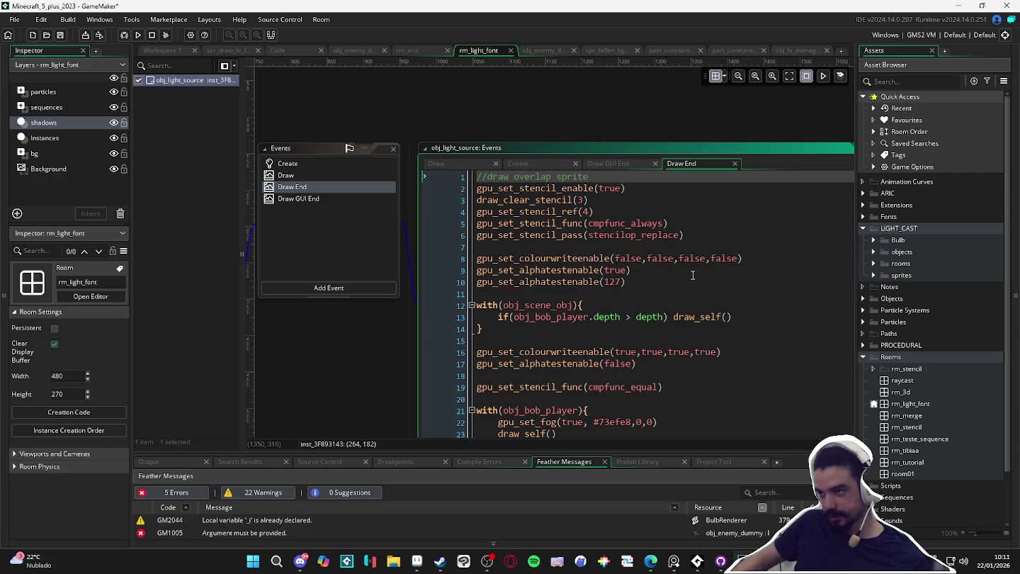
scroll(703, 286, "down", 2)
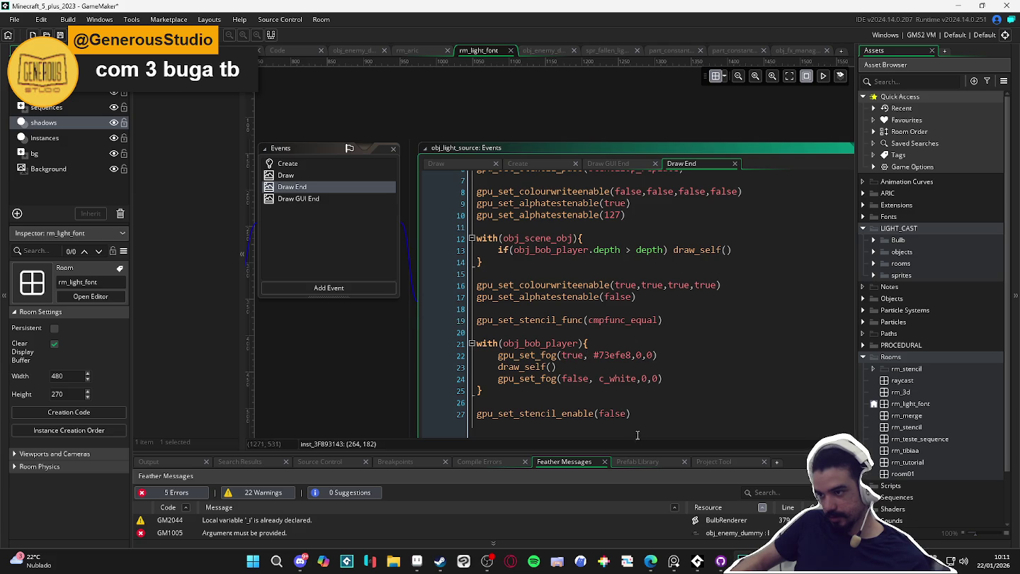
scroll(651, 420, "up", 2)
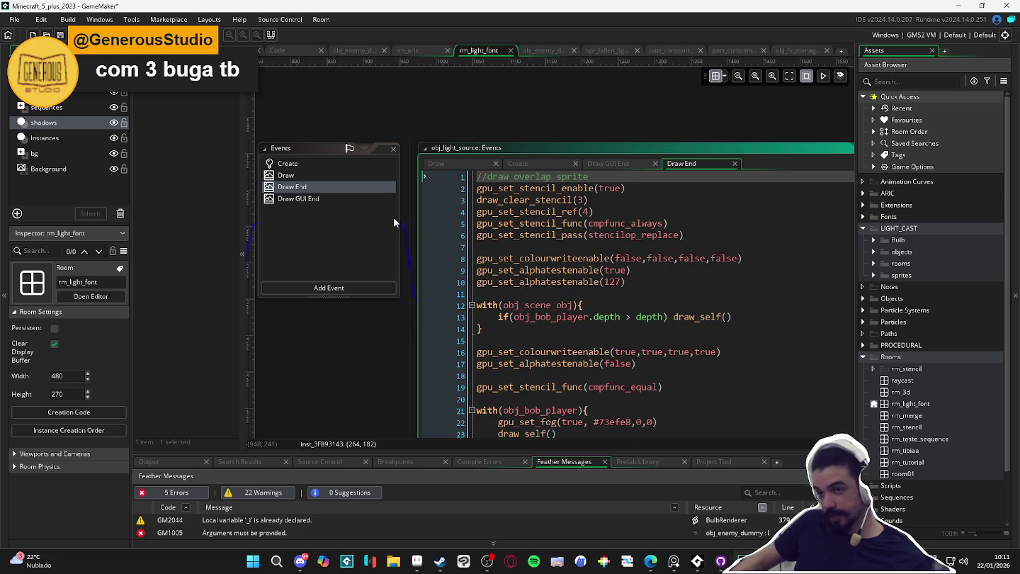
left_click(335, 200)
left_click(566, 294)
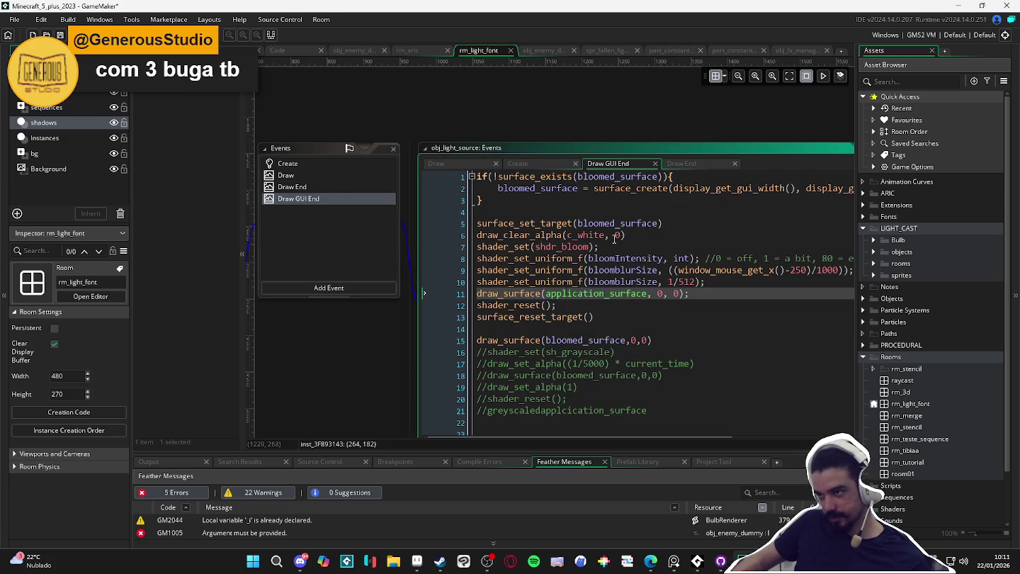
left_click(325, 180)
left_click(333, 186)
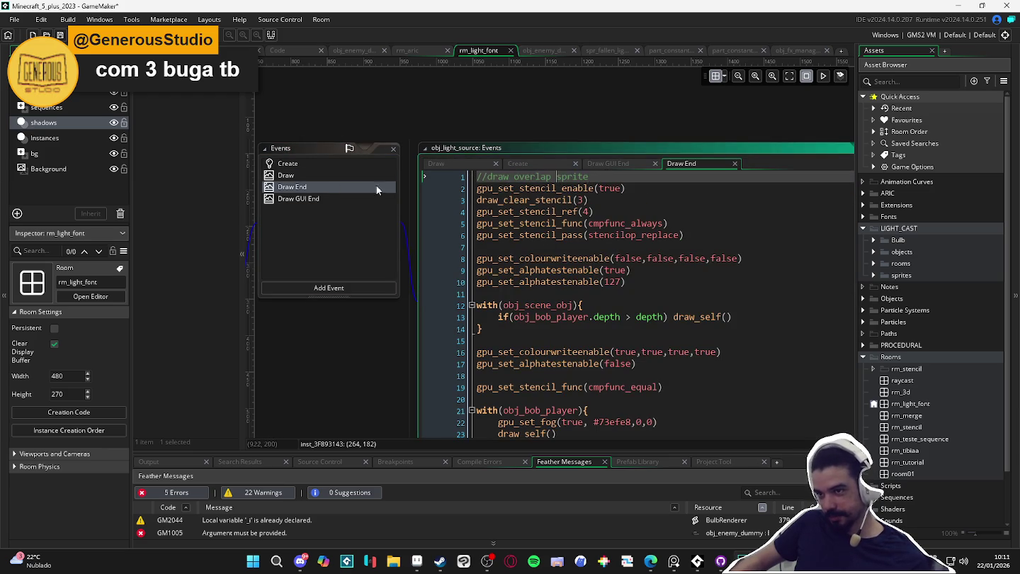
left_click(342, 165)
left_click(347, 174)
left_click(591, 260)
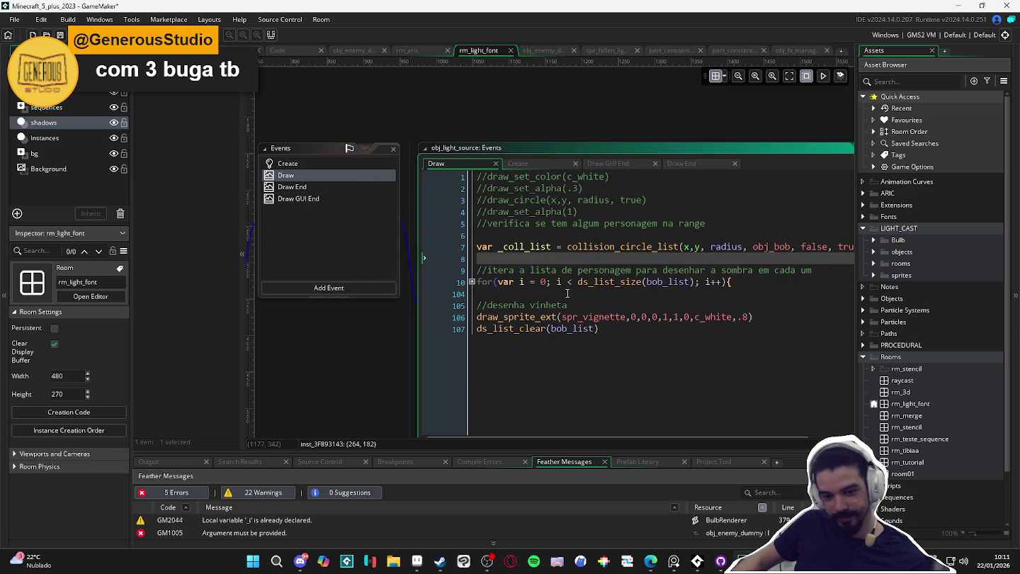
left_click(566, 293)
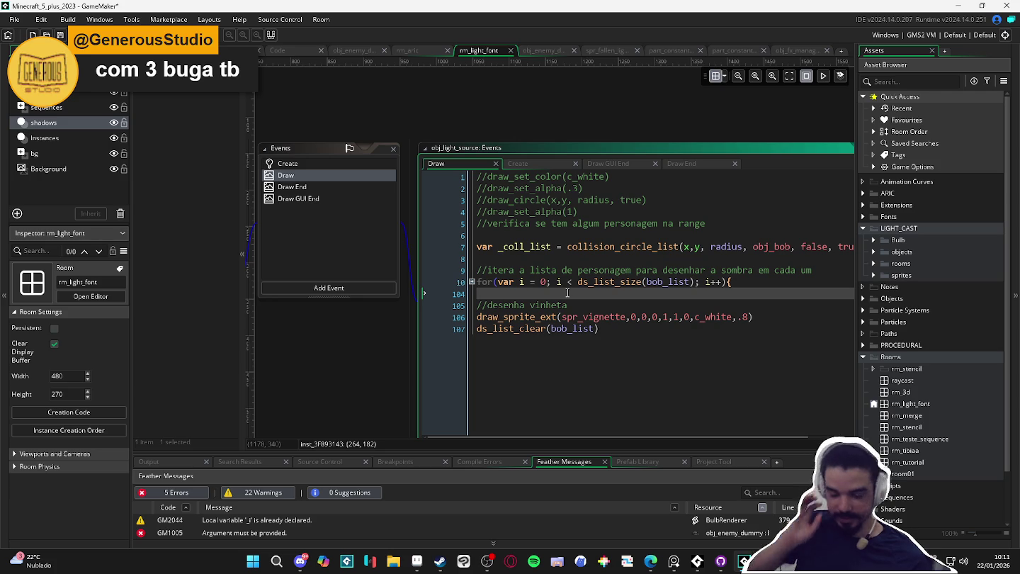
left_click(498, 234)
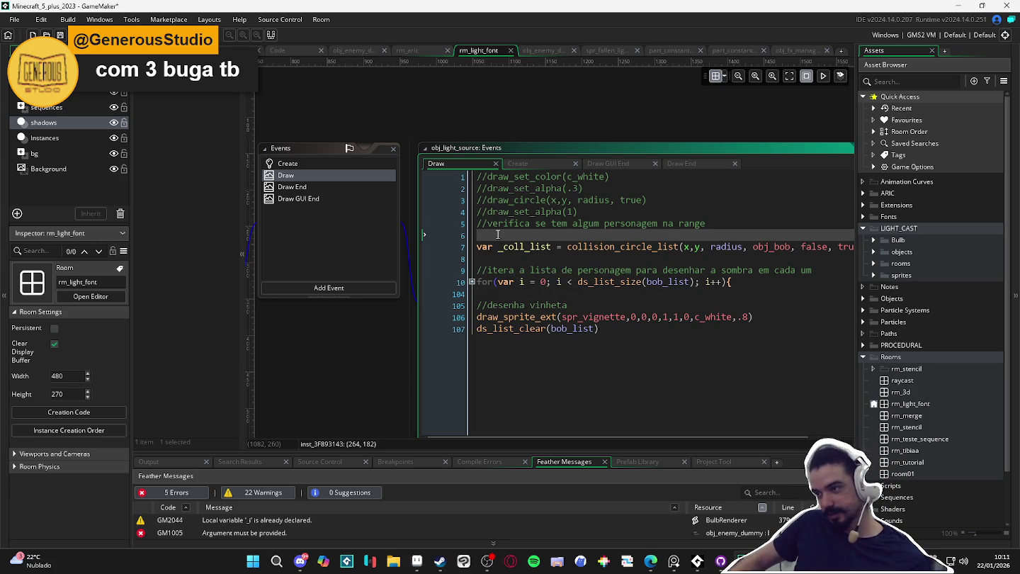
left_click_drag(498, 234, 740, 364)
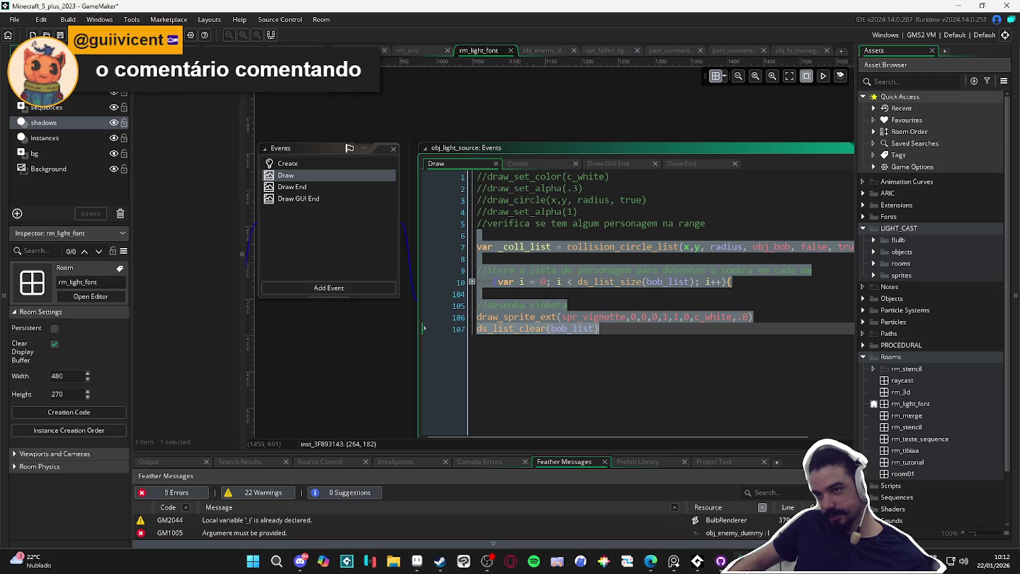
mouse_move(744, 560)
left_click(713, 495)
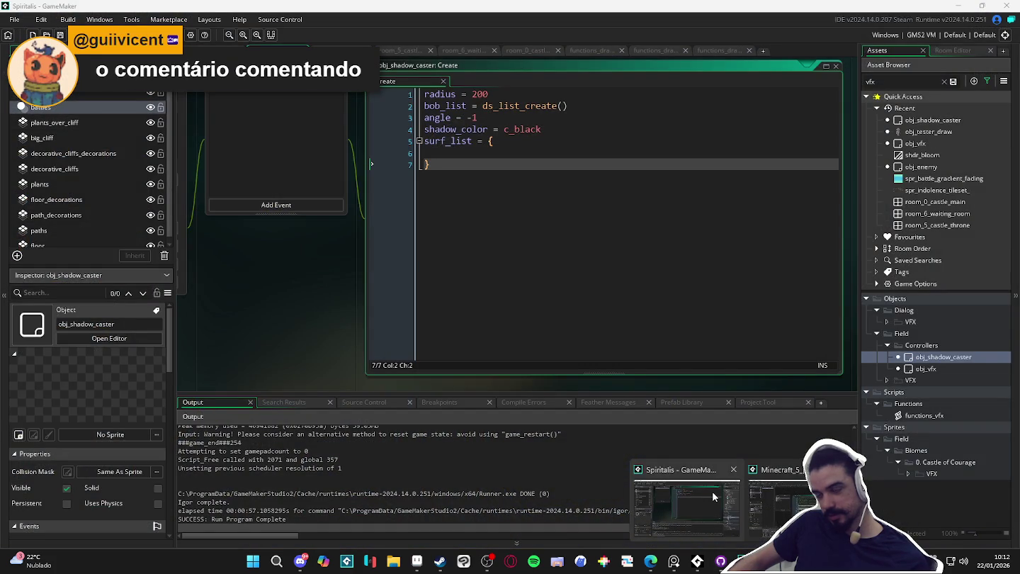
left_click(448, 149)
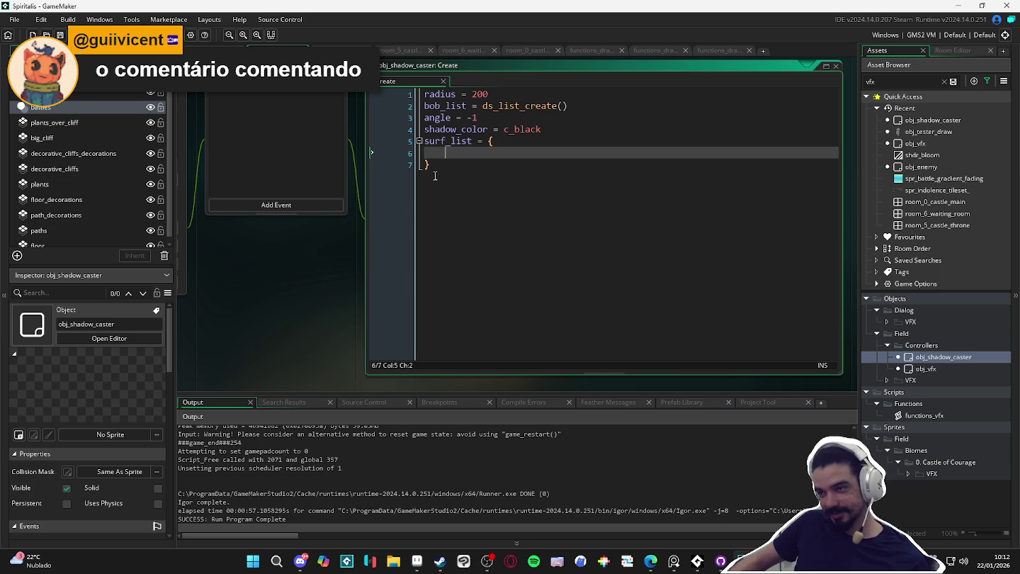
left_click(436, 163)
left_click(278, 206)
mouse_move(314, 264)
mouse_move(306, 280)
left_click(348, 277)
key("ctrl+v")
scroll(493, 167, "up", 15)
scroll(602, 258, "down", 16)
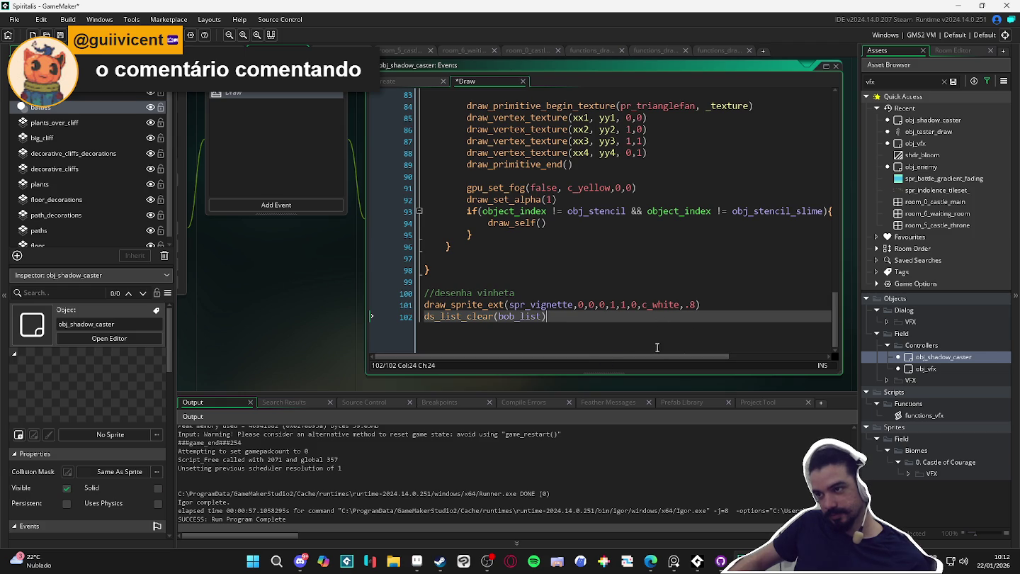
left_click_drag(834, 311, 830, 124)
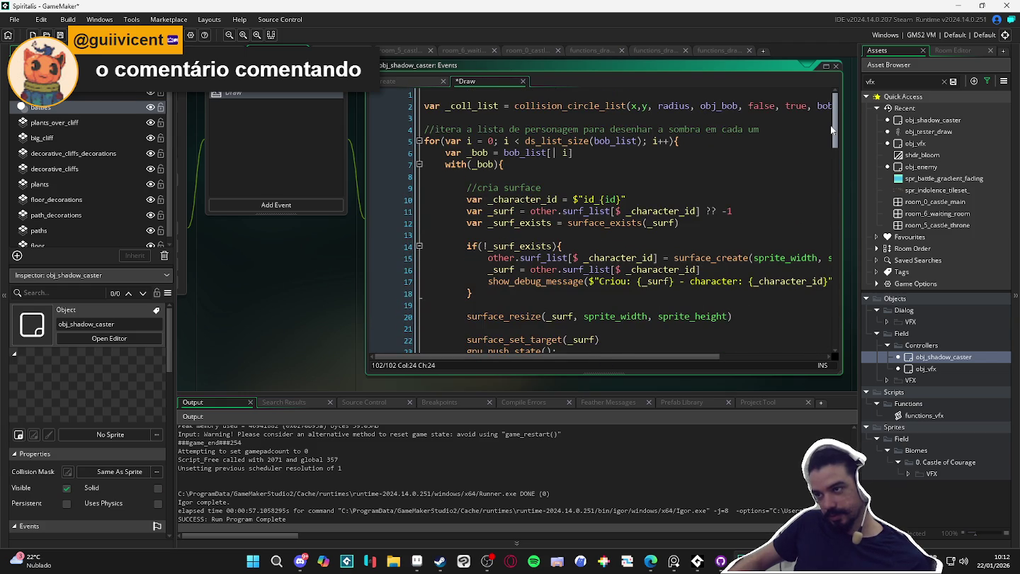
mouse_move(830, 124)
left_mouse_down()
mouse_move(819, 303)
mouse_move(823, 133)
left_mouse_up()
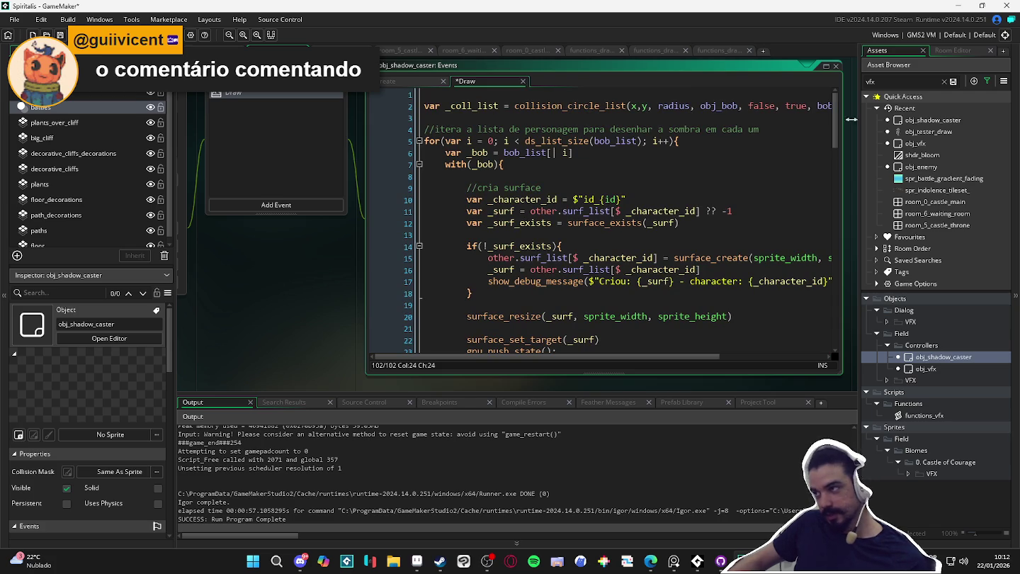
double_click(909, 79)
- Search the assets for 'player' and inspect the obj_player object
type("player")
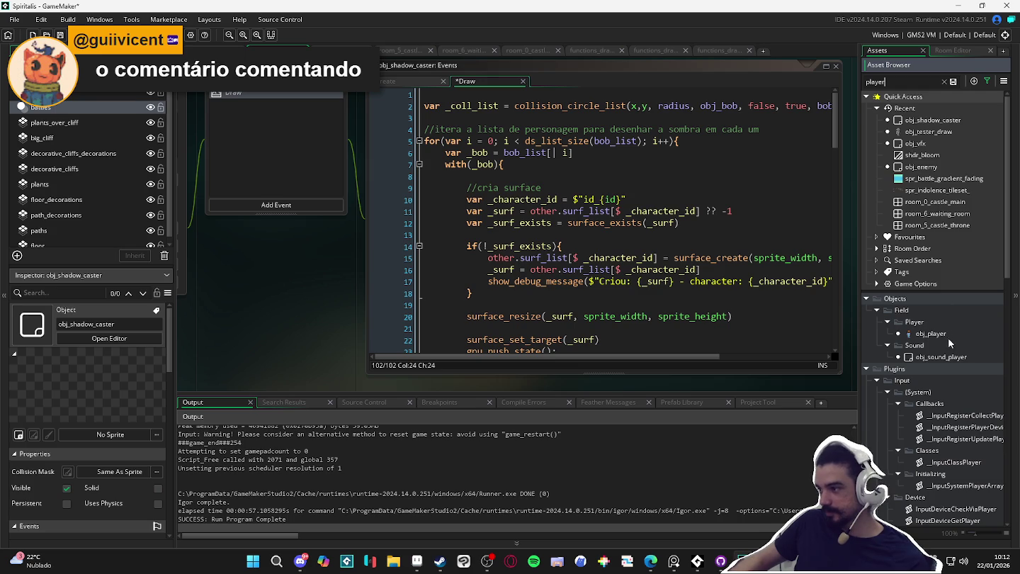
left_click(937, 334)
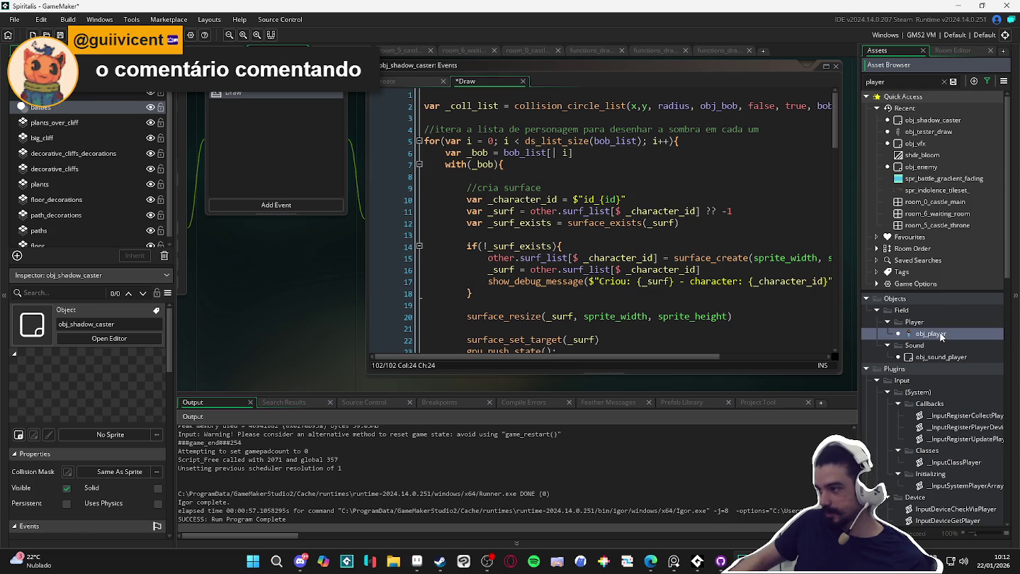
scroll(79, 498, "down", 5)
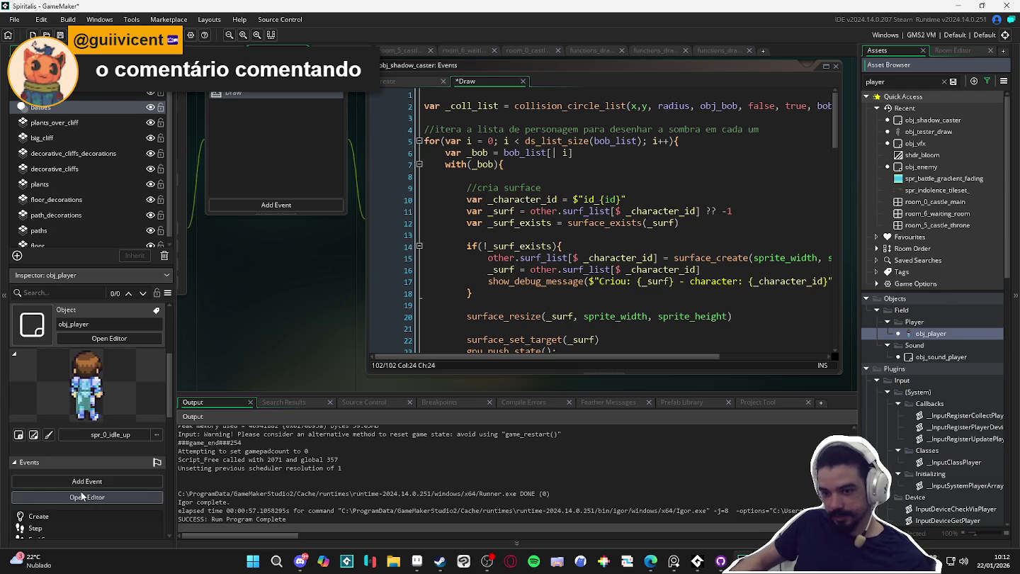
scroll(91, 480, "down", 3)
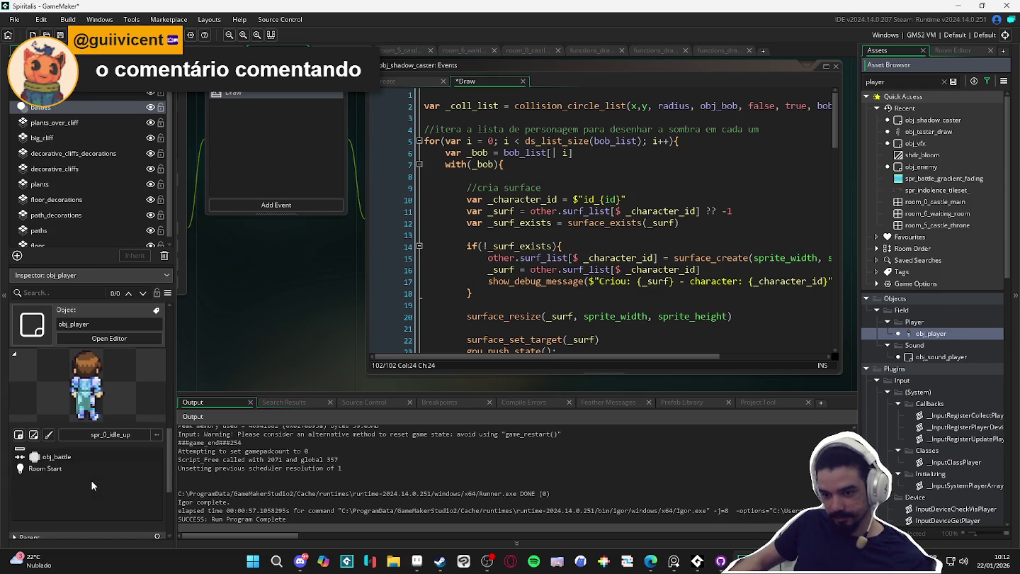
scroll(83, 496, "up", 3)
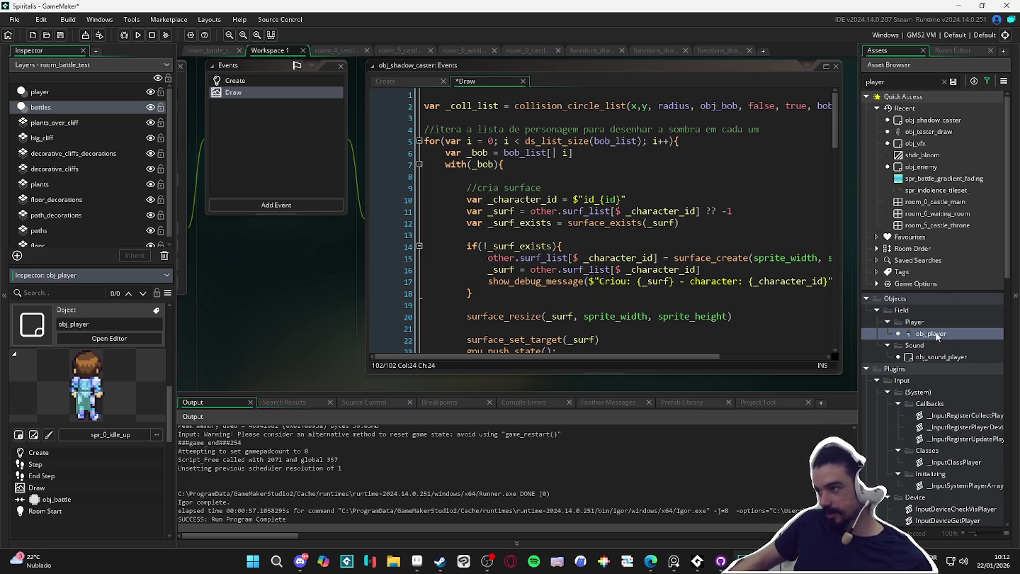
scroll(938, 322, "down", 15)
scroll(940, 304, "up", 10)
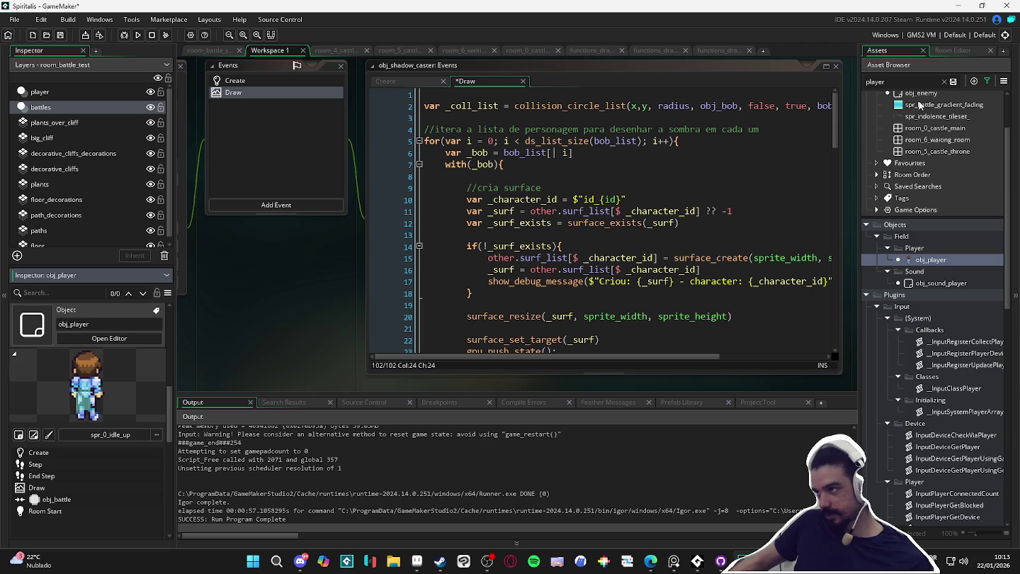
- Search for 'battler' and open obj_battle_battler's Draw code to review its drawing branches
double_click(896, 82)
type("folo")
key("BackSpace")
key("BackSpace")
key("BackSpace")
type("battle")
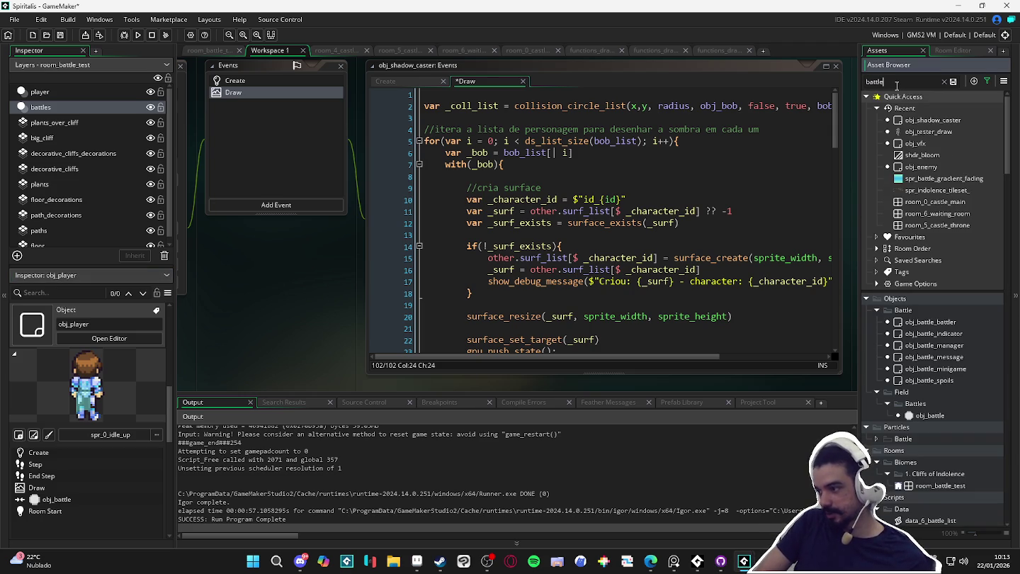
type("r")
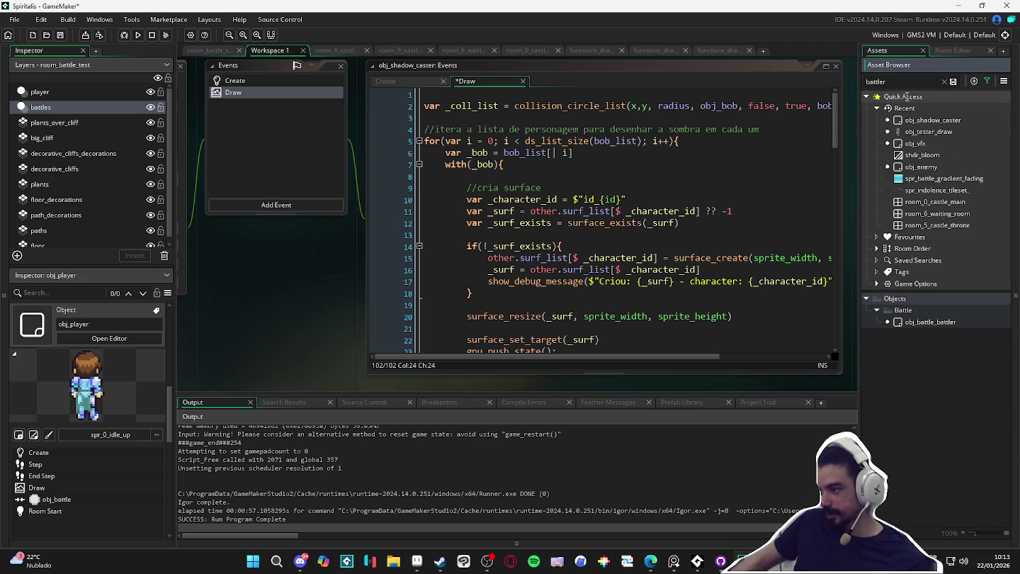
left_click(941, 322)
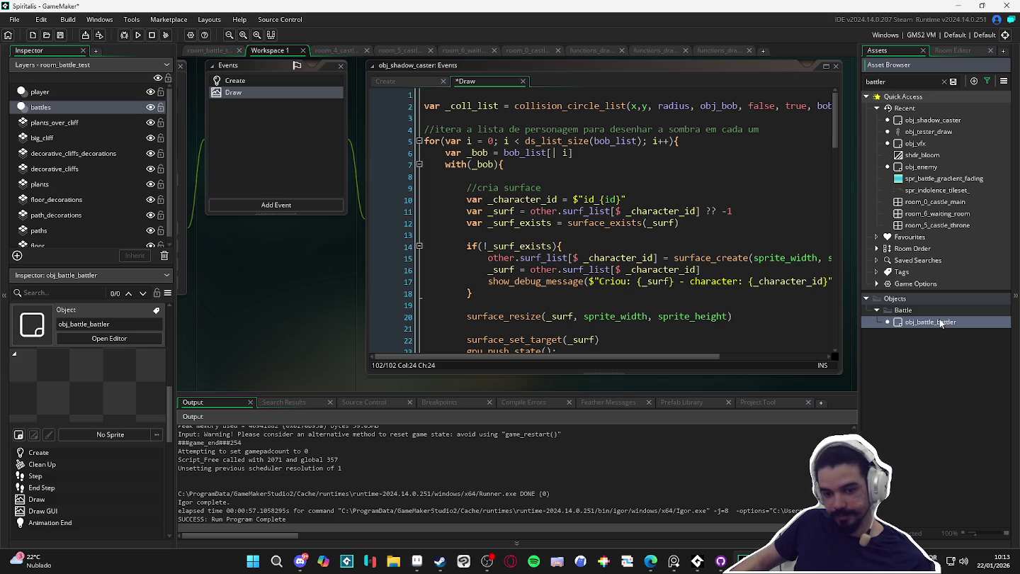
double_click(941, 323)
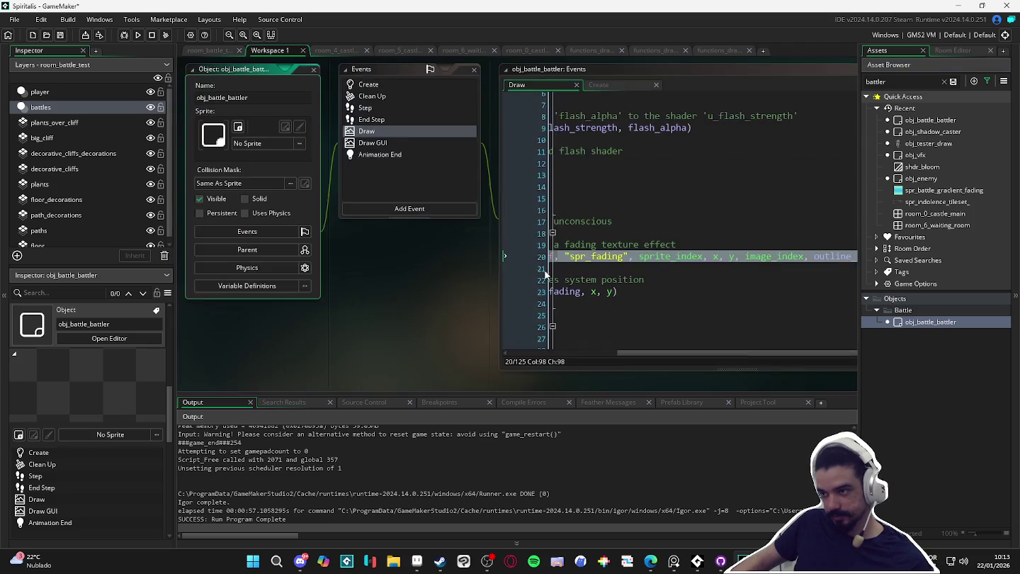
left_click(585, 349)
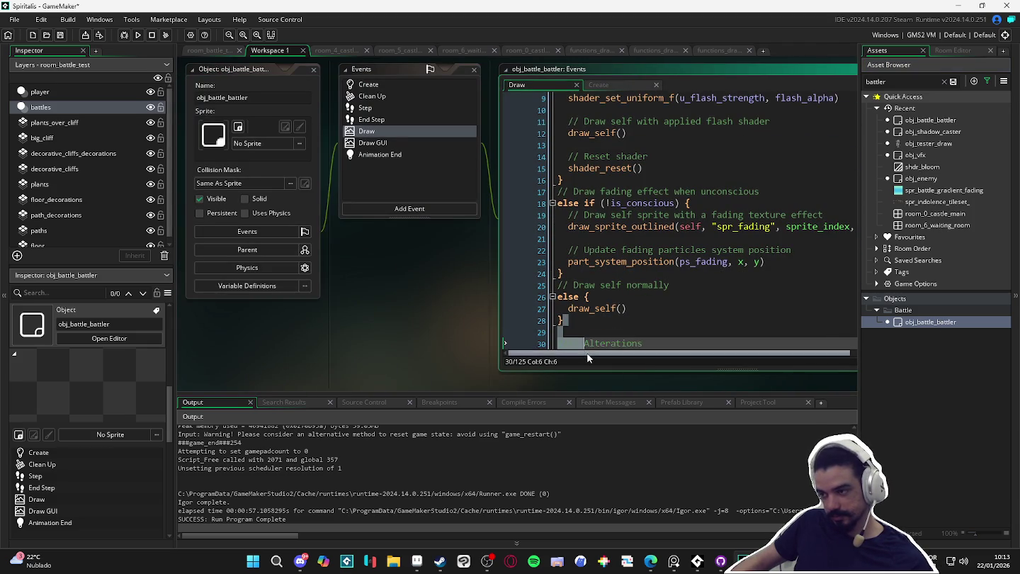
left_click(579, 331)
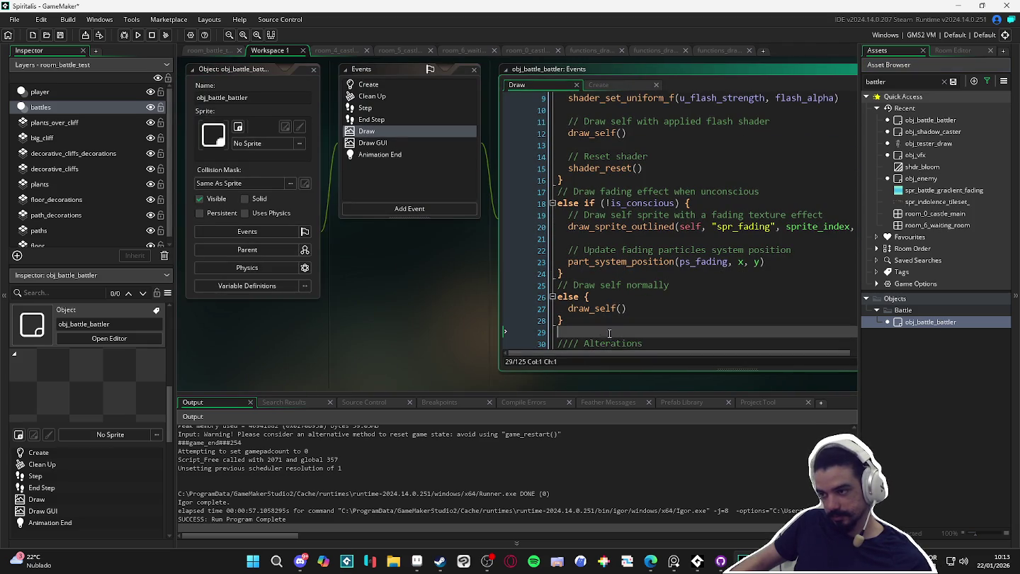
left_click(691, 298)
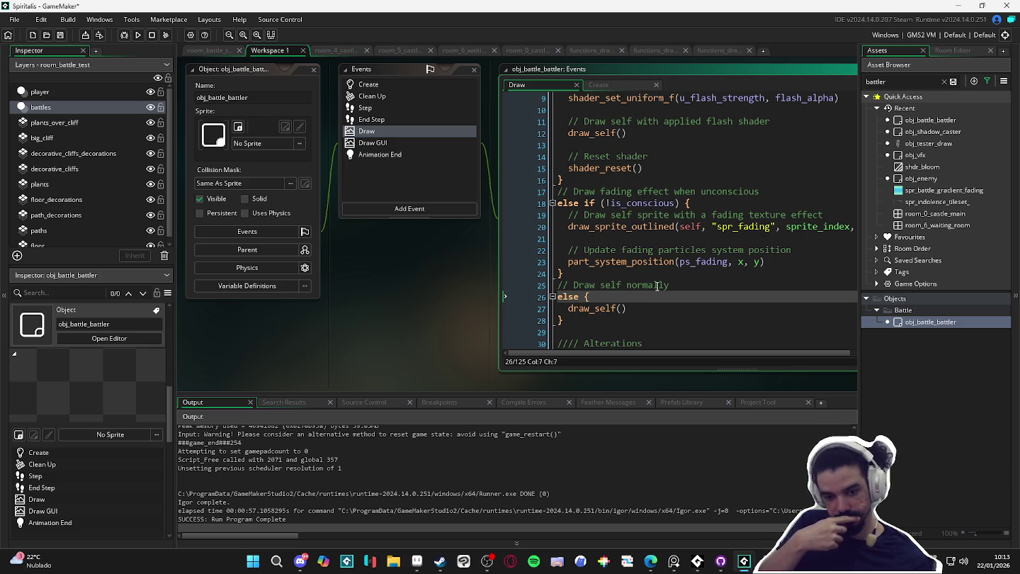
- Find obj_follower with an 'obj_foll' search, then reopen obj_shadow_caster from Recent
left_click(896, 80)
type("obj_foll")
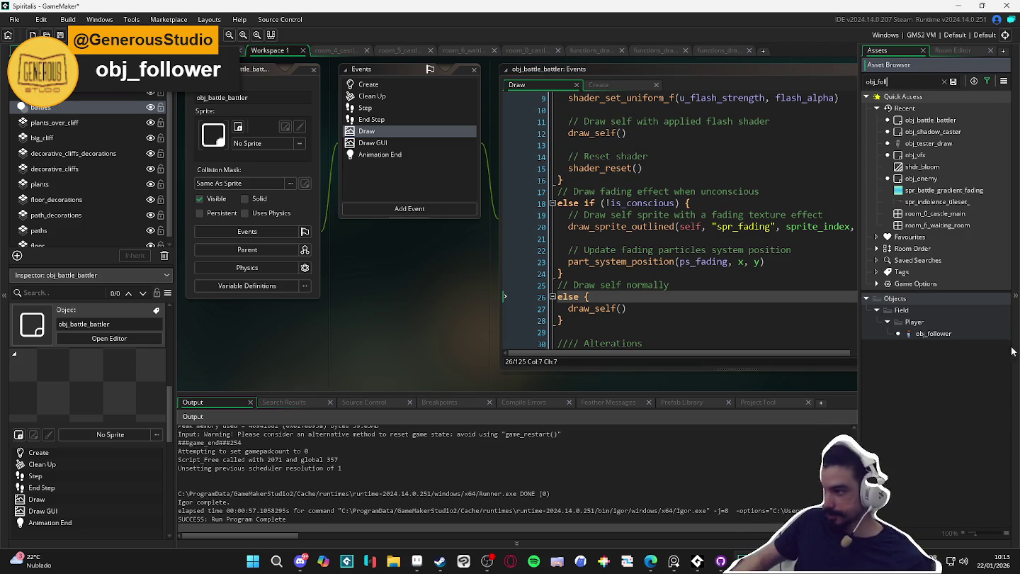
left_click(934, 335)
left_click(934, 335)
left_click(756, 72)
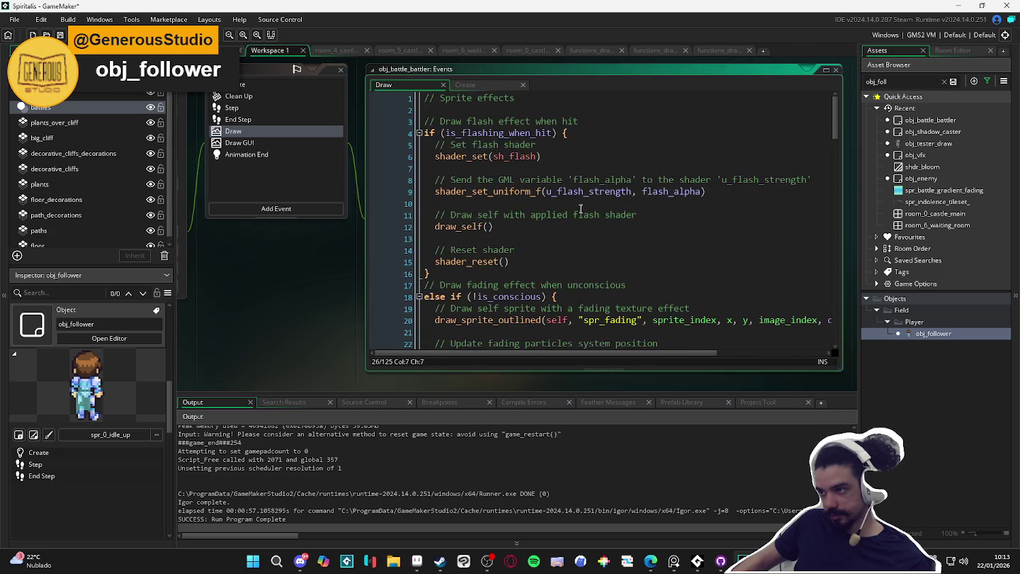
left_click(505, 214)
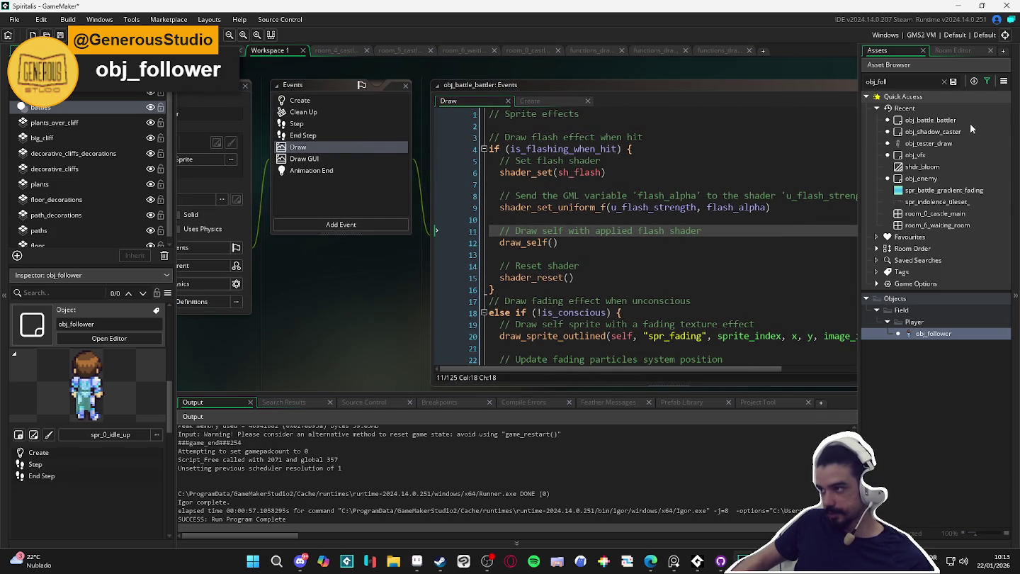
double_click(970, 129)
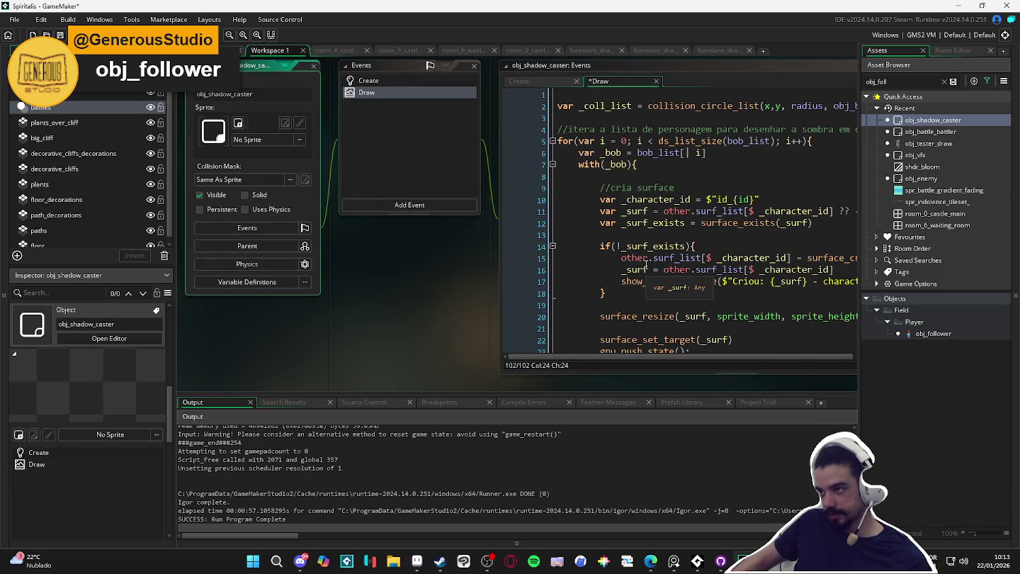
- Swap obj_bob for obj_follower in the Draw code's collision_circle_list call, then view the Create event
left_click_drag(435, 323, 234, 351)
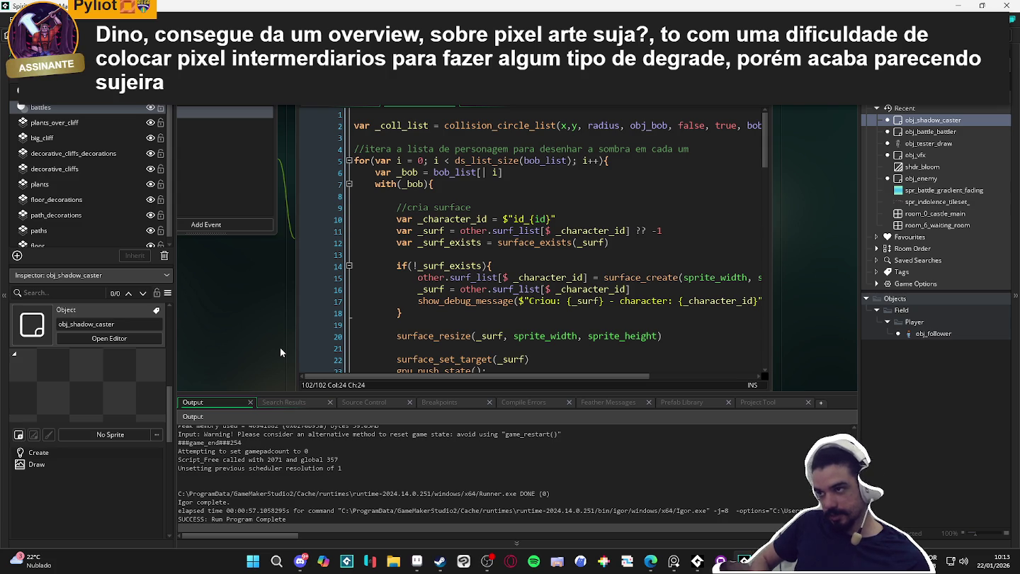
double_click(648, 124)
type("obj_follower")
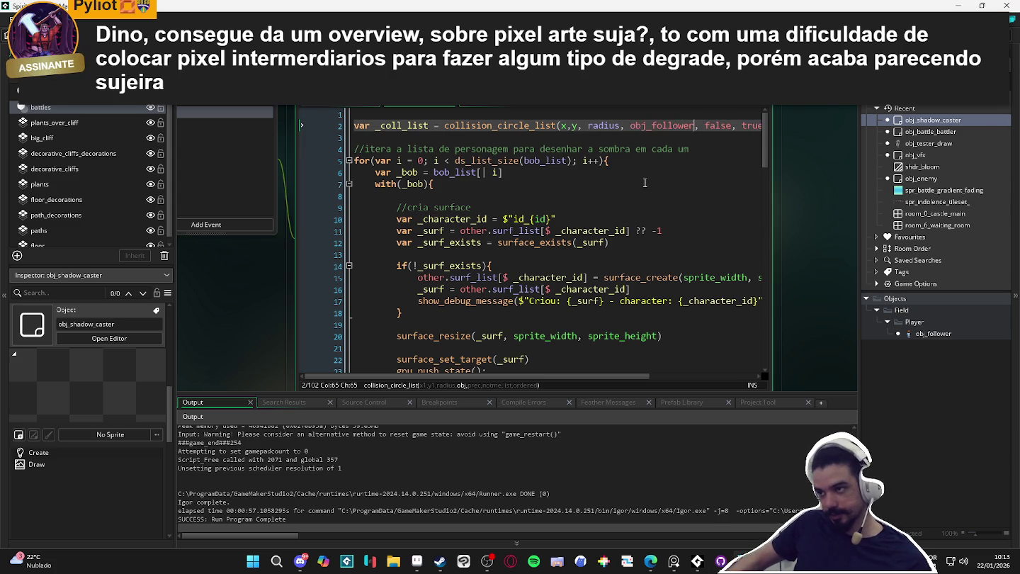
mouse_move(614, 383)
left_mouse_down()
mouse_move(745, 386)
mouse_move(540, 383)
left_mouse_up()
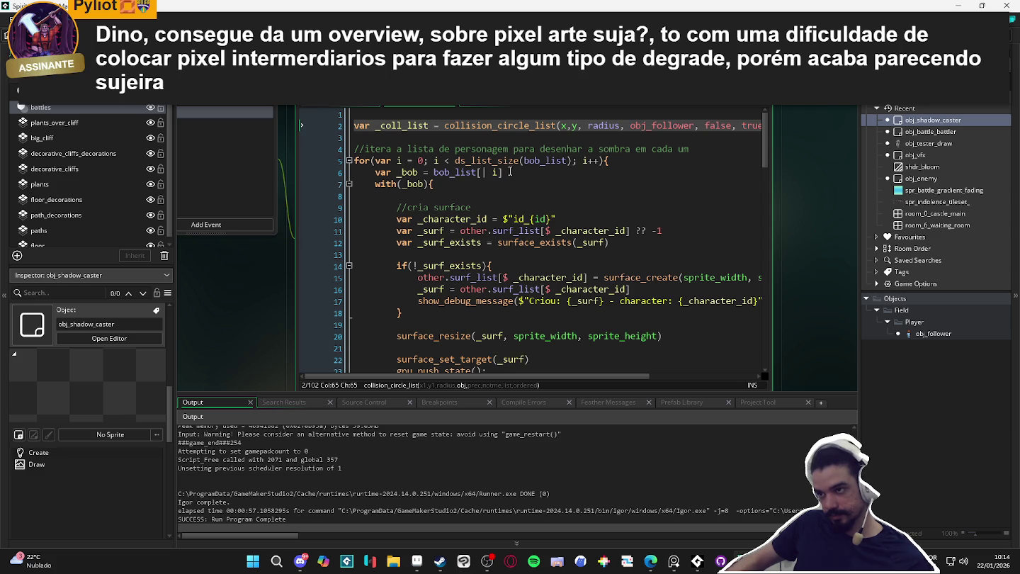
scroll(447, 172, "down", 20)
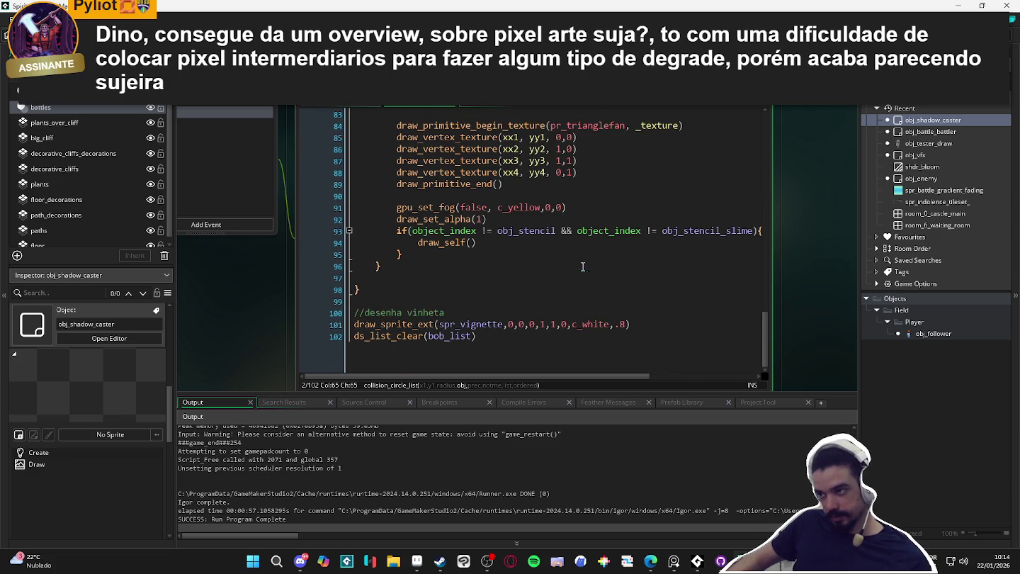
scroll(570, 270, "up", 20)
scroll(591, 259, "up", 6)
mouse_move(227, 323)
left_mouse_down()
mouse_move(567, 308)
mouse_move(453, 329)
left_mouse_up()
left_click(392, 107)
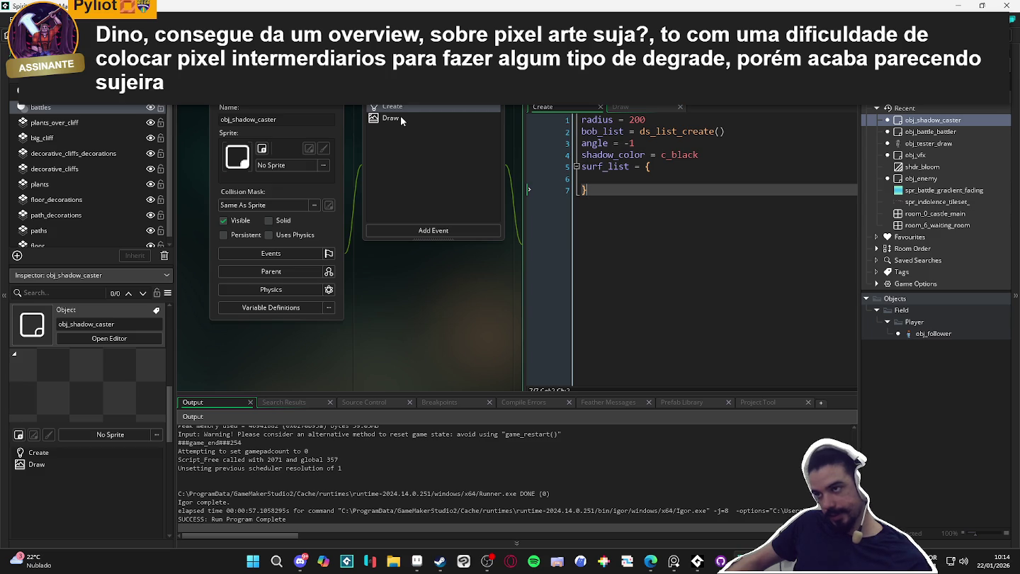
- Place an obj_shadow_caster instance in room_battle_test beside the player, at 340, 148.5
key("ctrl+Tab")
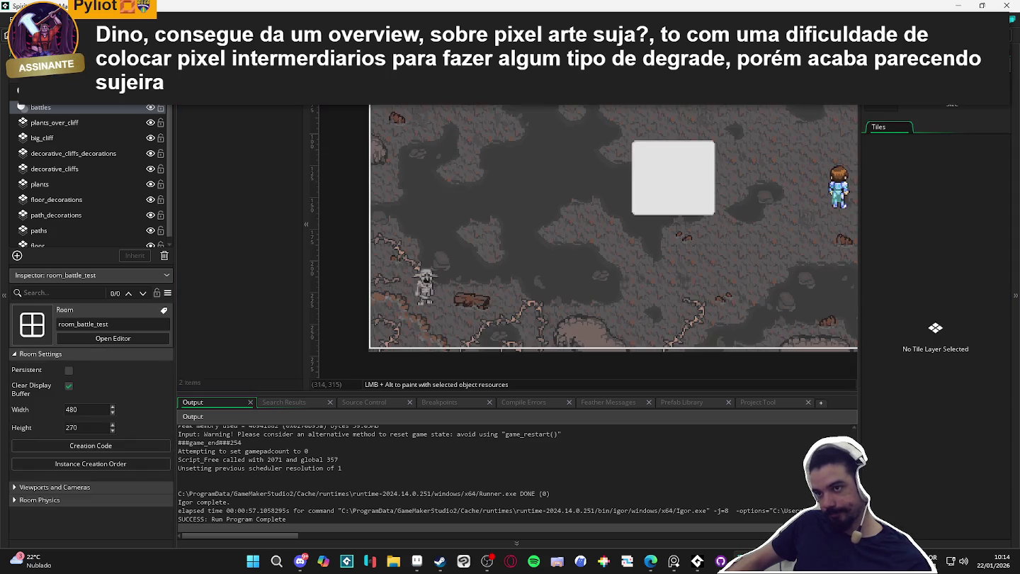
mouse_move(759, 270)
left_mouse_down()
mouse_move(596, 300)
mouse_move(660, 284)
mouse_move(610, 292)
left_mouse_up()
left_click(911, 105)
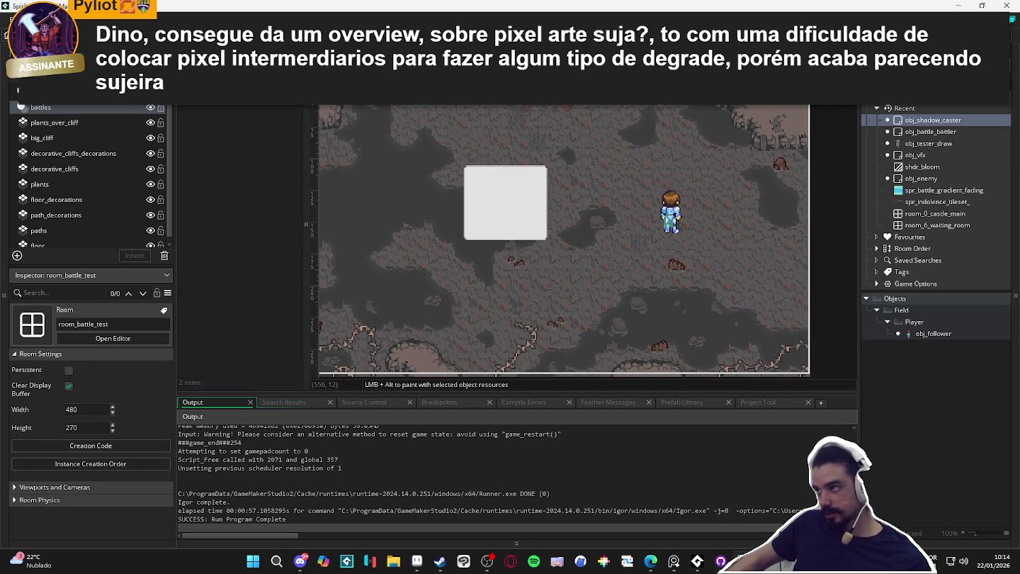
left_click(929, 123)
scroll(35, 134, "down", 1)
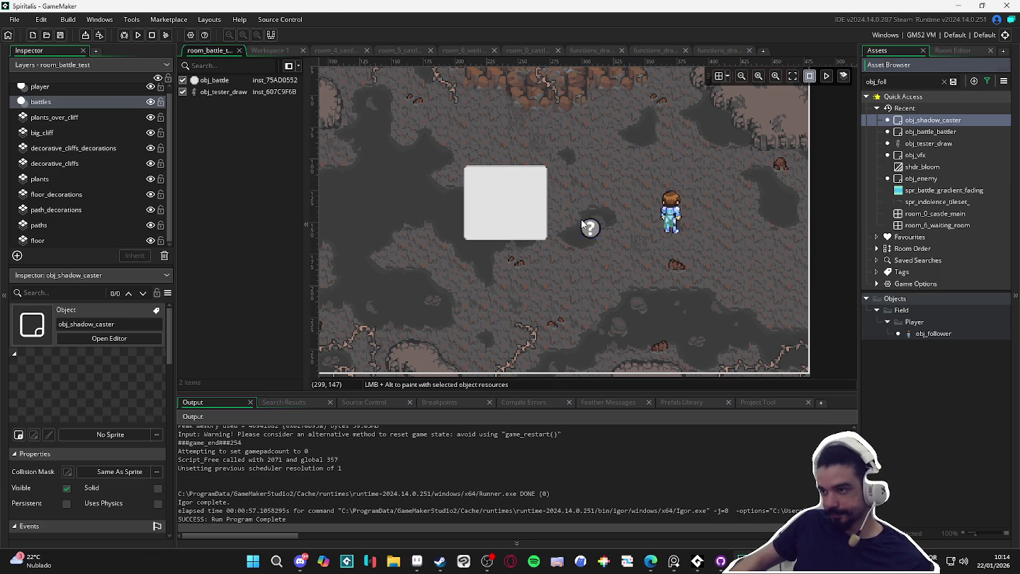
left_click(584, 226)
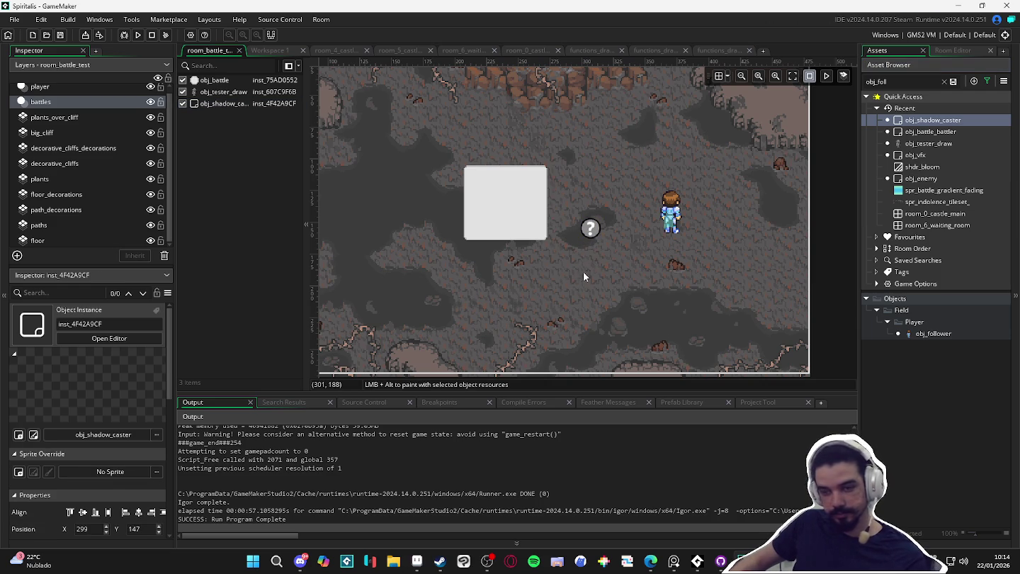
left_click_drag(596, 243, 650, 241)
- Run the game, inspect the undefined spr_white_gradient Code Error, and abort the run
key("F5")
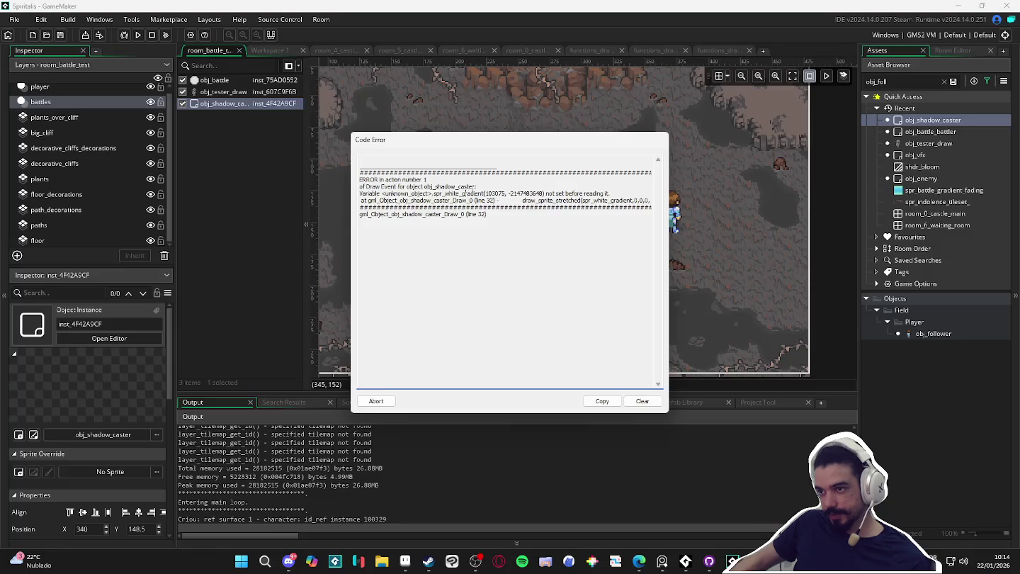
double_click(451, 186)
double_click(471, 193)
double_click(460, 201)
double_click(459, 194)
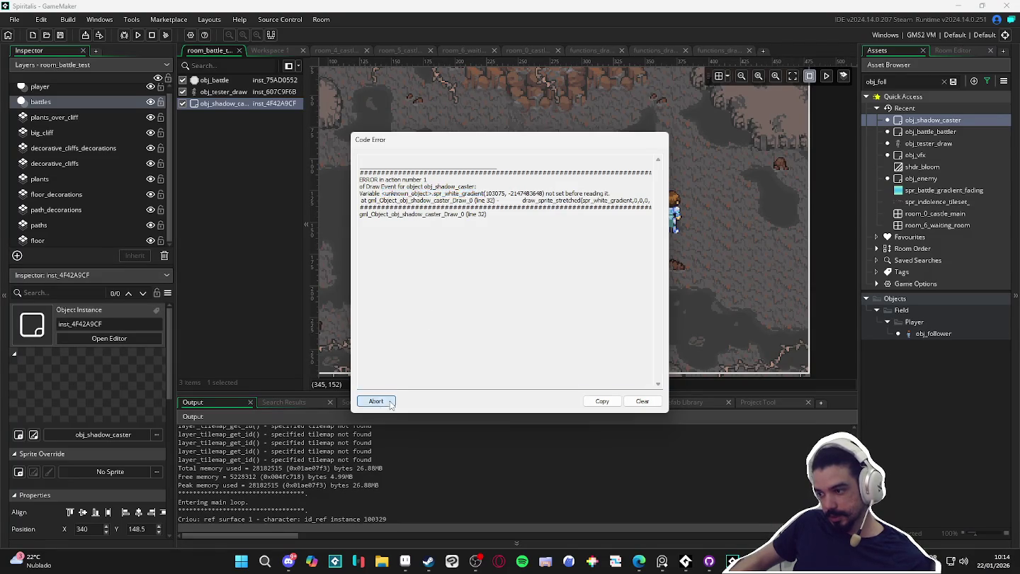
left_click(375, 400)
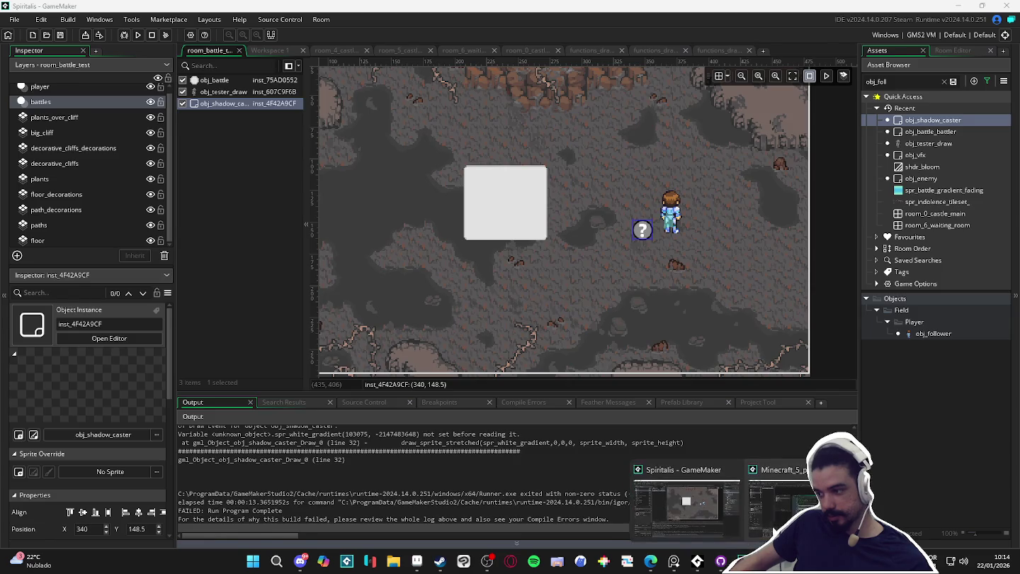
- Open the Minecraft project's 23×35 spr_white_gradient sprite image for reference
left_click(679, 507)
type("spr_vi")
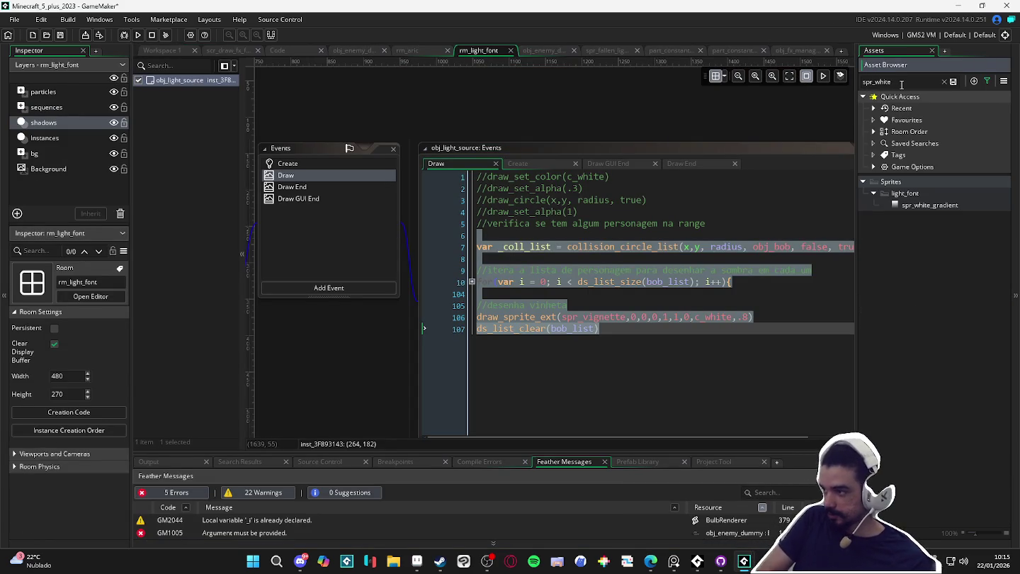
double_click(947, 203)
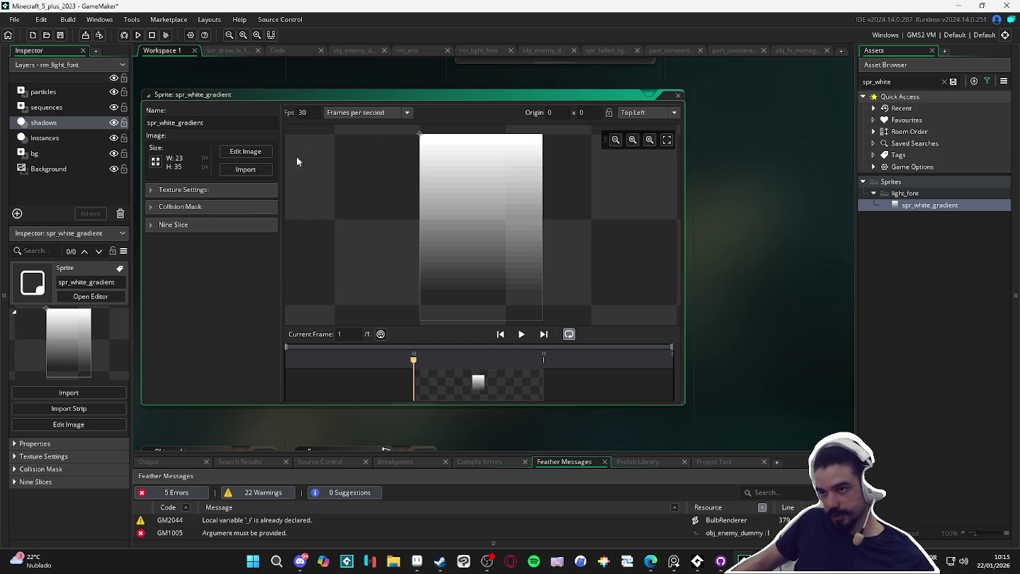
left_click(245, 150)
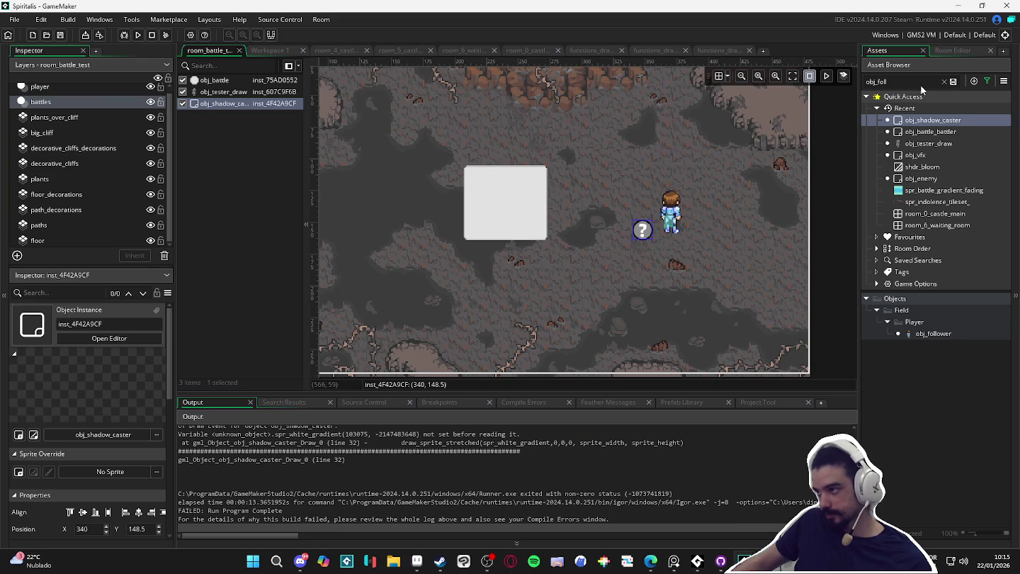
- Search assets for 'grad' and add a 'shadow' group under Sprites › Battle › User Interface
key("ctrl+a")
type("grad")
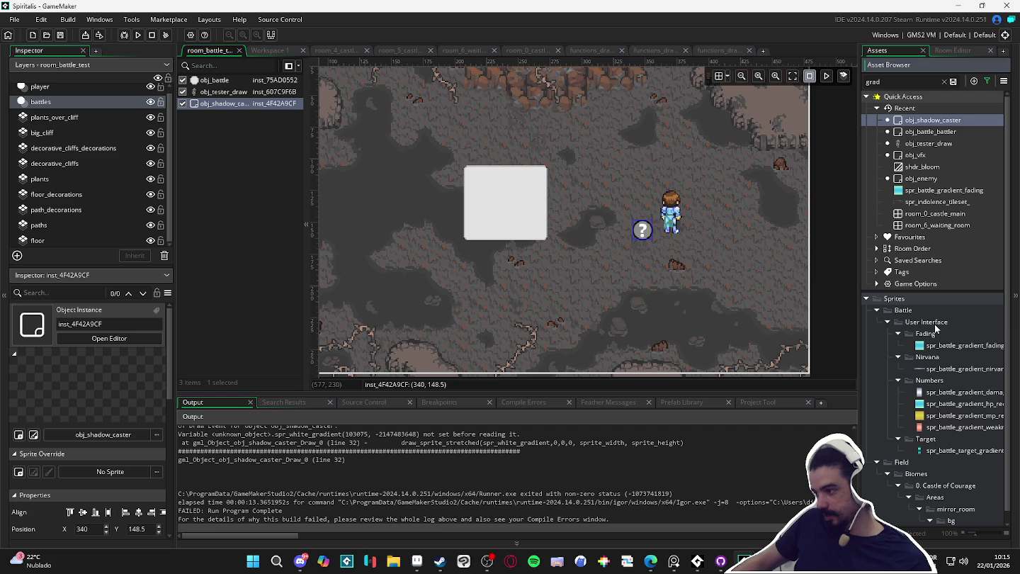
left_click(935, 326)
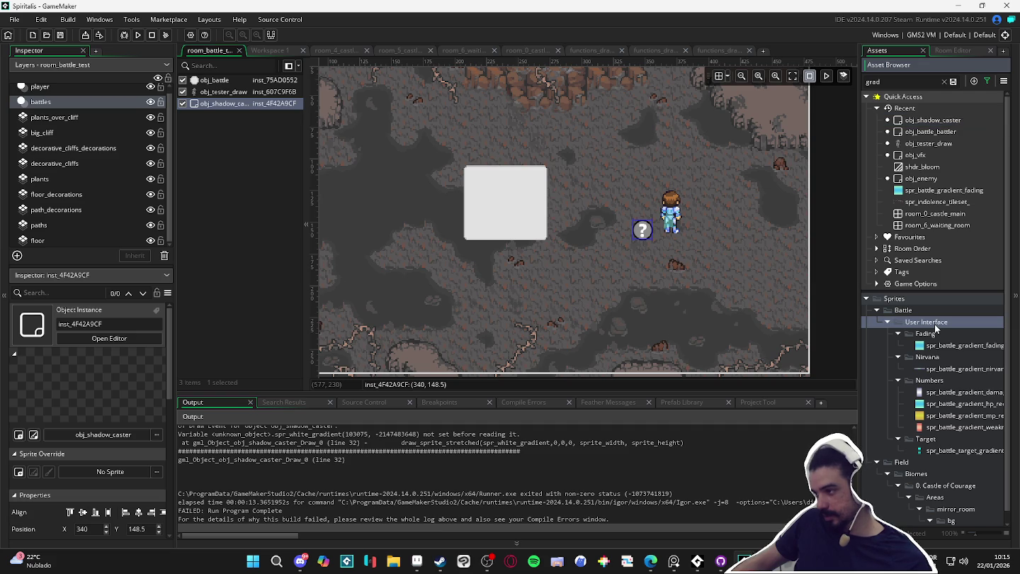
right_click(933, 332)
left_click(871, 419)
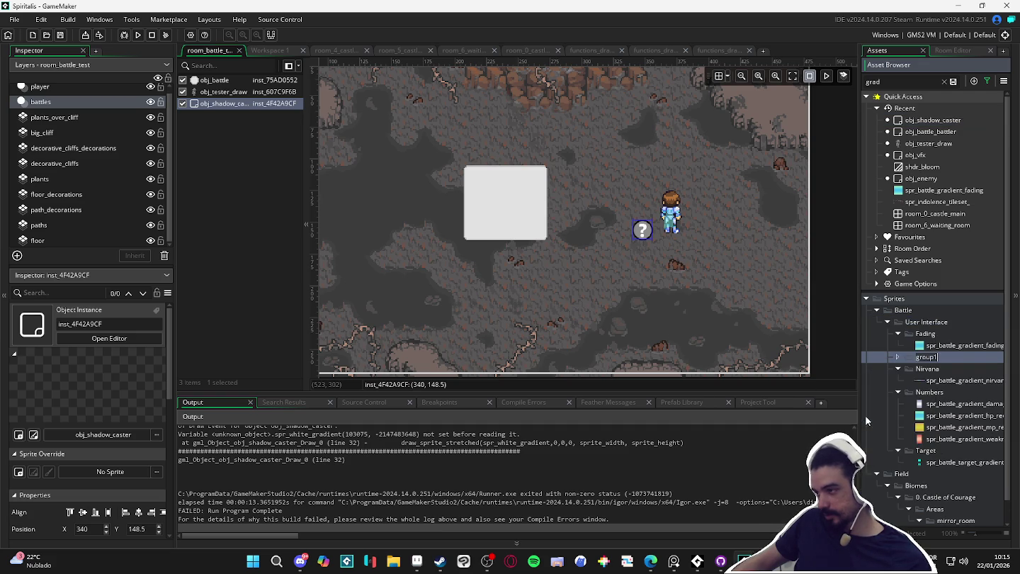
type("shadow")
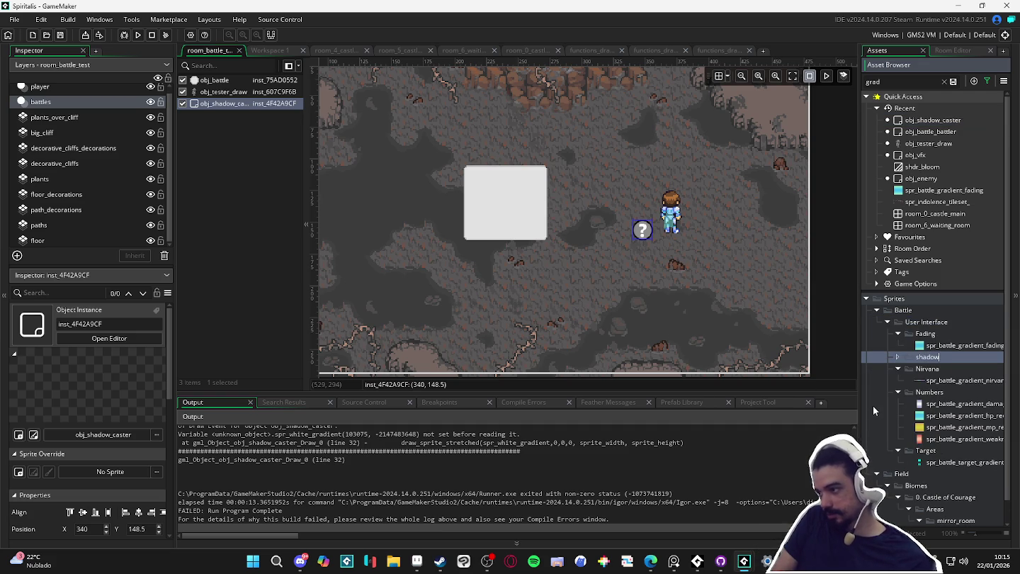
key("BackSpace")
key("BackSpace")
key("BackSpace")
type("f")
key("BackSpace")
type("shadow")
key("Return")
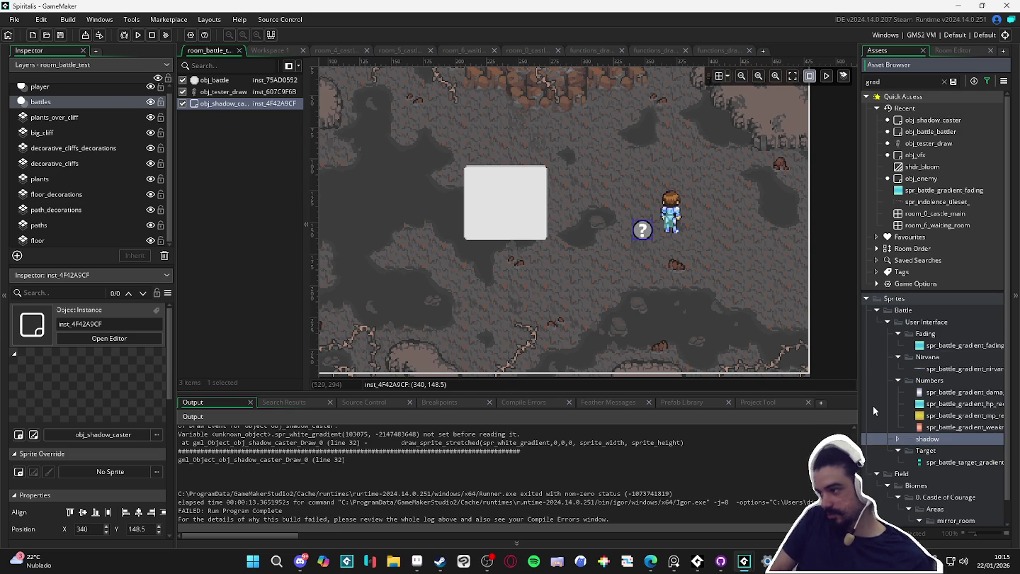
right_click(916, 438)
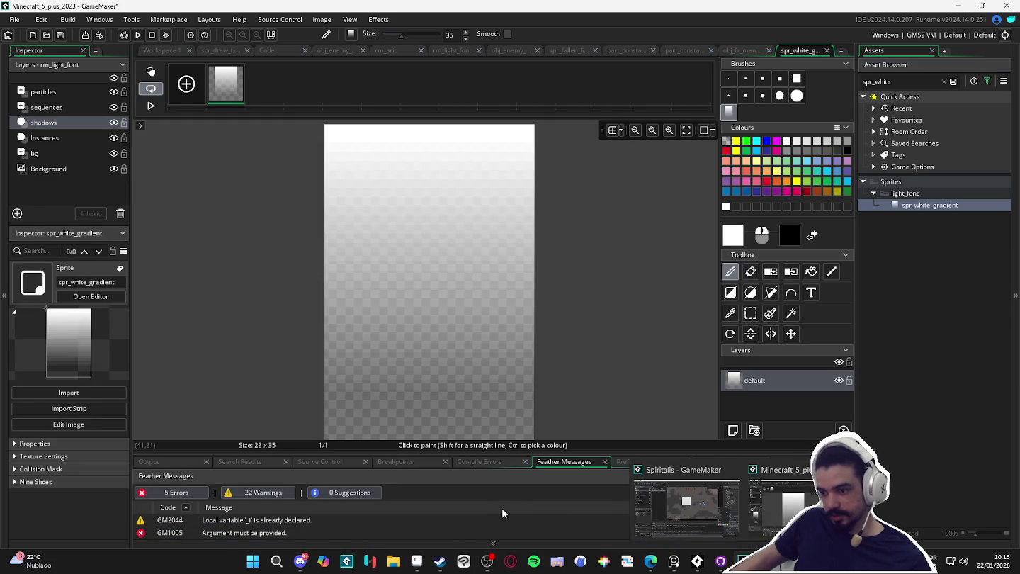
double_click(940, 206)
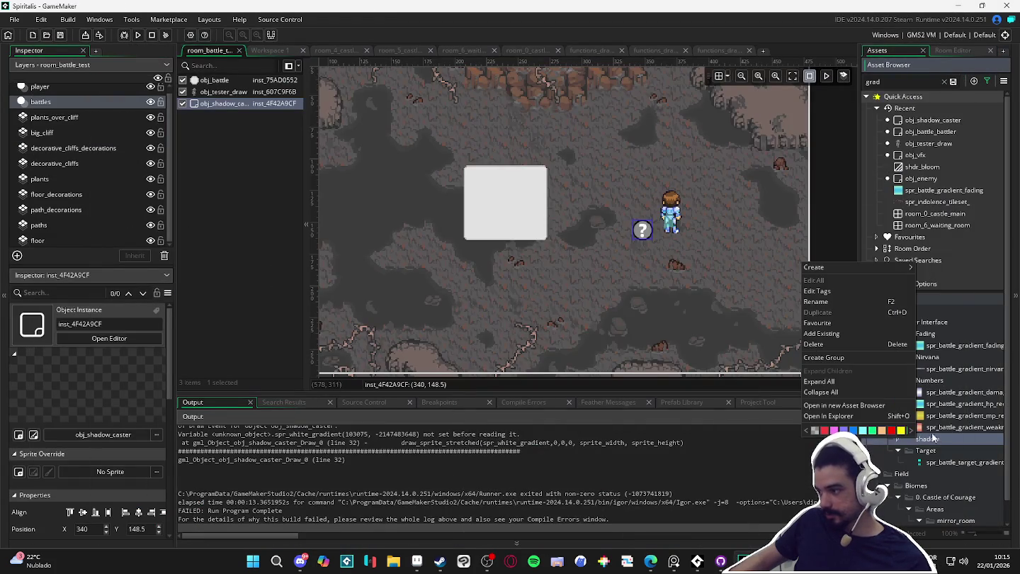
- Create a new sprite named spr_white_gradient in the shadow folder
left_click(933, 439)
key("alt+s")
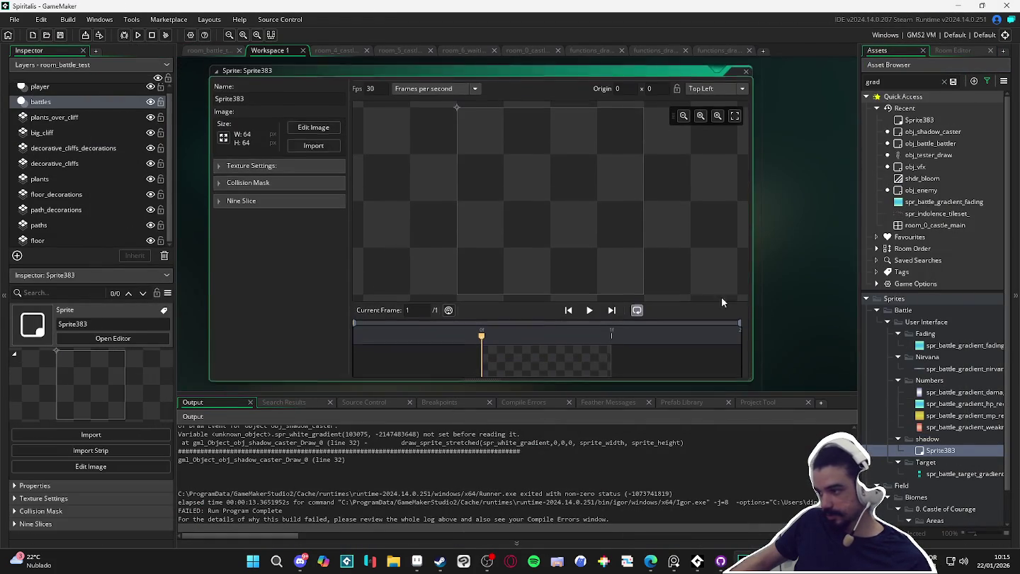
type("spr_white")
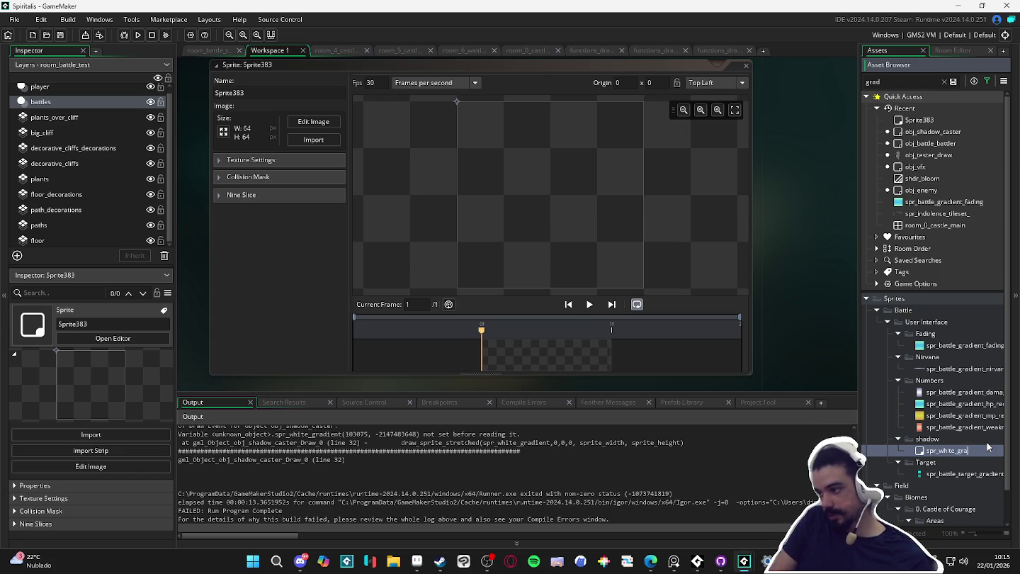
- Resize the sprite to 23×35, paste in the white gradient, and run the game
left_click(314, 121)
key("ctrl+Tab")
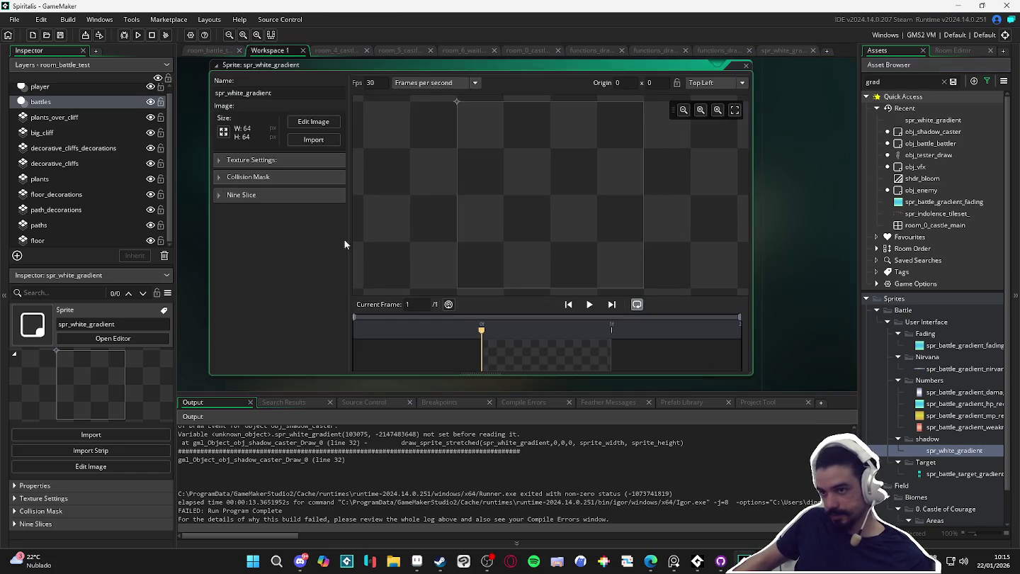
left_click(224, 131)
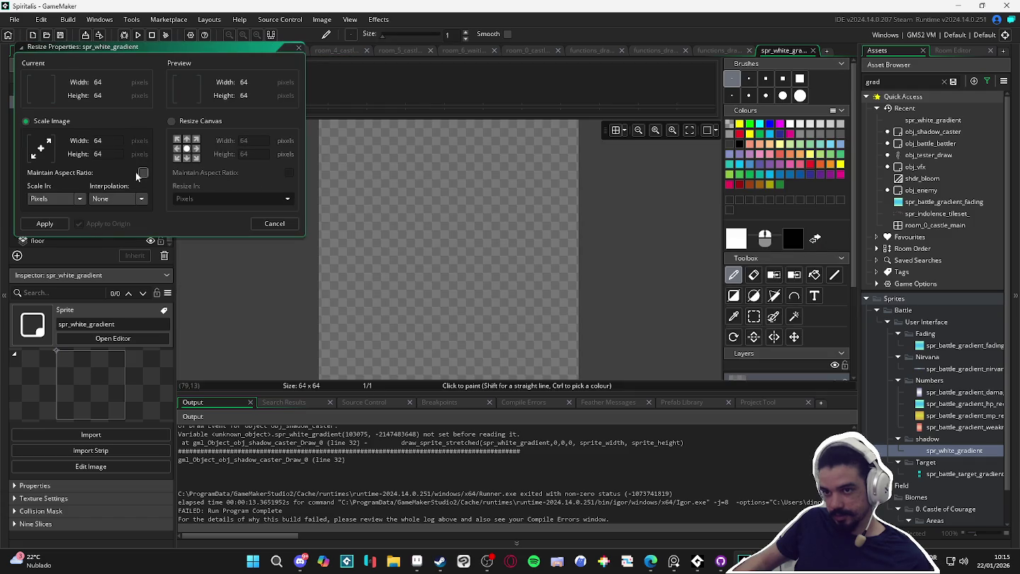
type("3")
key("Tab")
type("35")
key("Return")
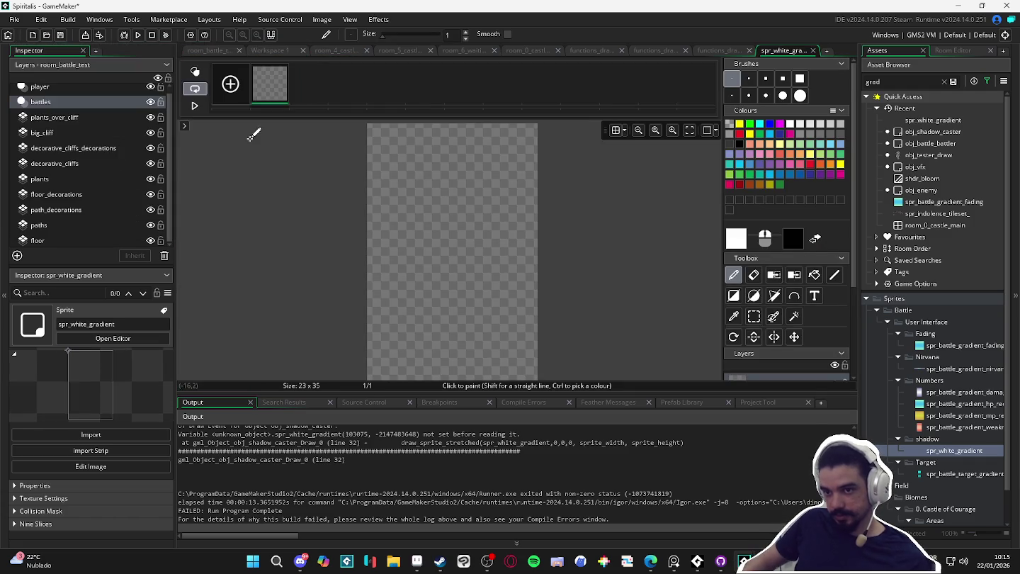
key("ctrl+v")
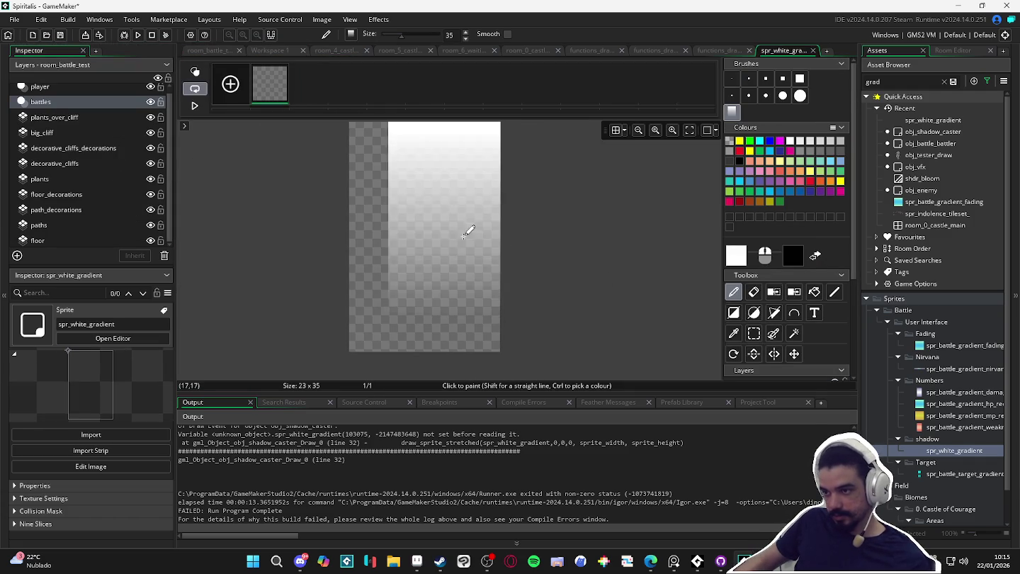
left_click(488, 285)
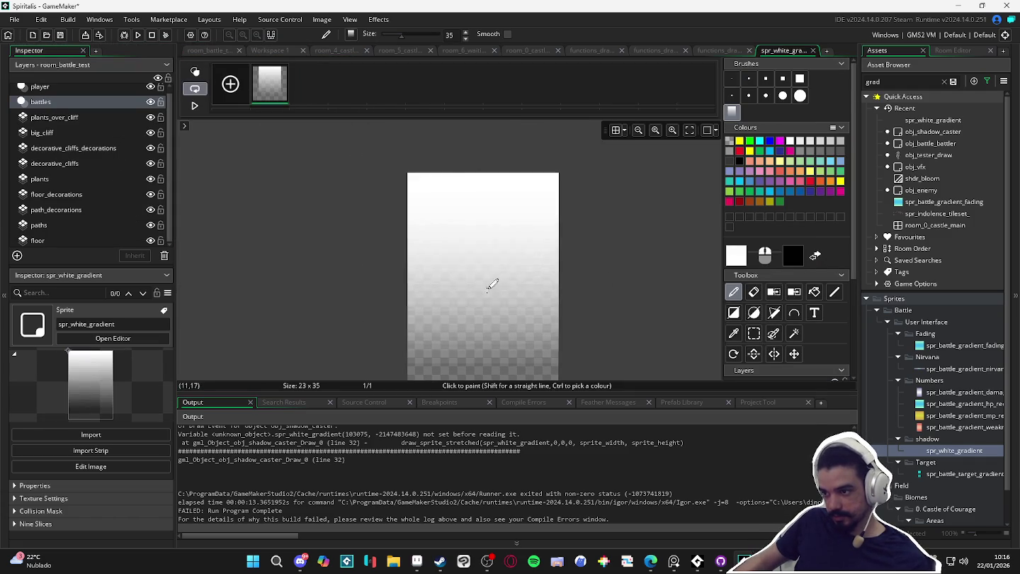
left_click(936, 451)
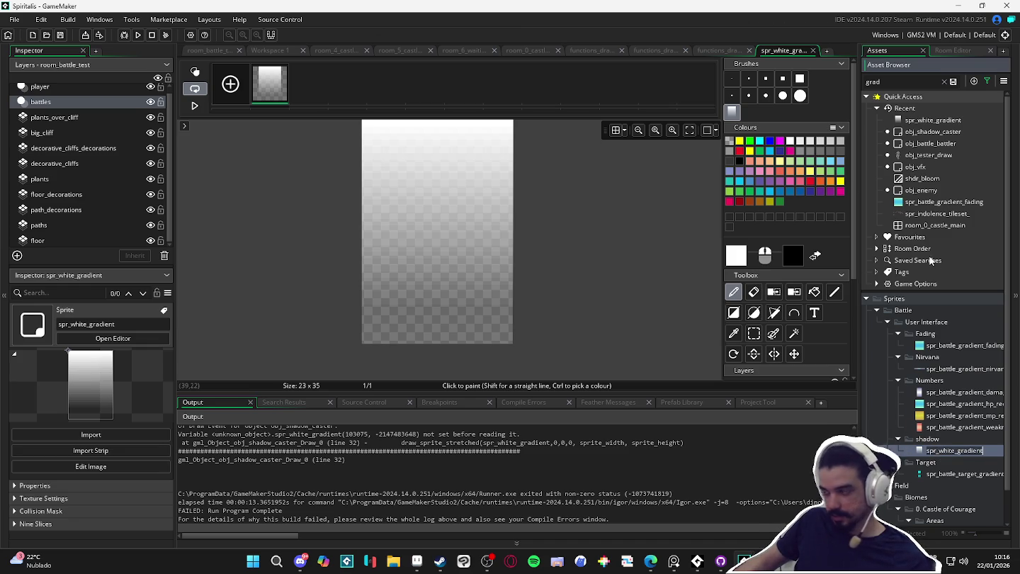
key("F5")
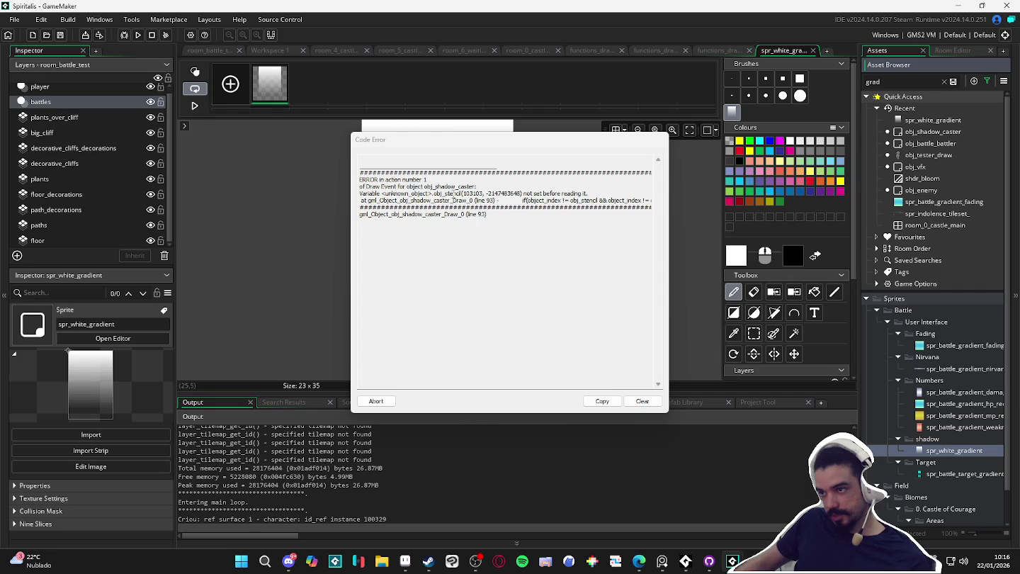
- Select the unknown obj_stencil reference in the code error and abort the run
double_click(455, 193)
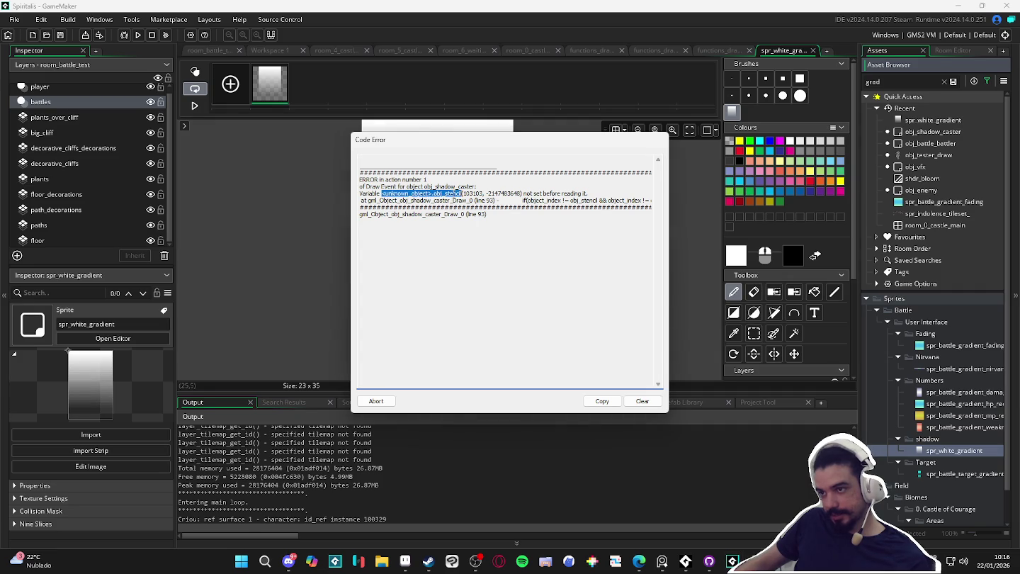
double_click(439, 191)
double_click(439, 192)
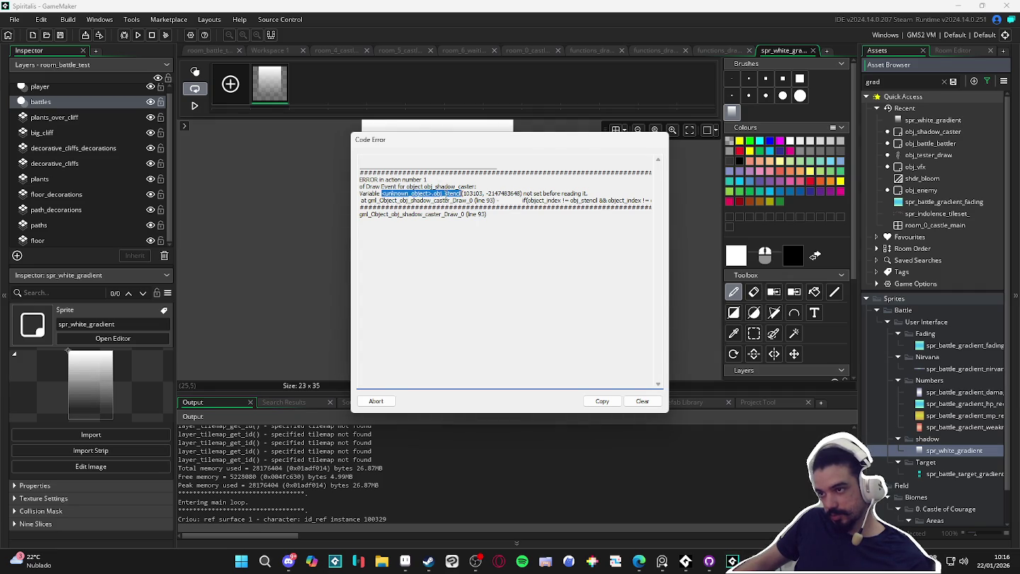
left_click(387, 403)
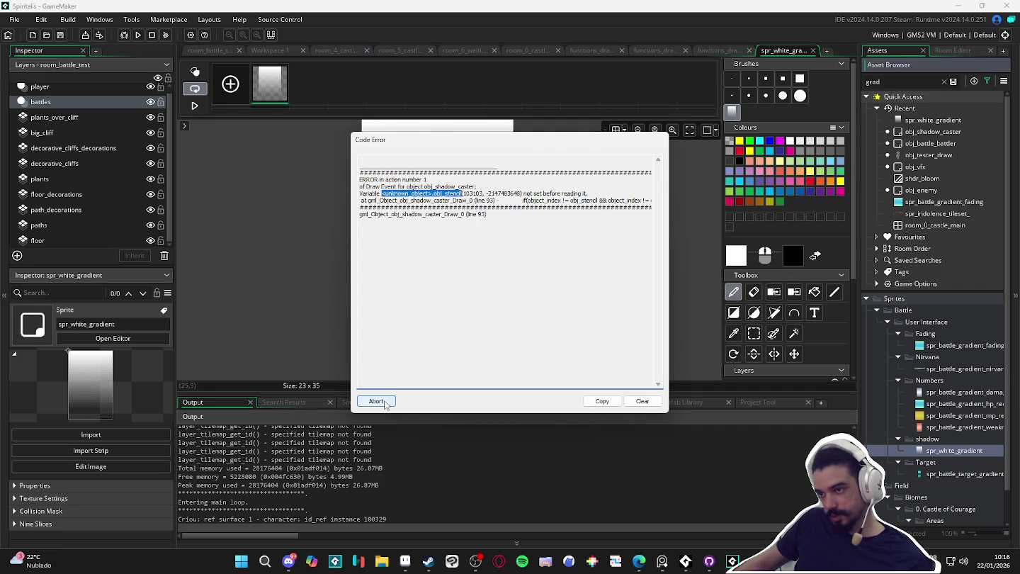
- In the Minecraft project, find obj_stencil and view its Draw code check near line 98
mouse_move(732, 561)
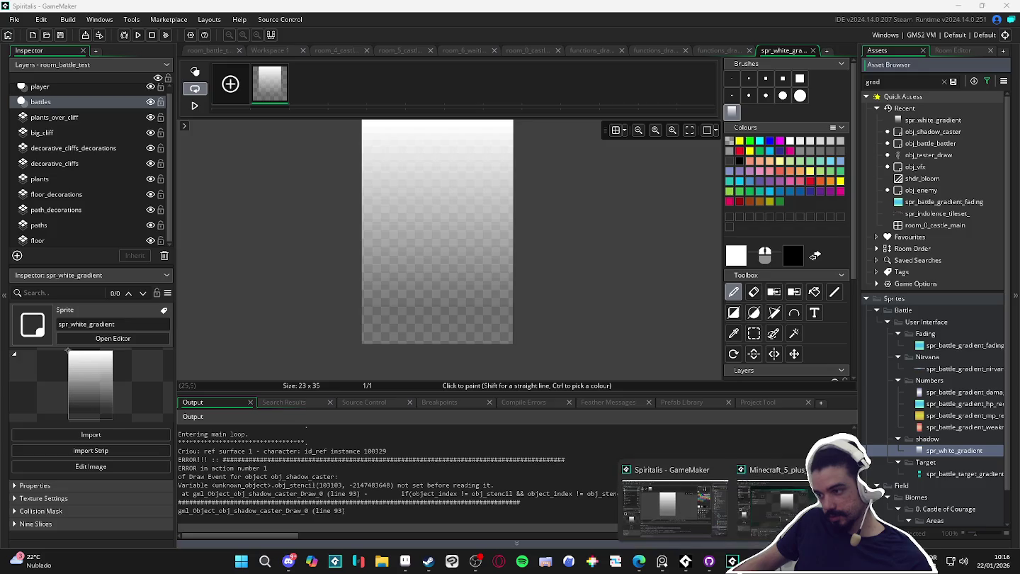
left_click(672, 506)
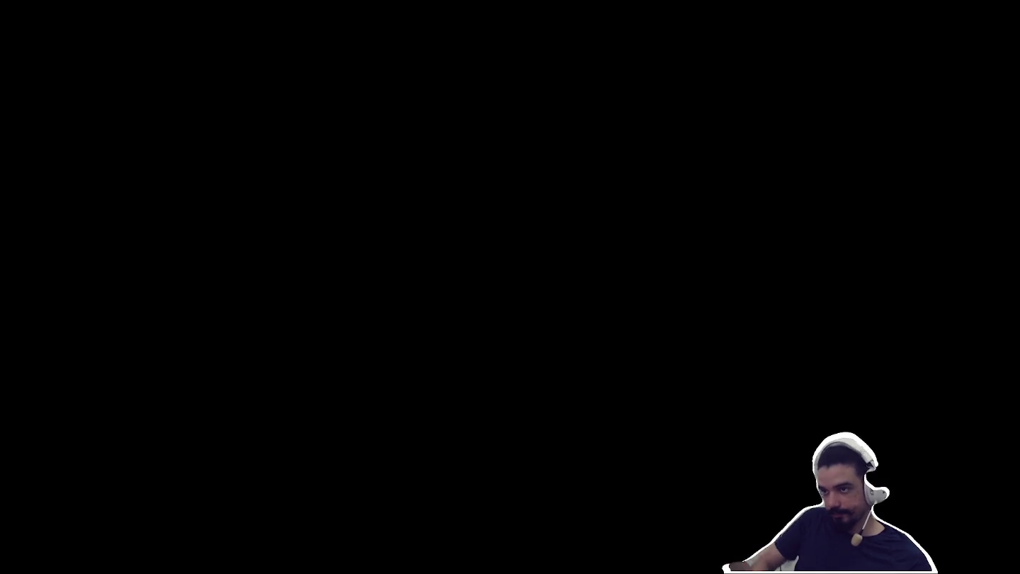
key("Return")
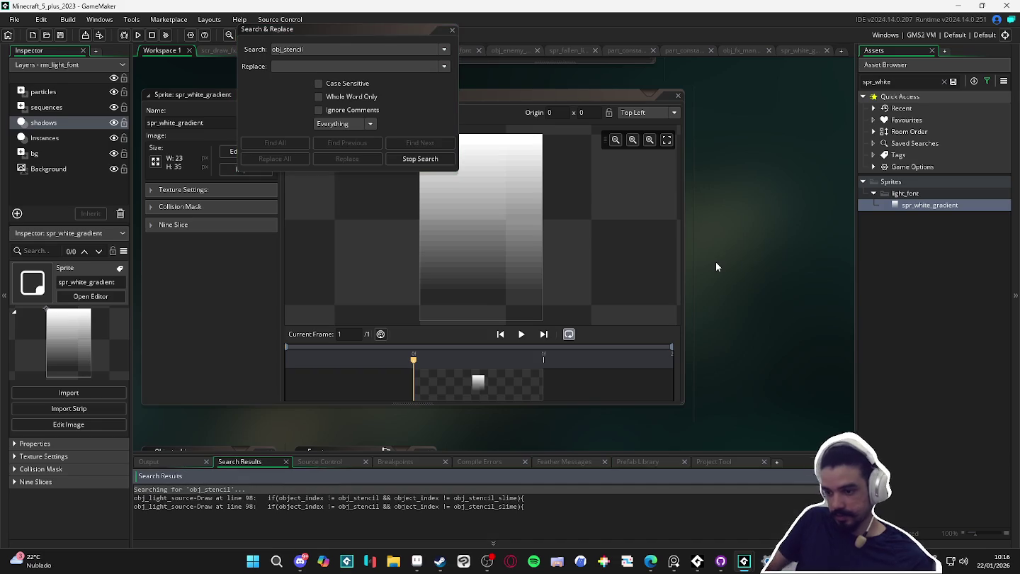
double_click(519, 498)
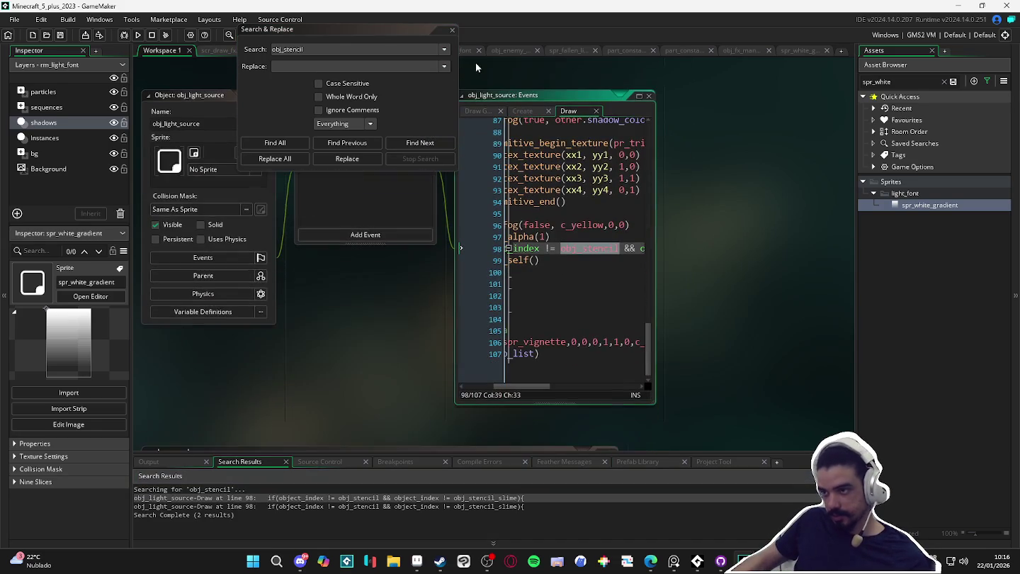
left_click(451, 29)
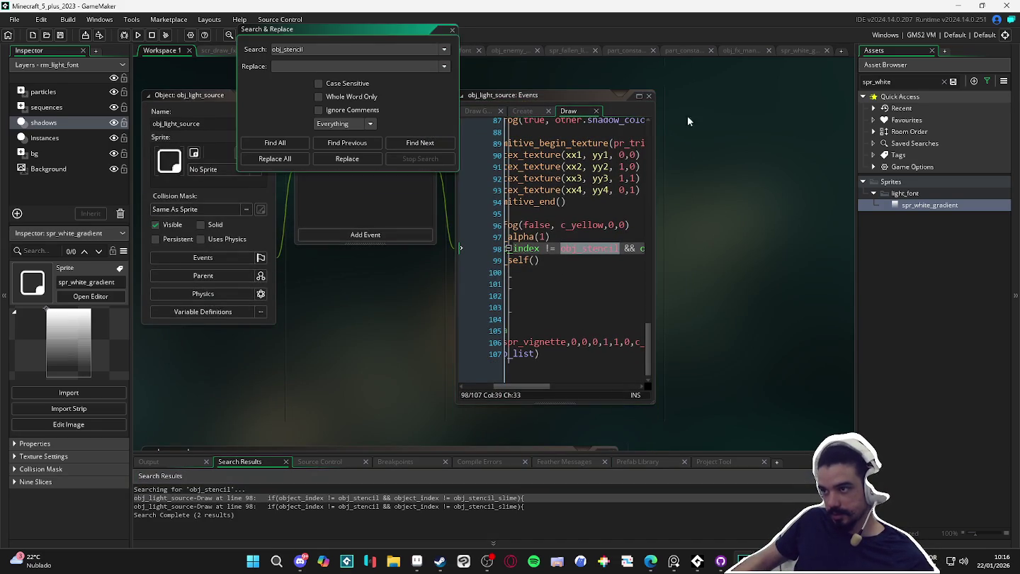
left_click(639, 97)
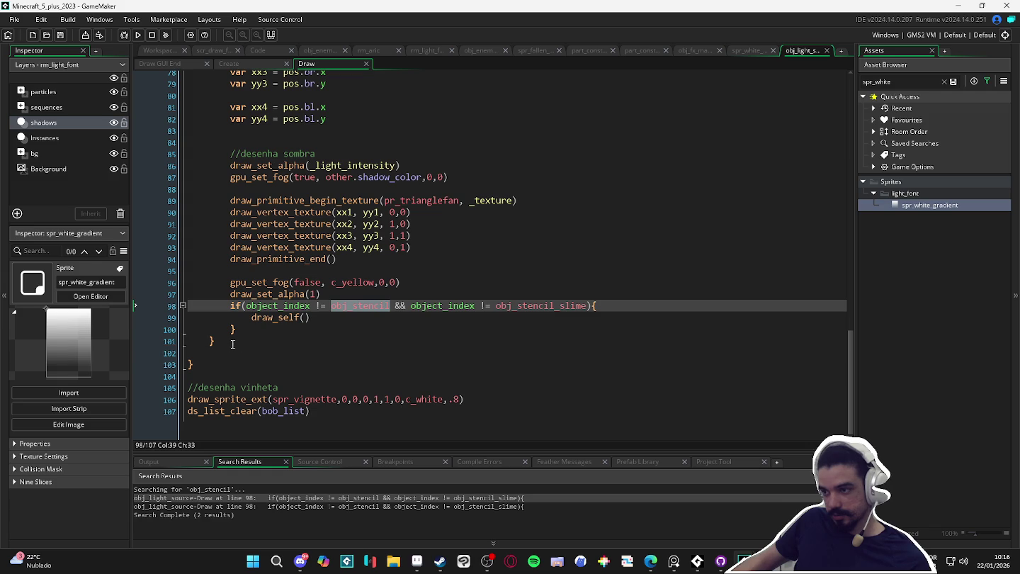
left_click_drag(226, 332, 188, 295)
left_click(156, 295)
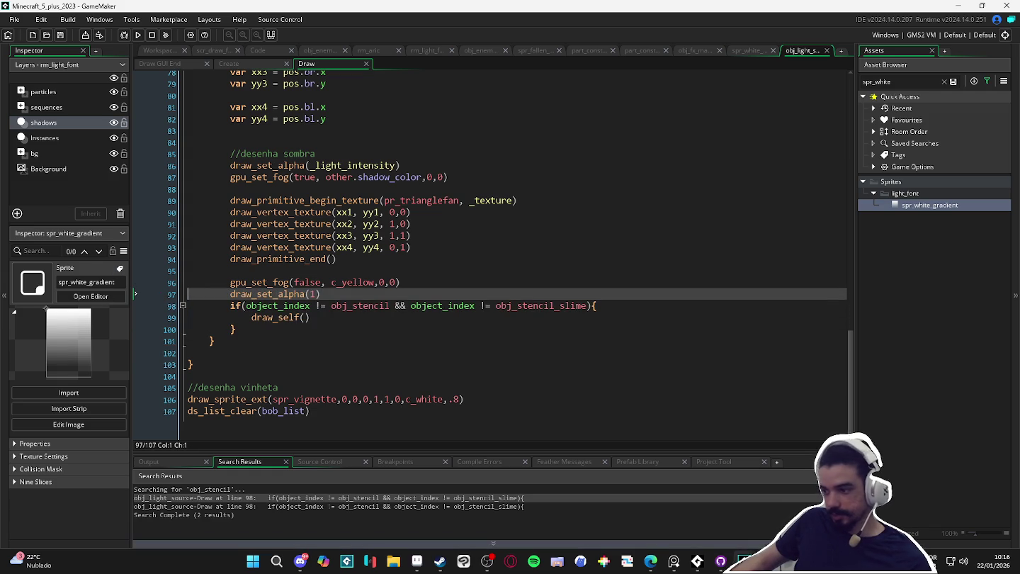
left_click(680, 504)
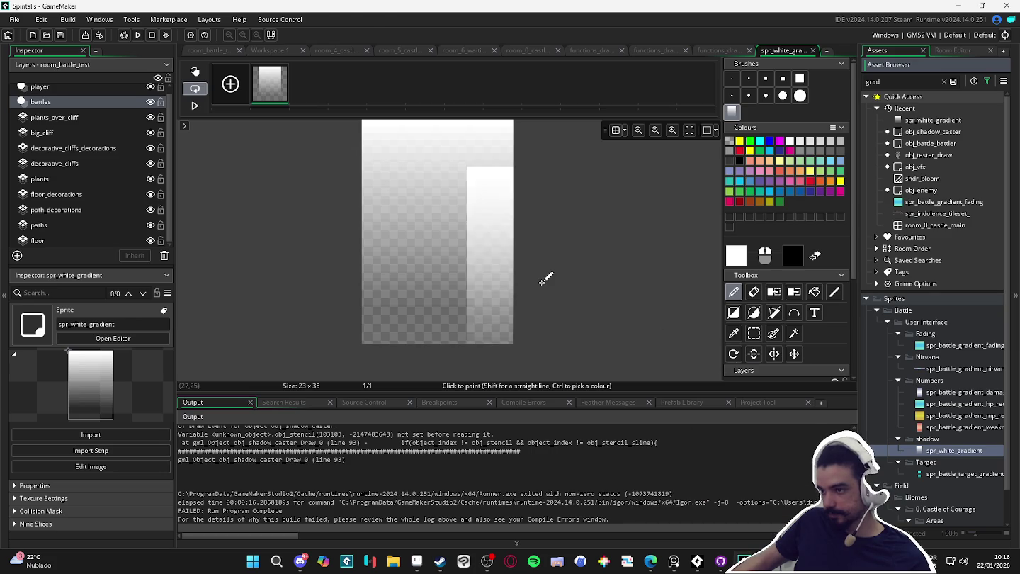
- Comment out the obj_stencil block on lines 93–95 of obj_shadow_caster's Draw code and run
key("ctrl+f")
type("obj_stencil")
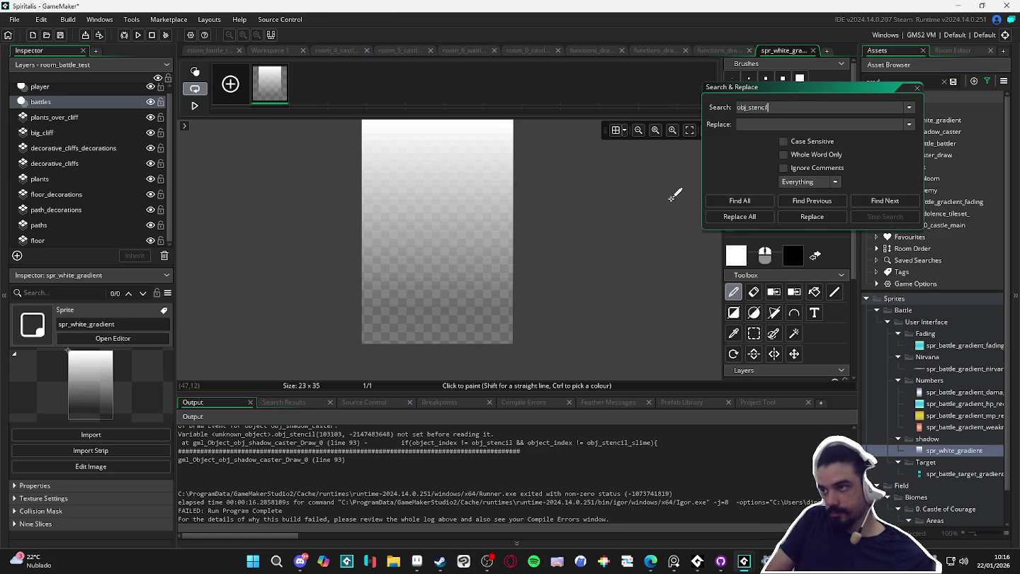
key("Return")
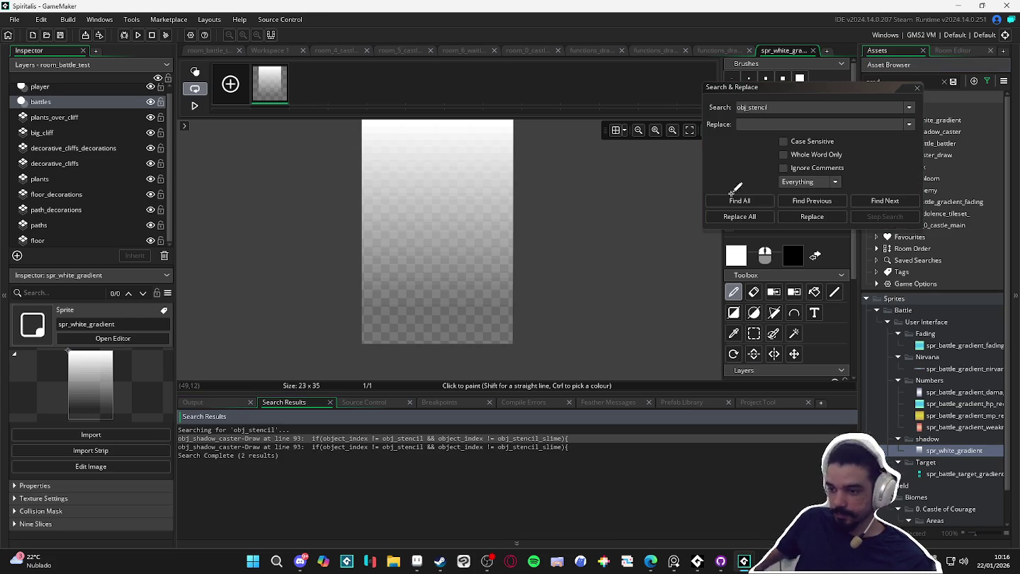
double_click(530, 437)
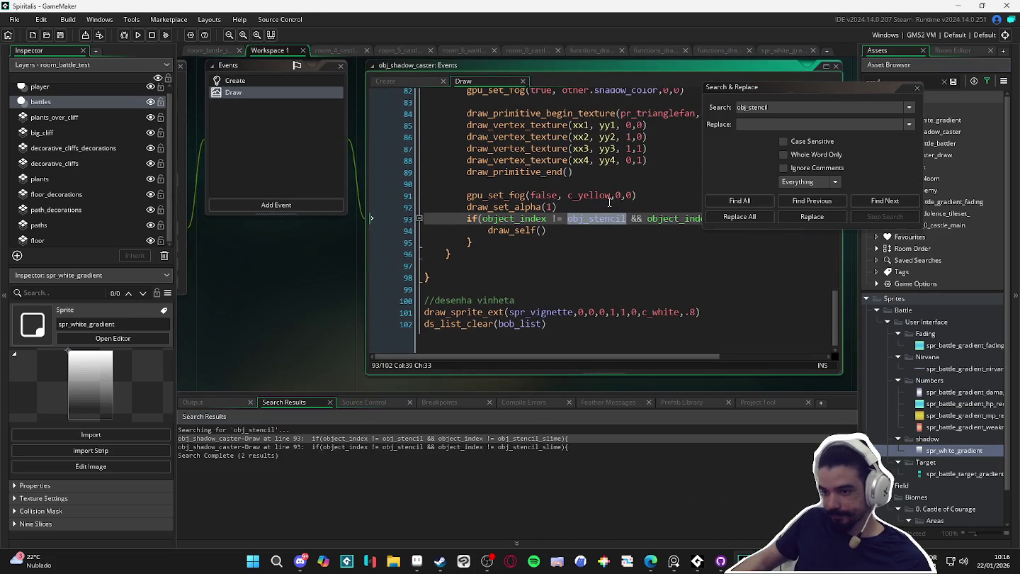
double_click(301, 447)
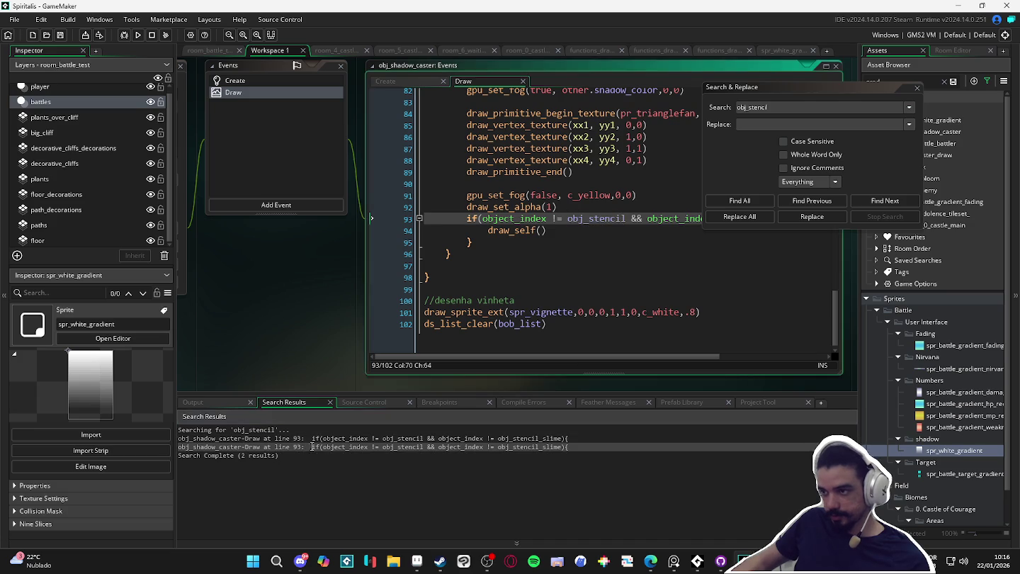
left_click(855, 201)
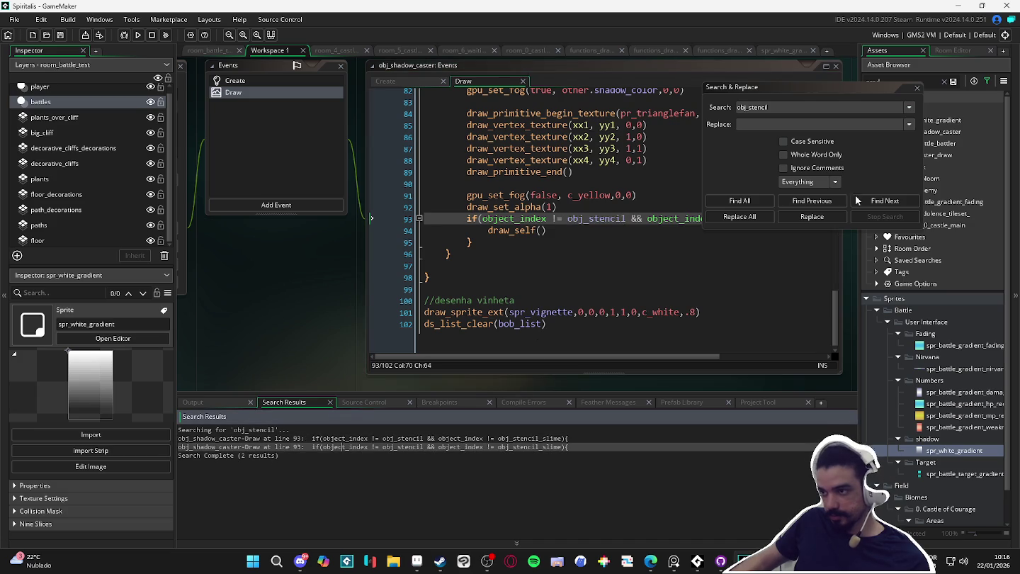
left_click(917, 87)
left_click(618, 230)
left_click_drag(484, 242, 396, 219)
key("ctrl+k")
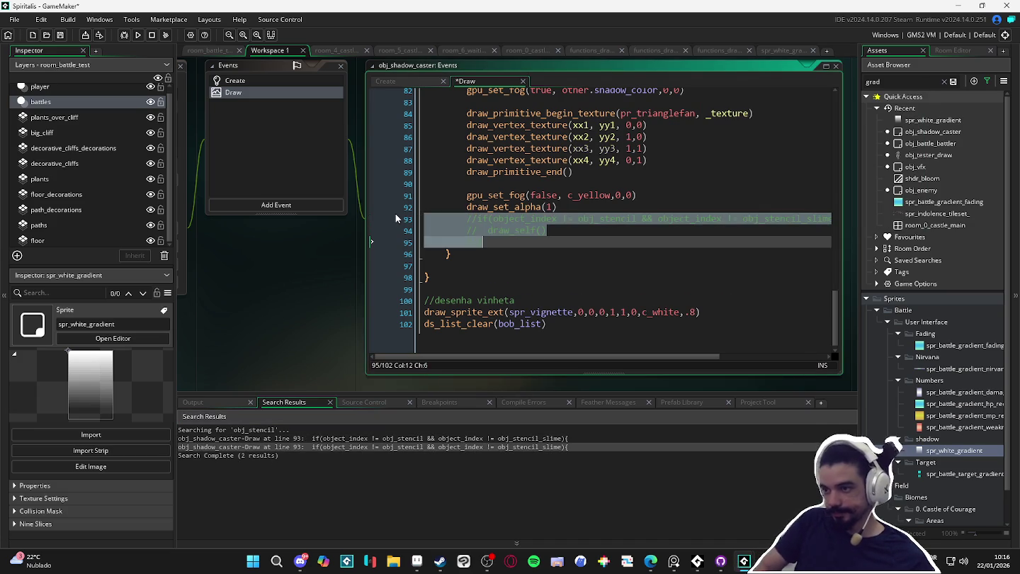
left_click(684, 219)
key("F5")
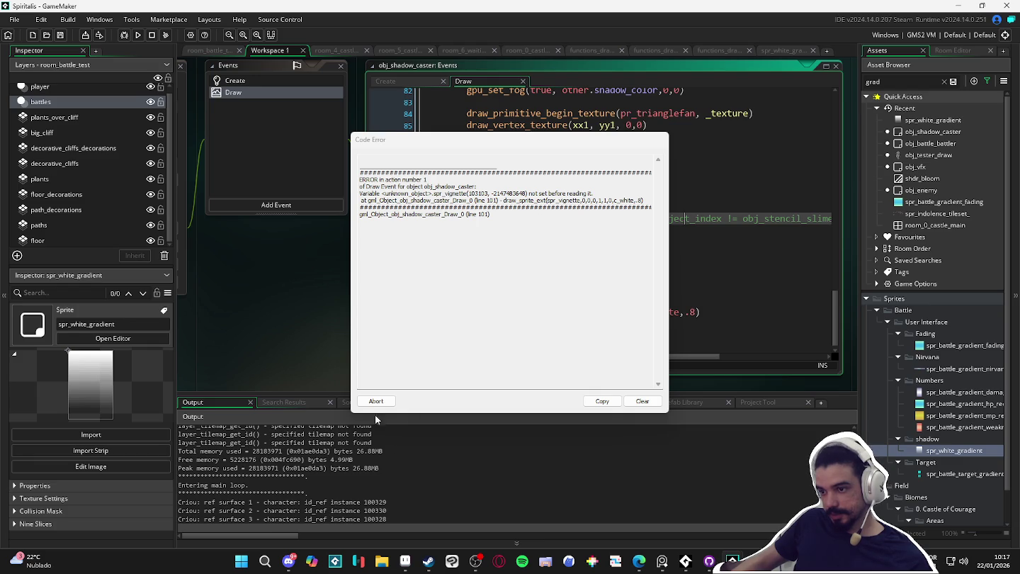
- Comment out the spr_vignette line and rerun the game successfully
left_click(376, 401)
left_click(711, 178)
key("ctrl+f")
type("spr_v")
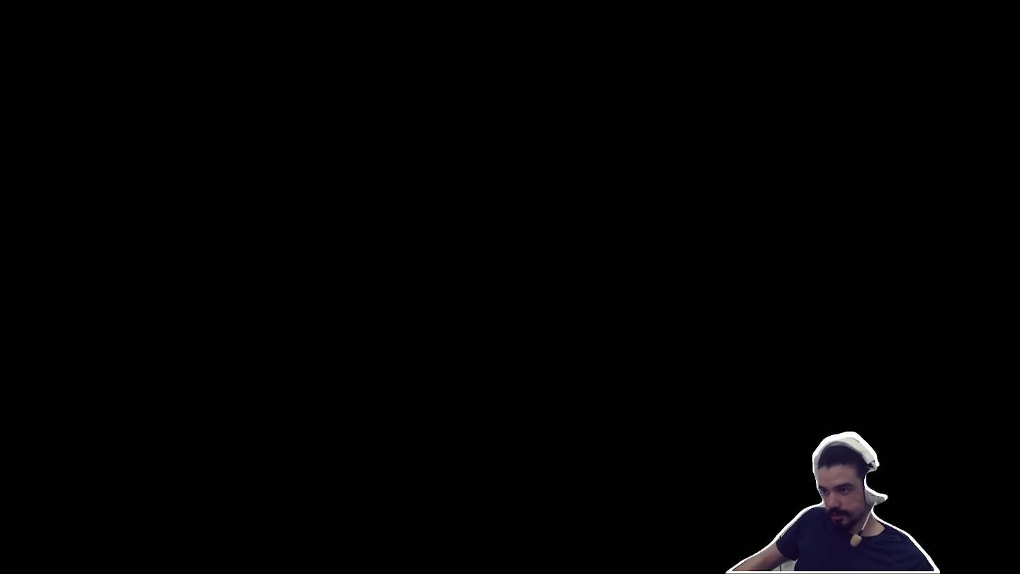
type("//")
key("F5")
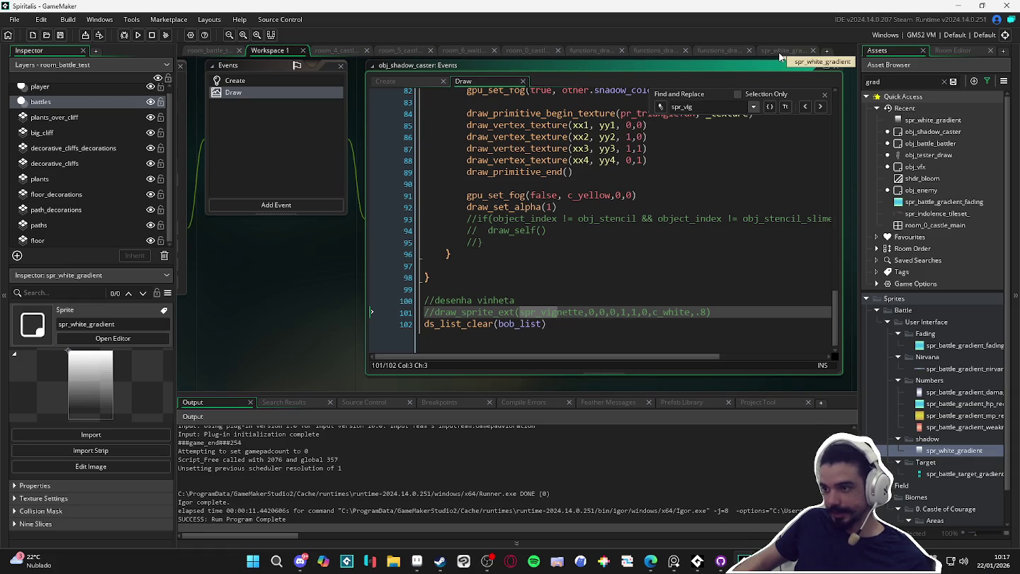
left_click(336, 50)
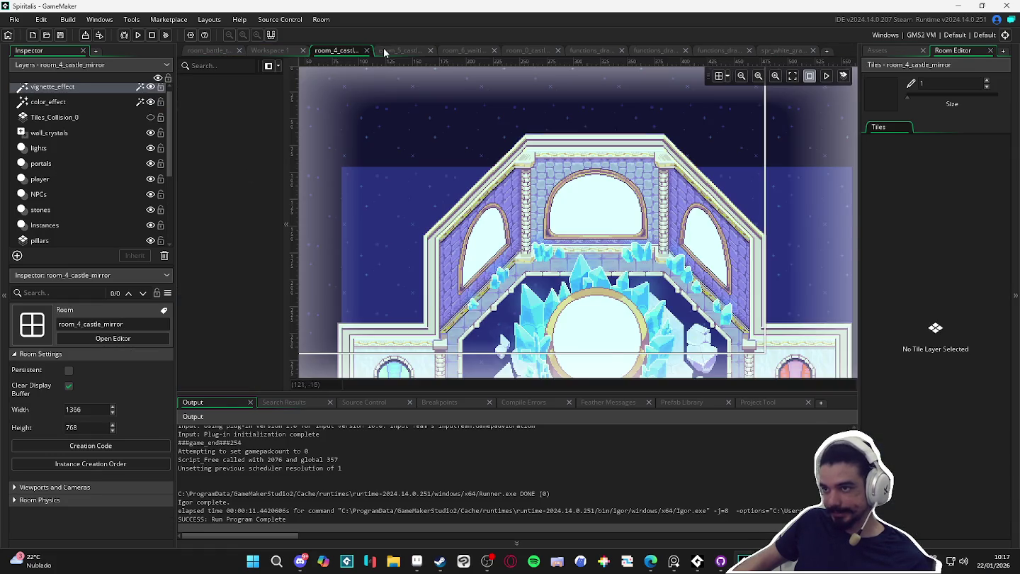
- Give the room_battle_test shadow-caster instance creation code angle = 45 and run the game
left_click(386, 51)
left_click(782, 50)
left_click(719, 50)
left_click(657, 47)
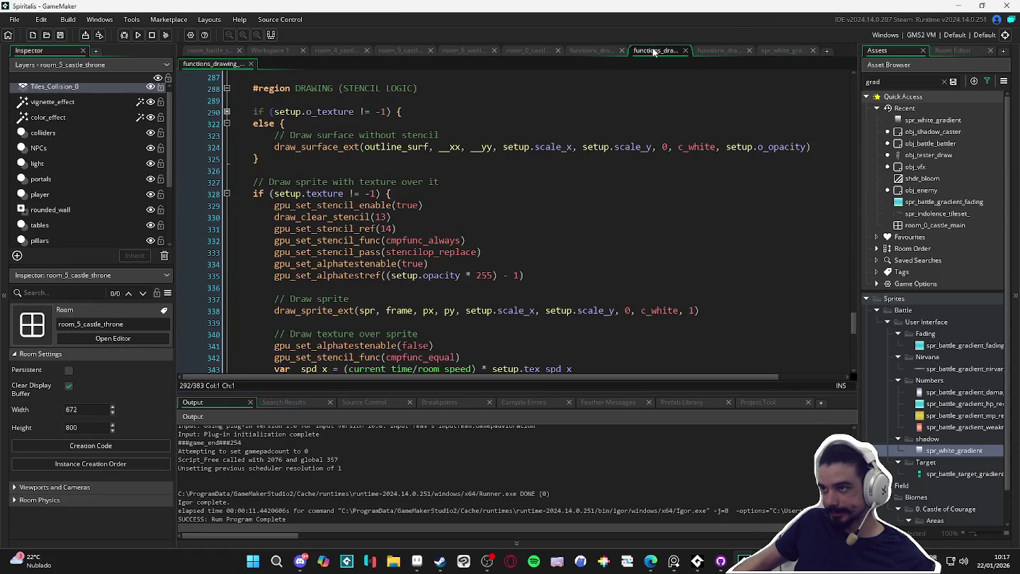
left_click(208, 51)
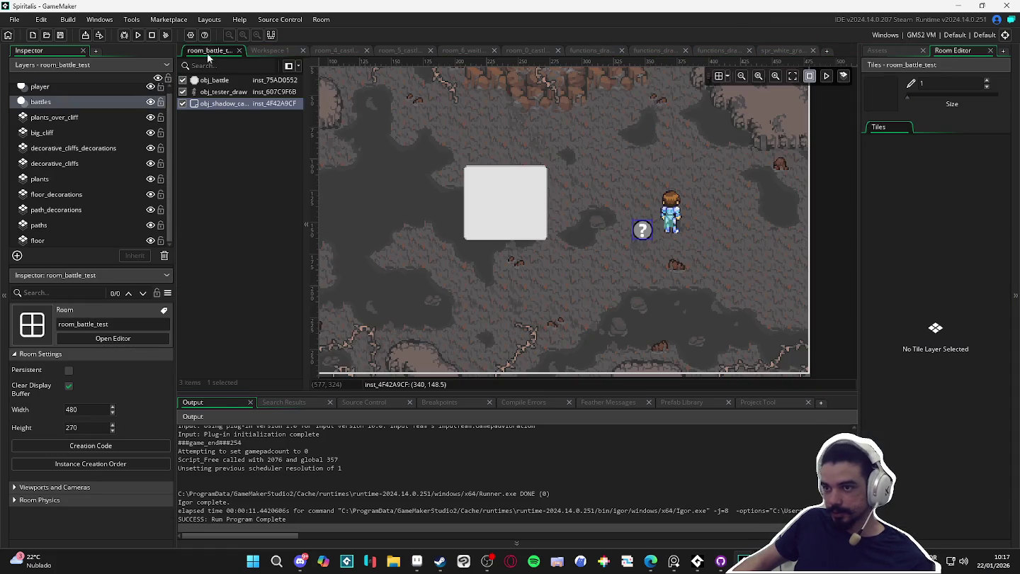
double_click(637, 240)
left_click(772, 253)
type("angle = 45")
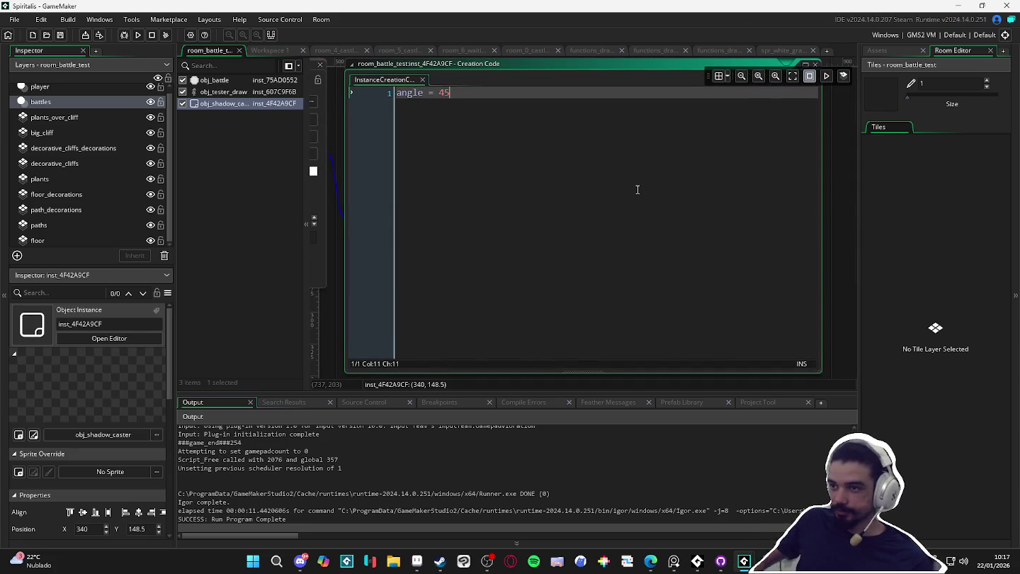
key("F5")
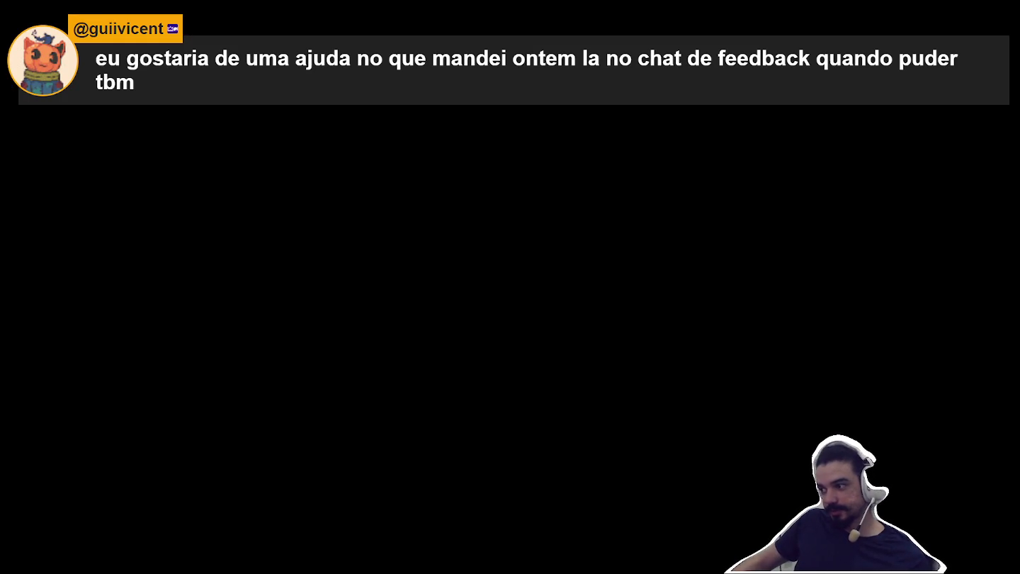
- Review obj_battle_battler's Draw code and draw_sprite_outlined, then close the instance windows
scroll(935, 368, "up", 10)
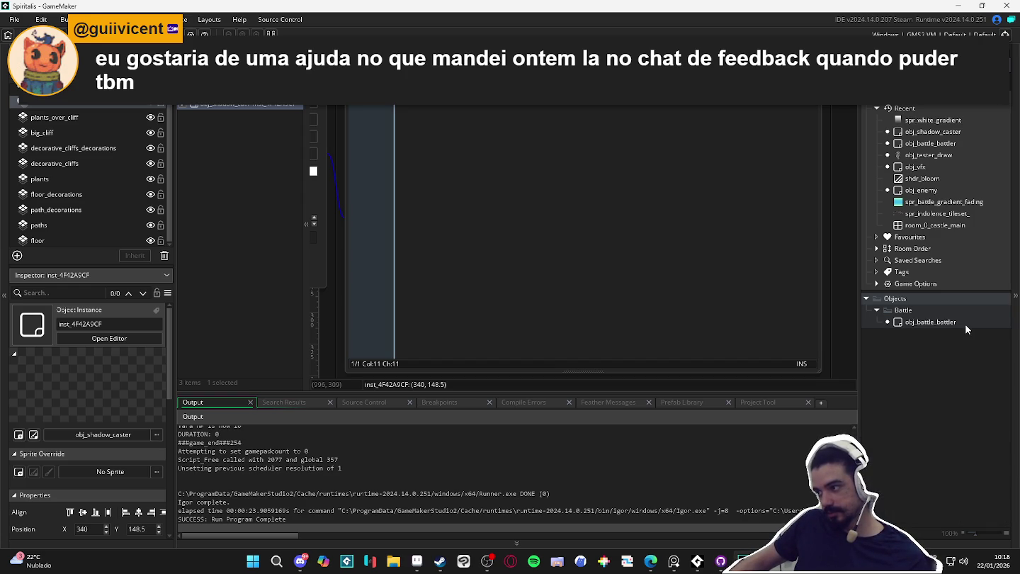
left_click(970, 322)
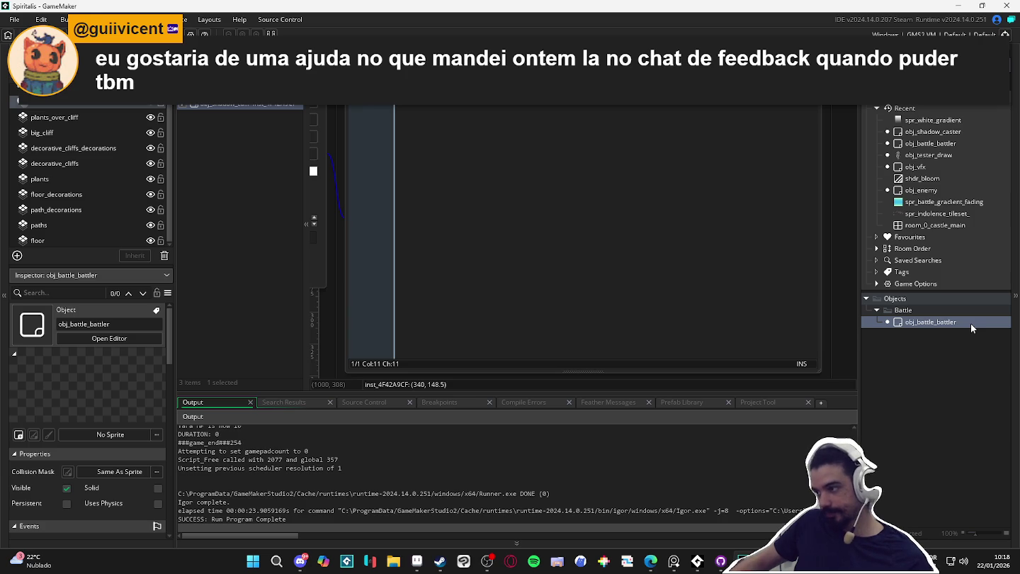
double_click(970, 322)
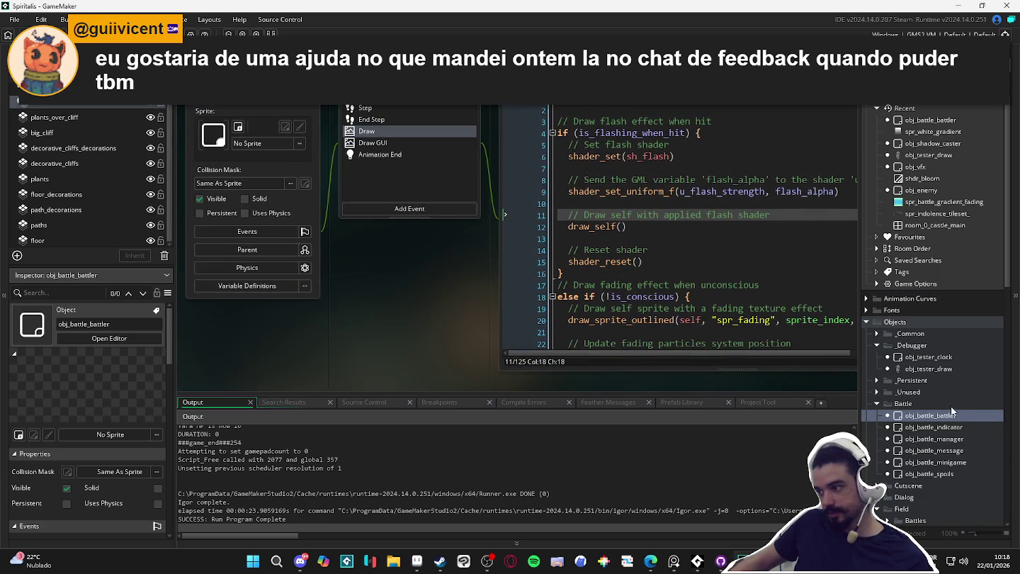
key("ctrl+Tab")
key("ctrl+Tab")
key("ctrl+Tab")
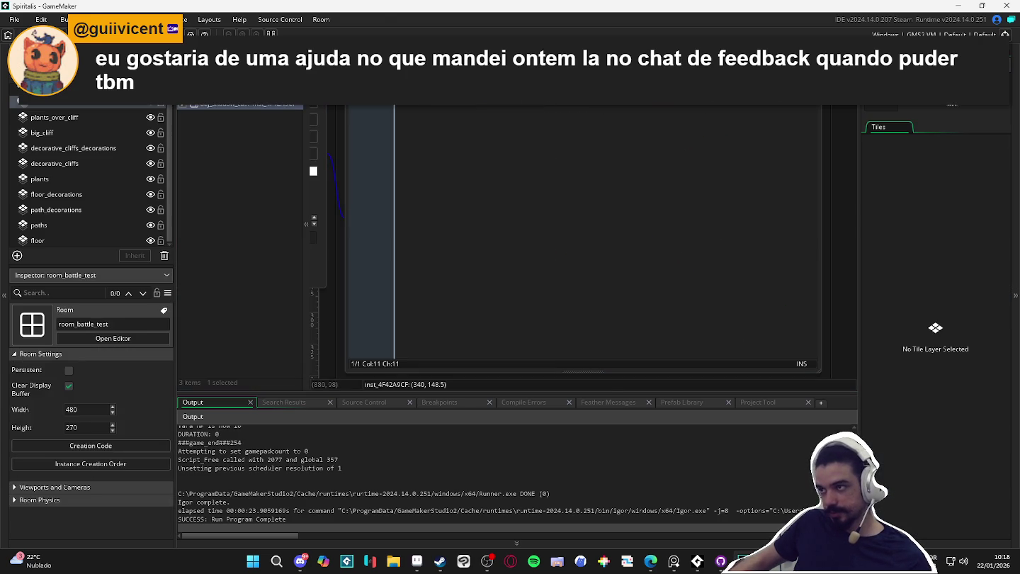
key("ctrl+z")
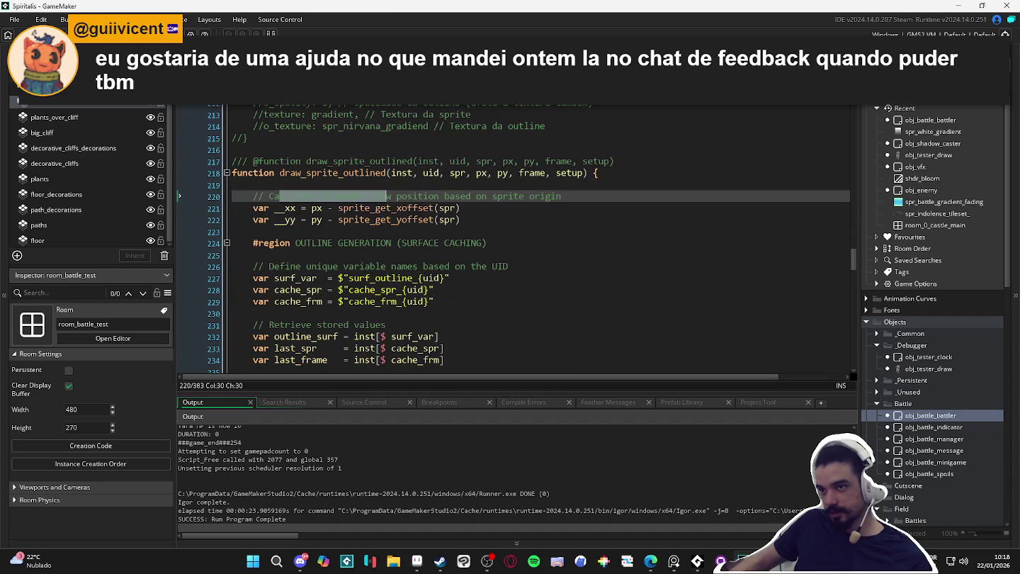
key("ctrl+Tab")
key("ctrl+Tab")
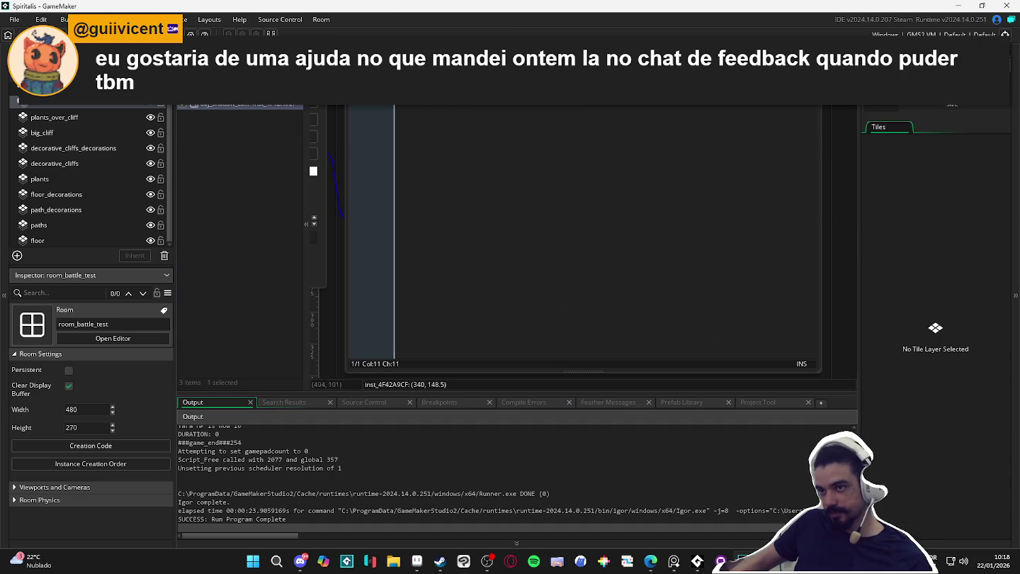
scroll(549, 164, "down", 3)
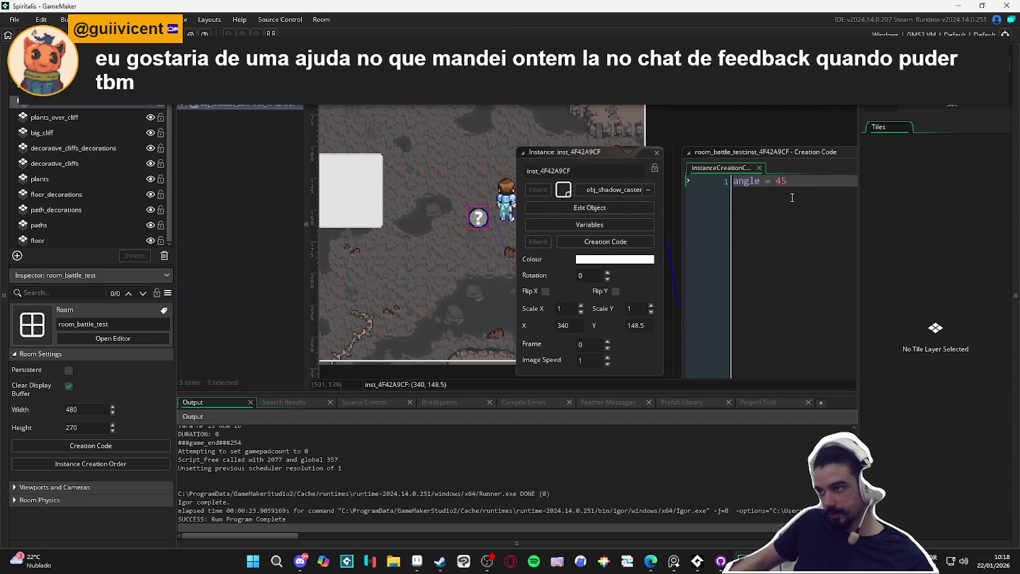
left_click(657, 152)
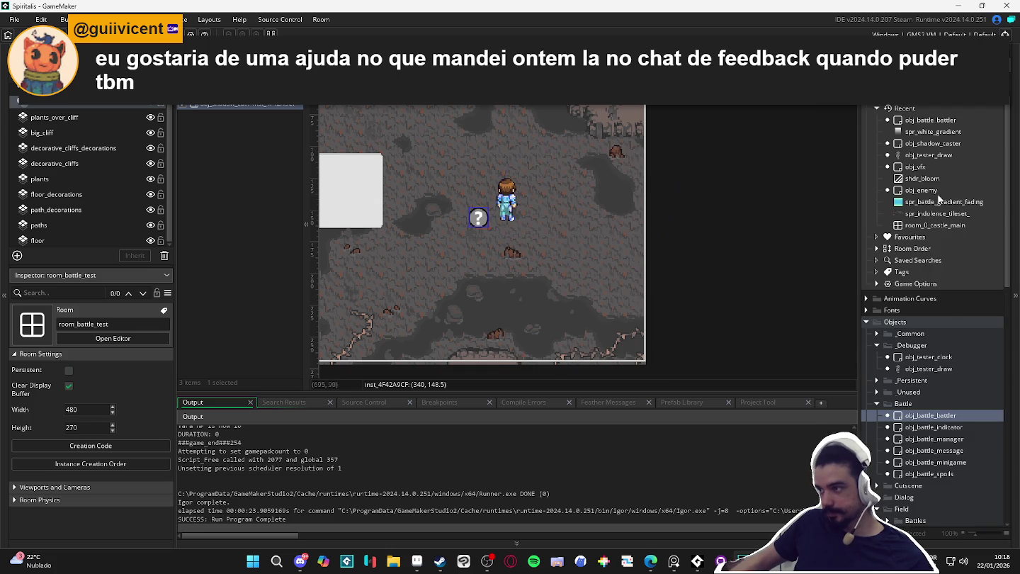
left_click(934, 417)
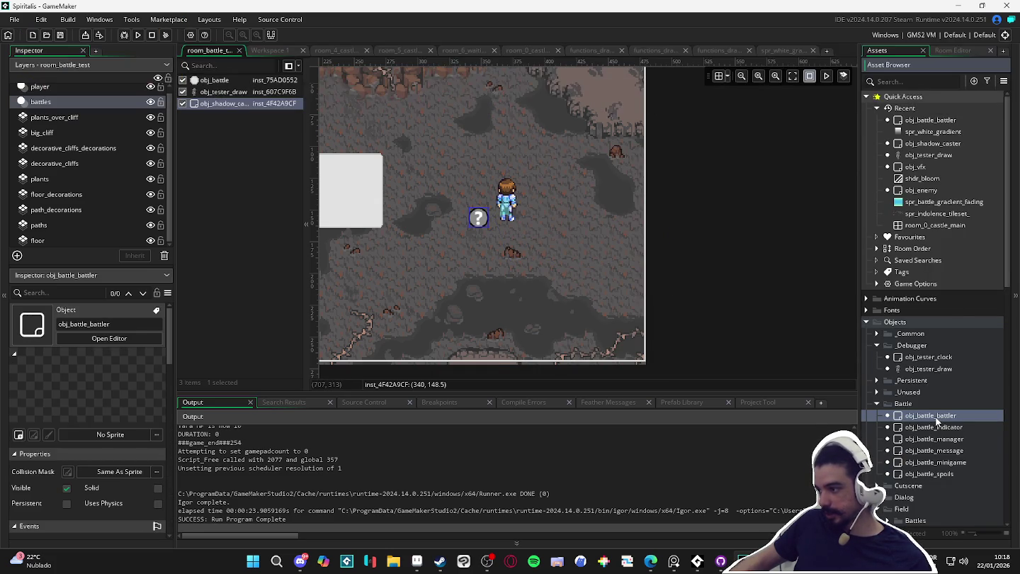
double_click(934, 143)
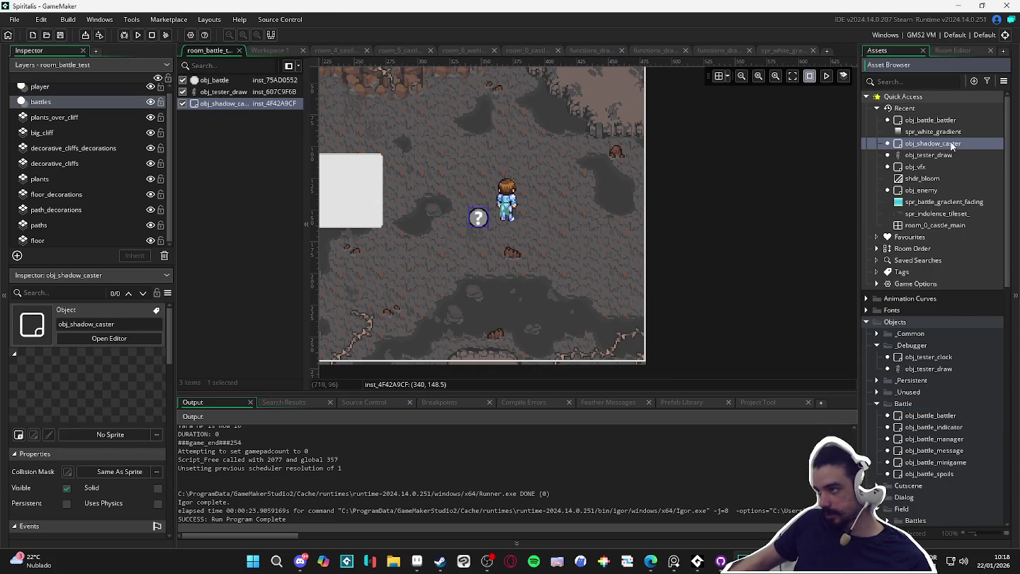
- Find where _light_intensity is calculated in obj_shadow_caster's Draw code
left_click(730, 69)
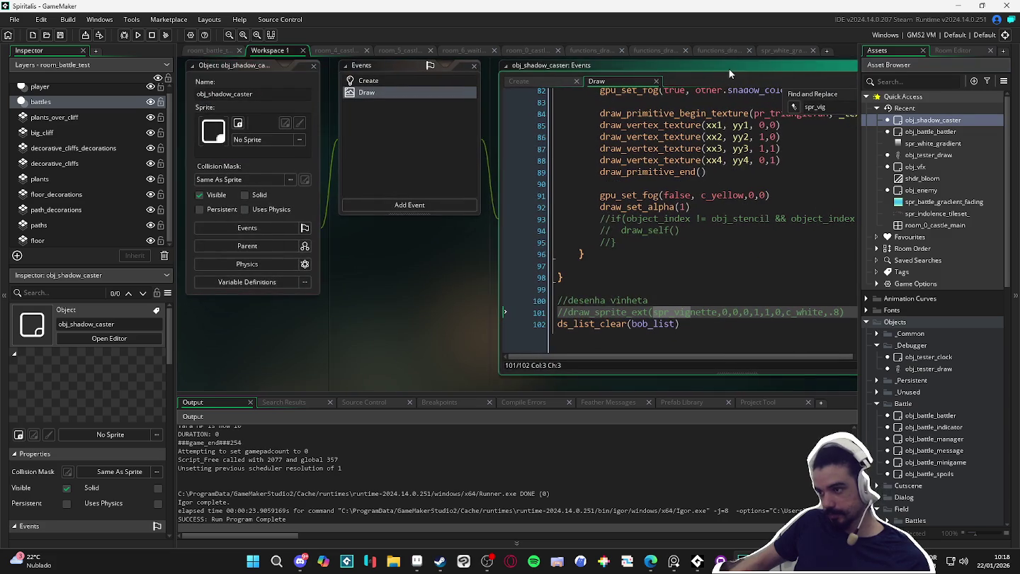
scroll(711, 213, "up", 5)
left_click(711, 284)
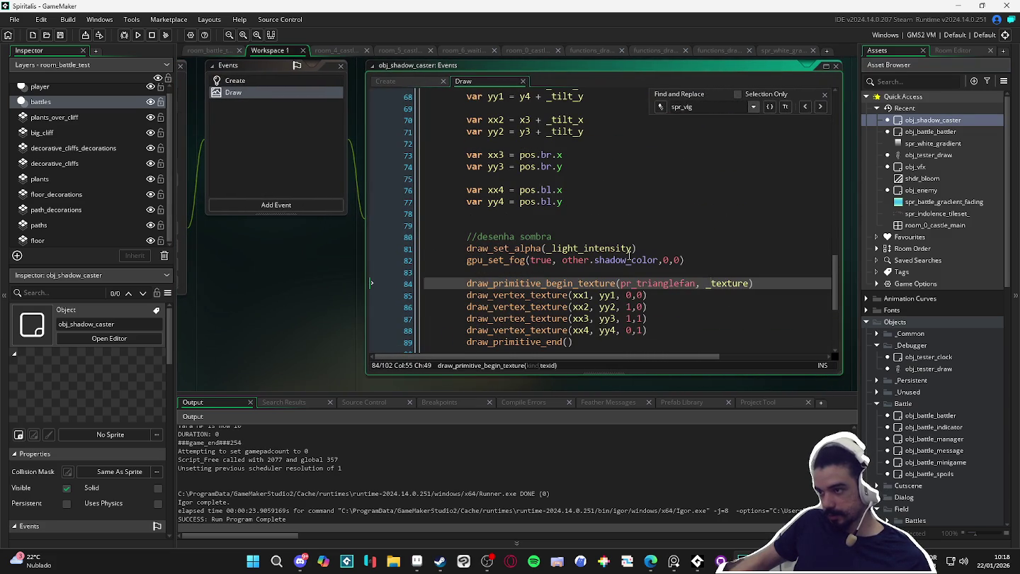
left_click(666, 261)
left_click(585, 248)
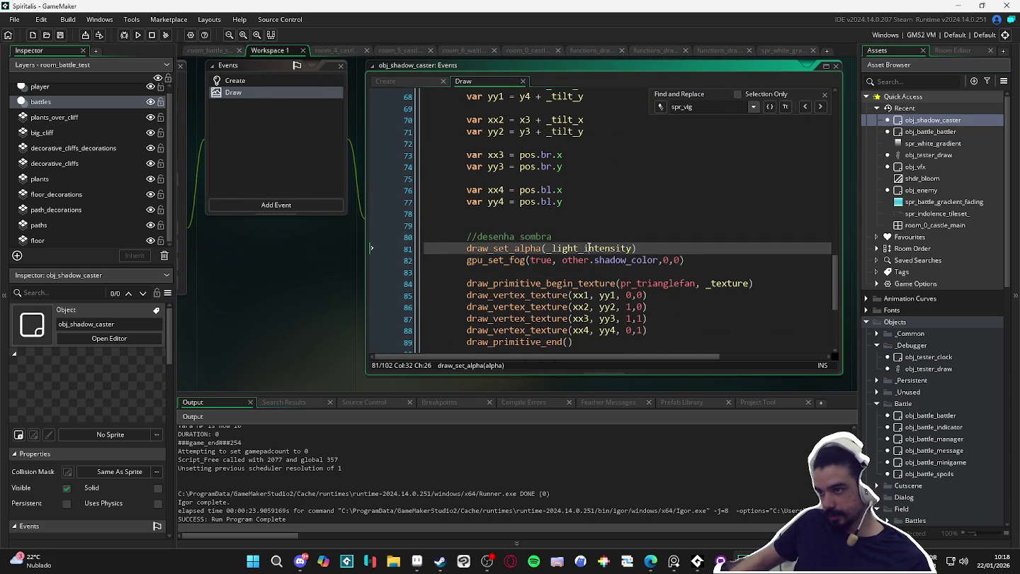
scroll(616, 248, "up", 7)
scroll(625, 248, "up", 15)
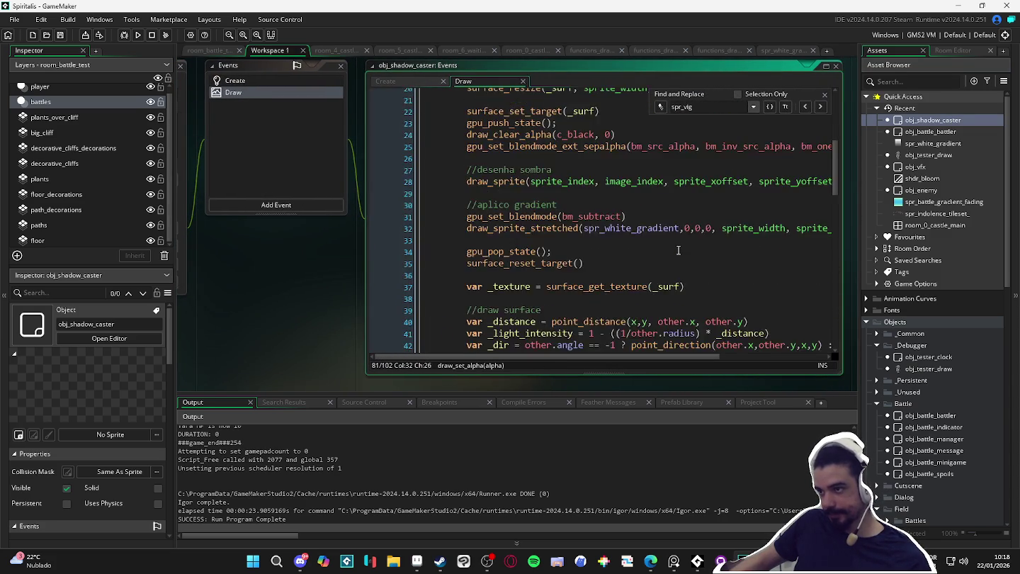
key("ctrl+f")
type("light_in")
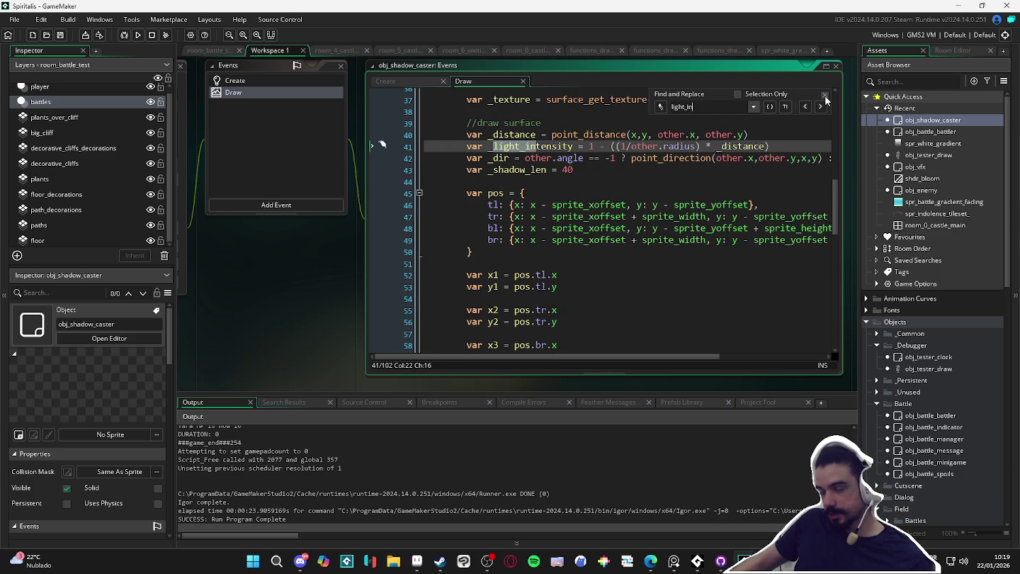
left_click(825, 95)
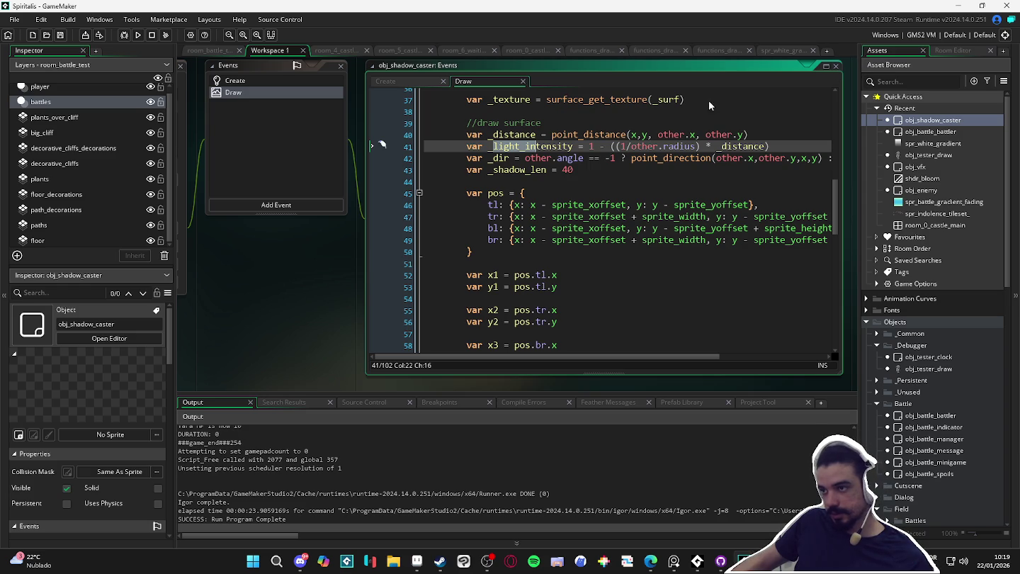
- Replace _light_intensity with .3 in line 81's draw_set_alpha call and run the game
double_click(553, 146)
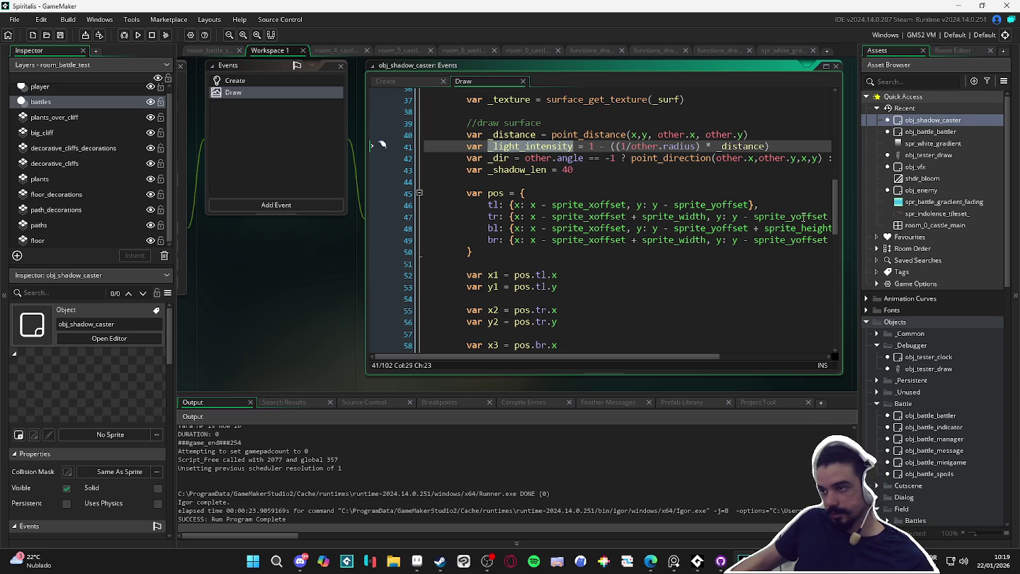
scroll(765, 226, "down", 12)
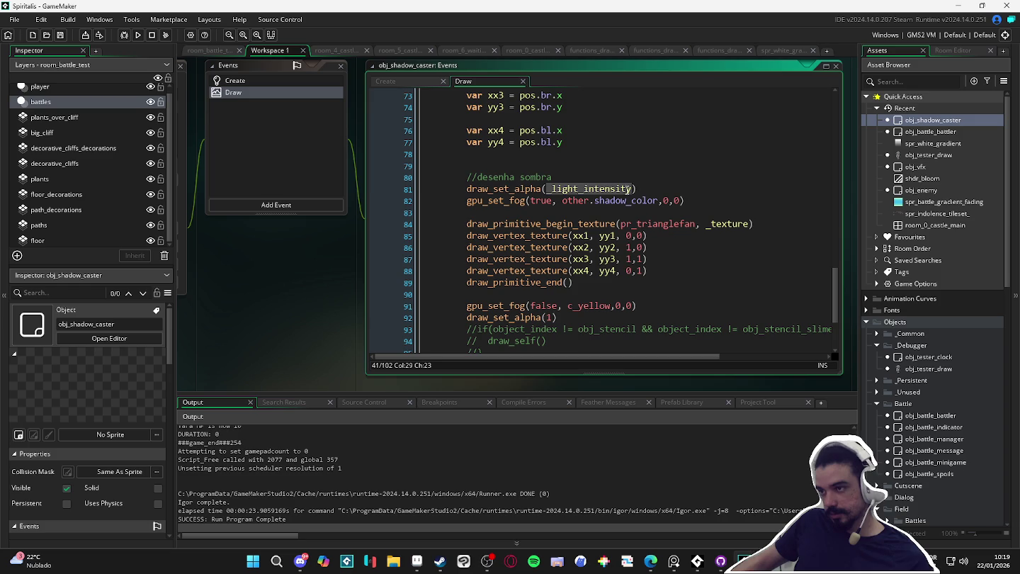
left_click(629, 189)
key("ctrl+BackSpace")
type(".3")
key("F5")
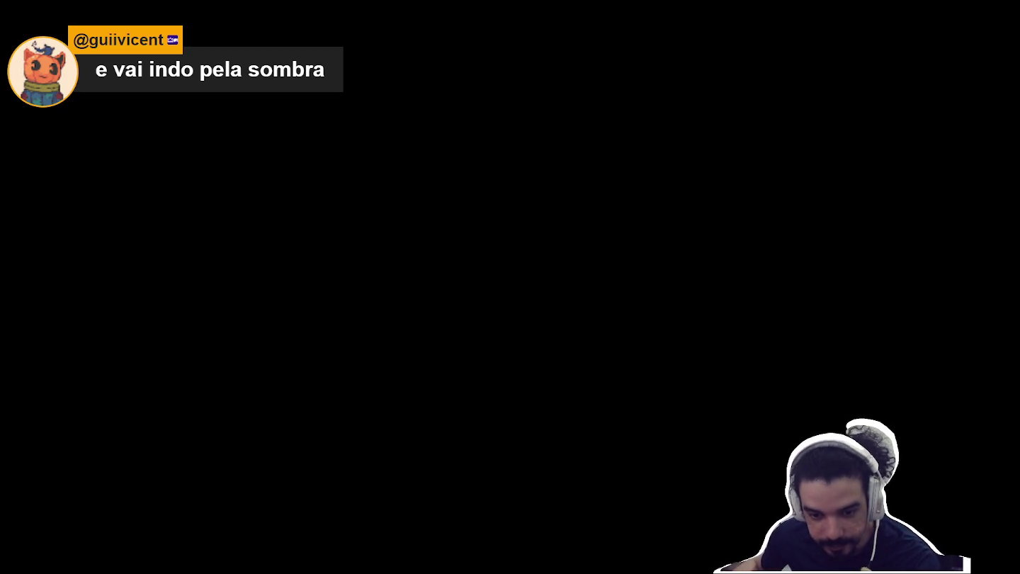
- Close the game after viewing the .3-alpha shadows and return to line 89 of the Draw code
key("Escape")
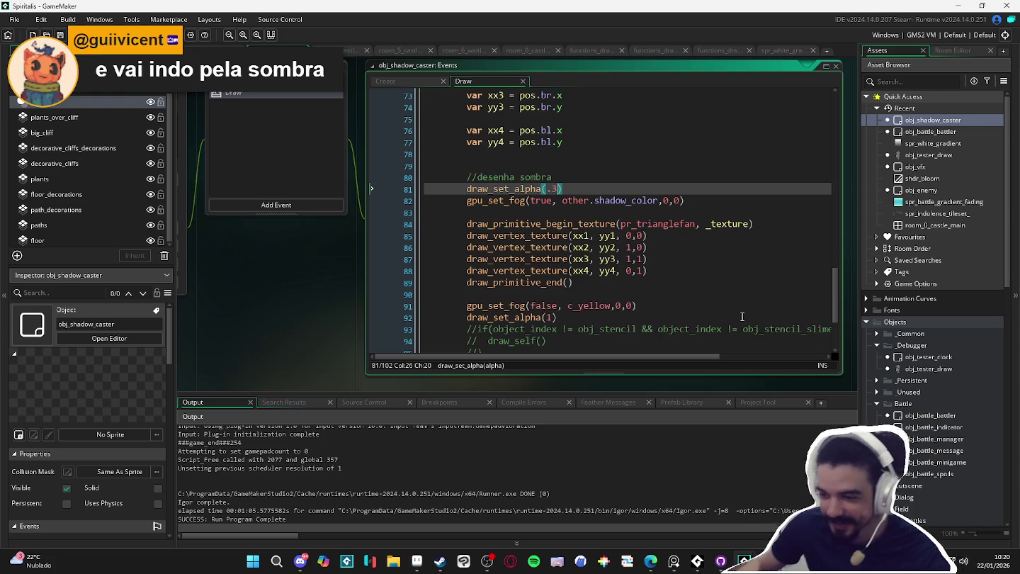
left_click(545, 282)
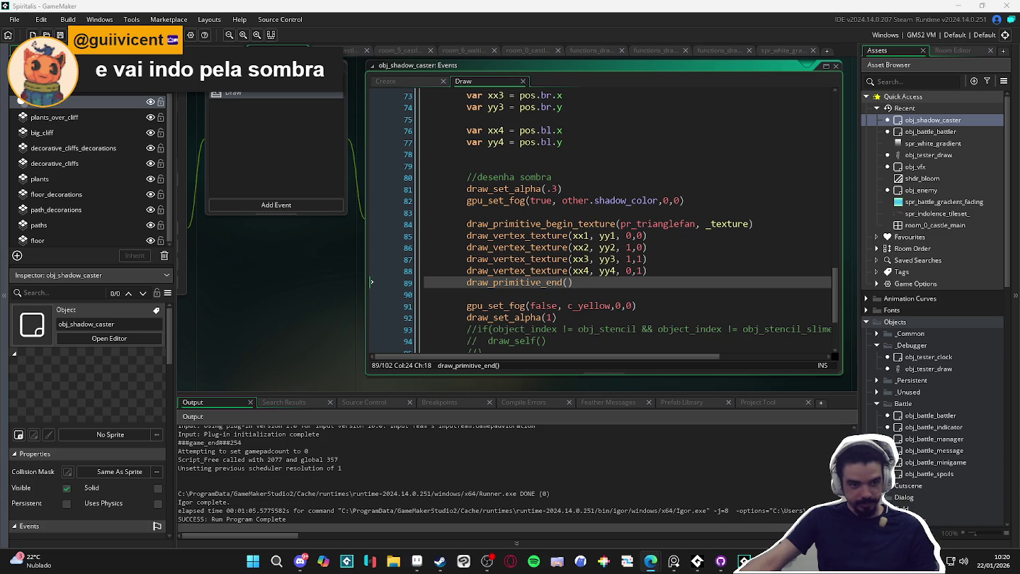
left_click(416, 561)
- Close the Flora_Bridgelands sprite to reveal the animations.aseprite character file
scroll(563, 264, "up", 4)
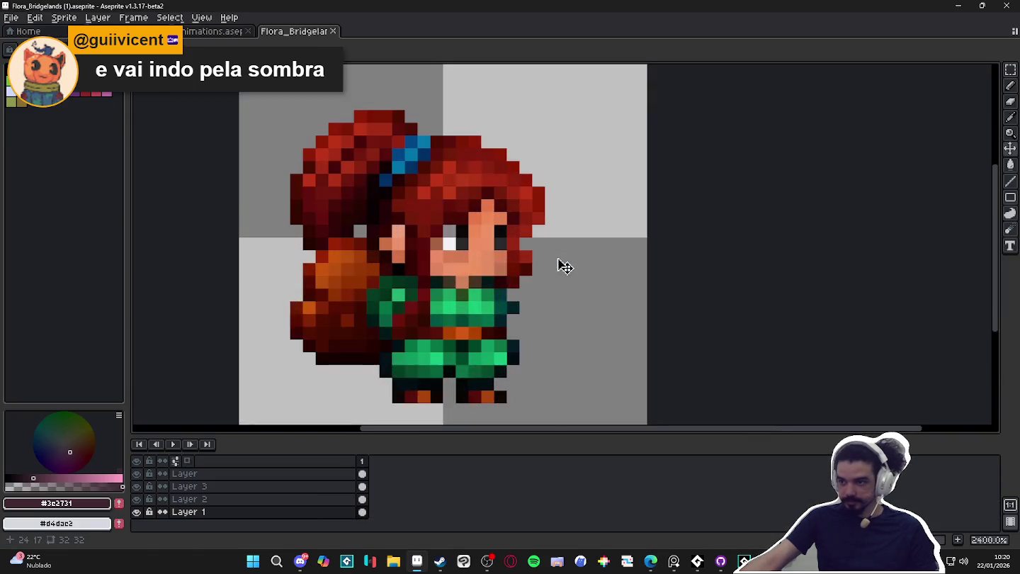
scroll(564, 266, "down", 1)
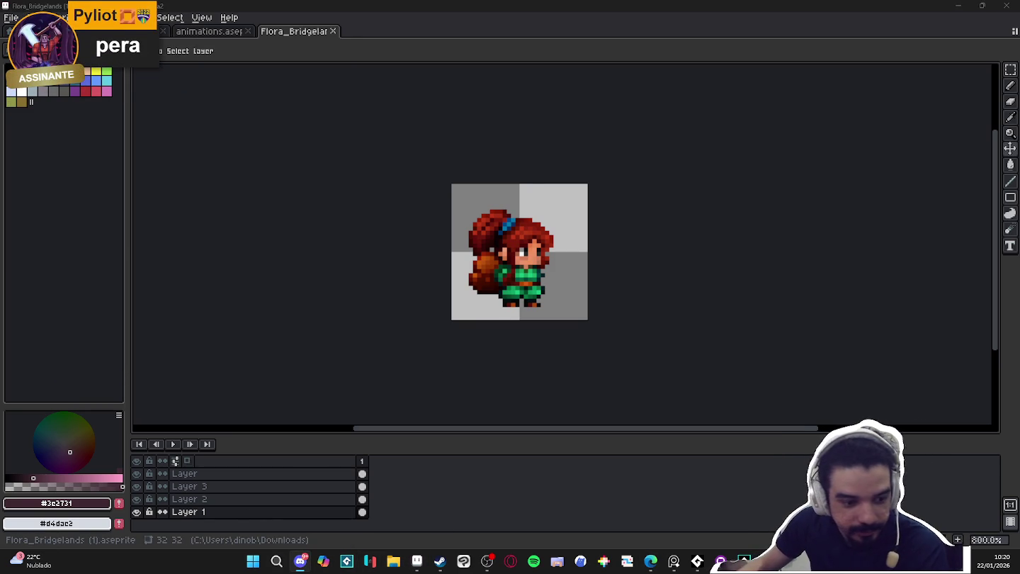
left_click(333, 32)
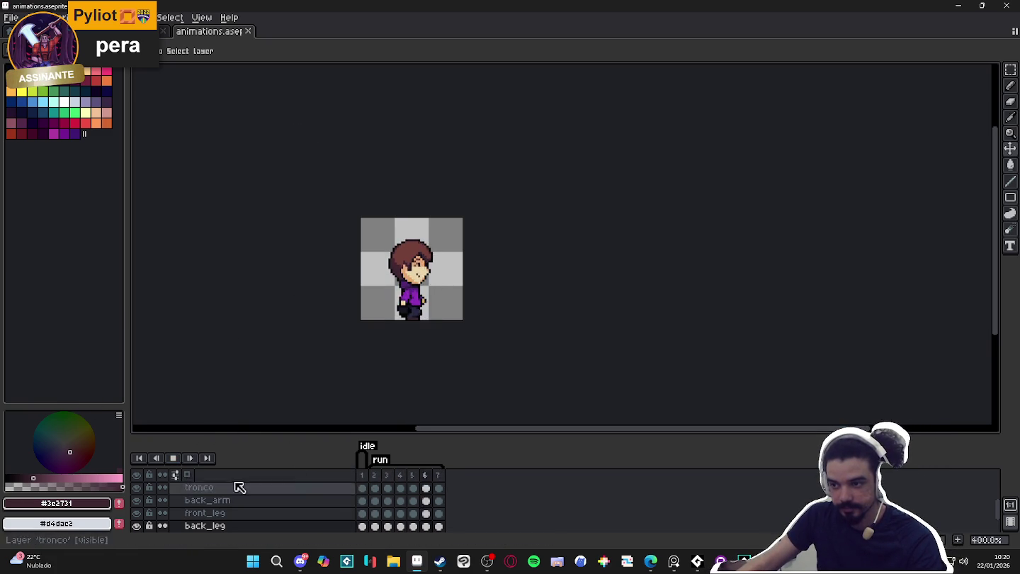
- Stop playback and compare the character's frame 1 idle and frame 2 running poses
left_click(174, 459)
left_click(174, 460)
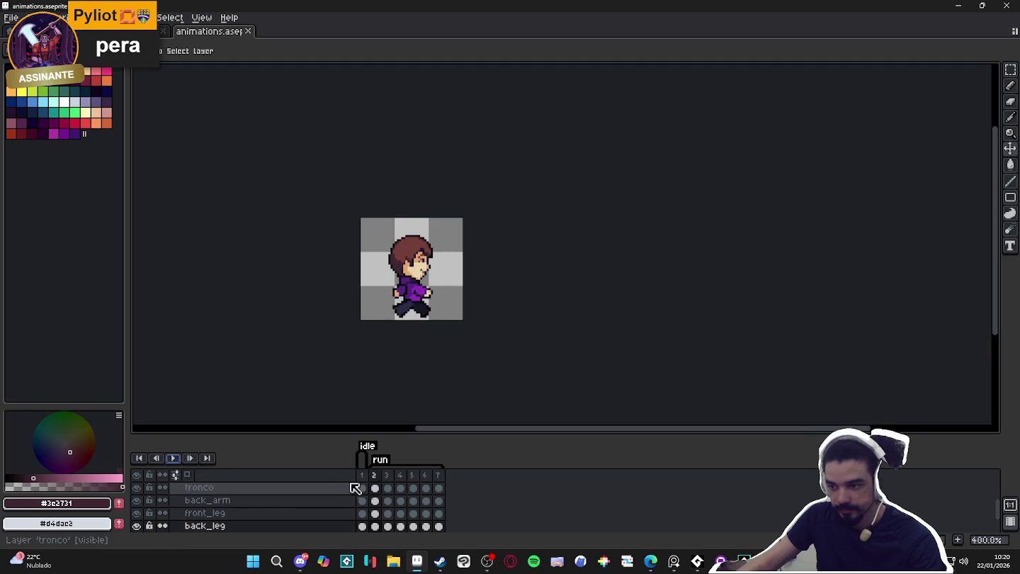
left_click(387, 476)
left_click(439, 476)
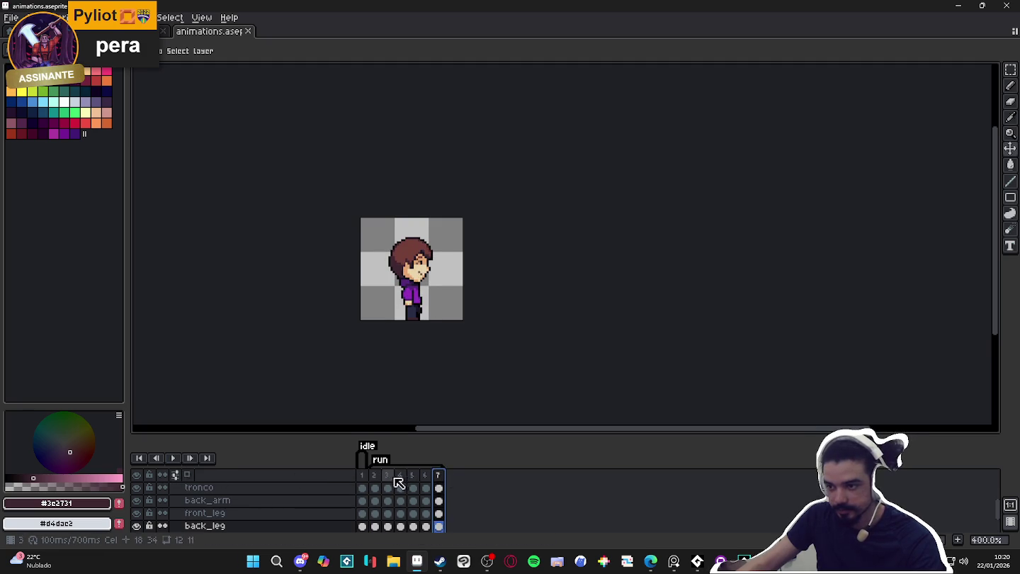
left_click(374, 475)
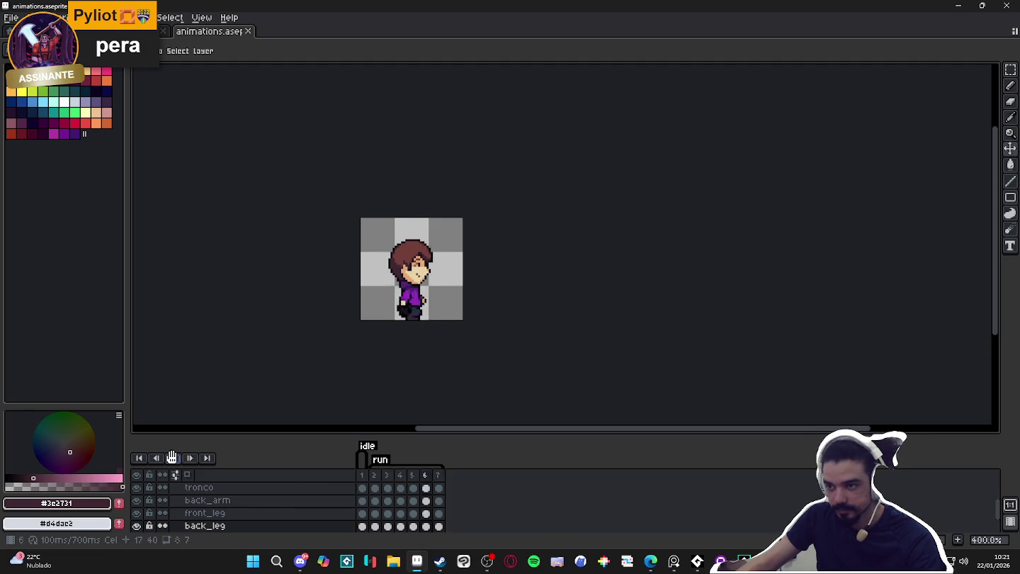
left_click(363, 477)
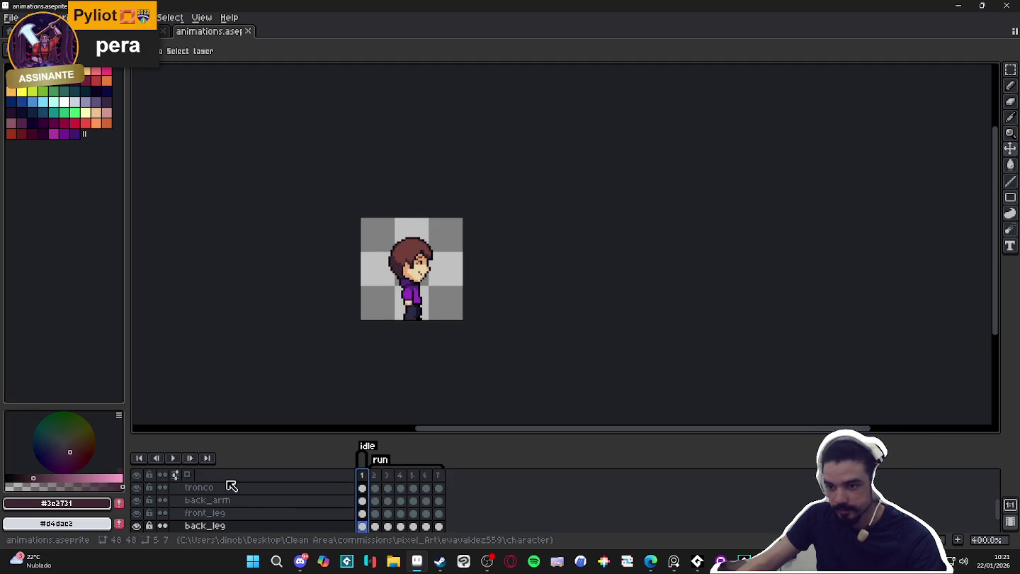
left_click(375, 476)
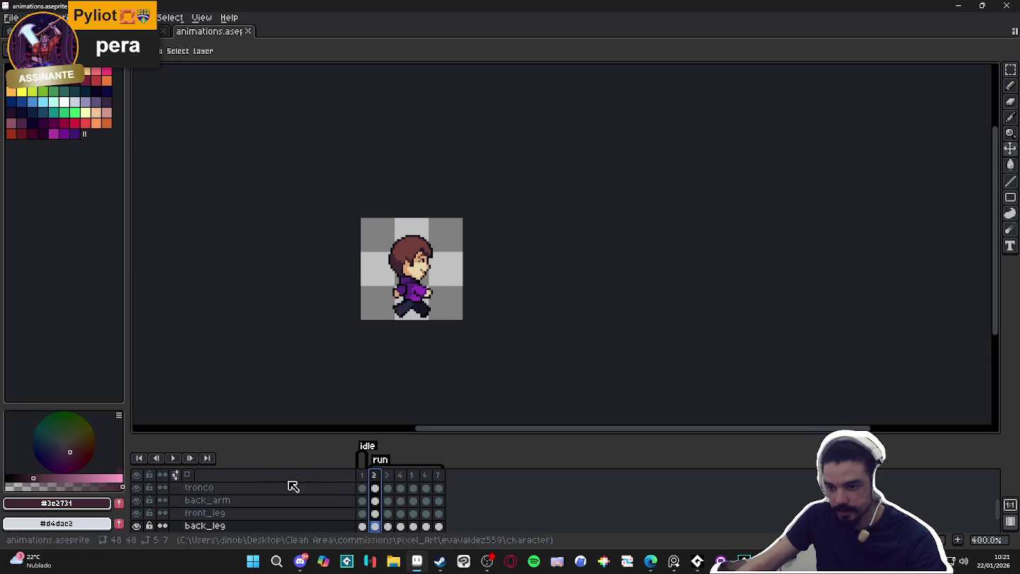
- Change the tag playback option and play the seven-frame run animation
right_click(177, 460)
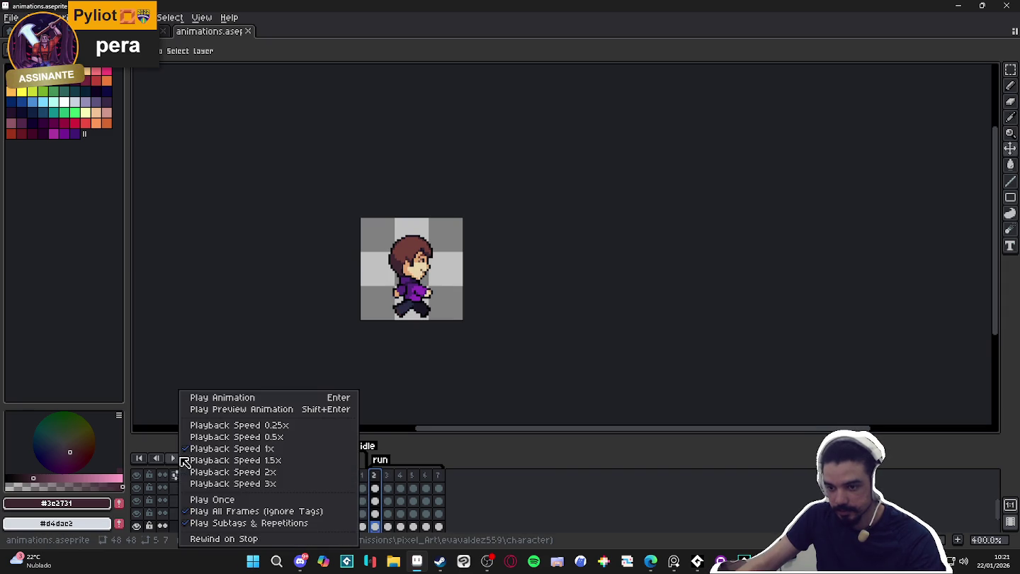
left_click(281, 514)
left_click(390, 487)
left_click(374, 474)
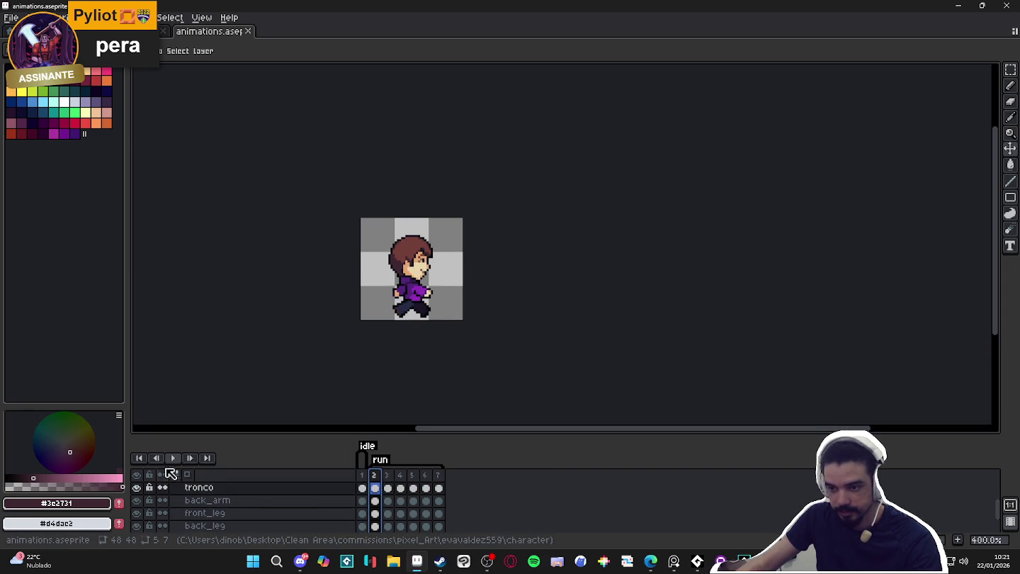
left_click(175, 459)
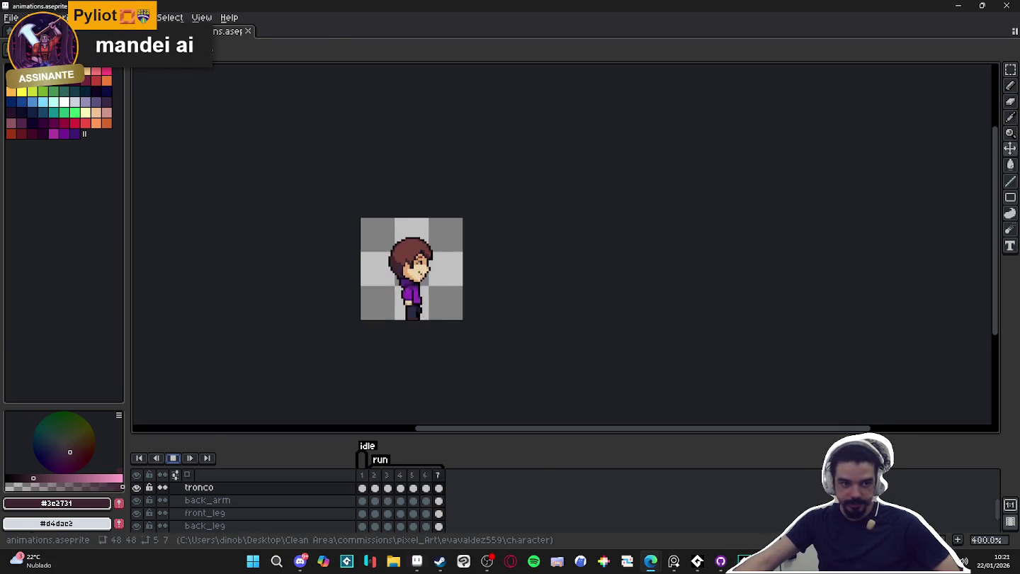
- Zoom around the Geomarok rock creature sprite, glance at the animations character tab, and return
scroll(582, 245, "up", 5)
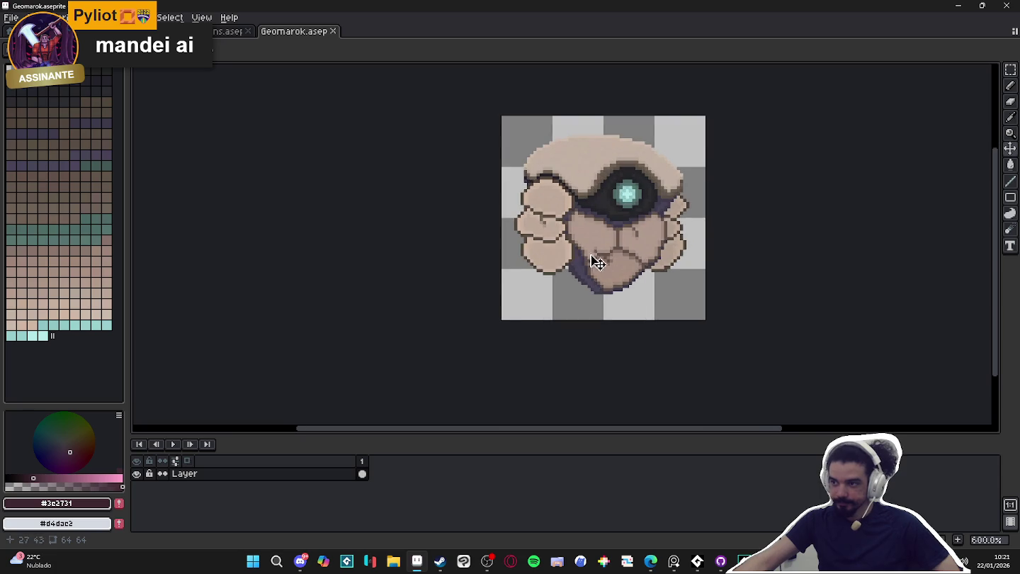
left_click_drag(596, 262, 562, 303)
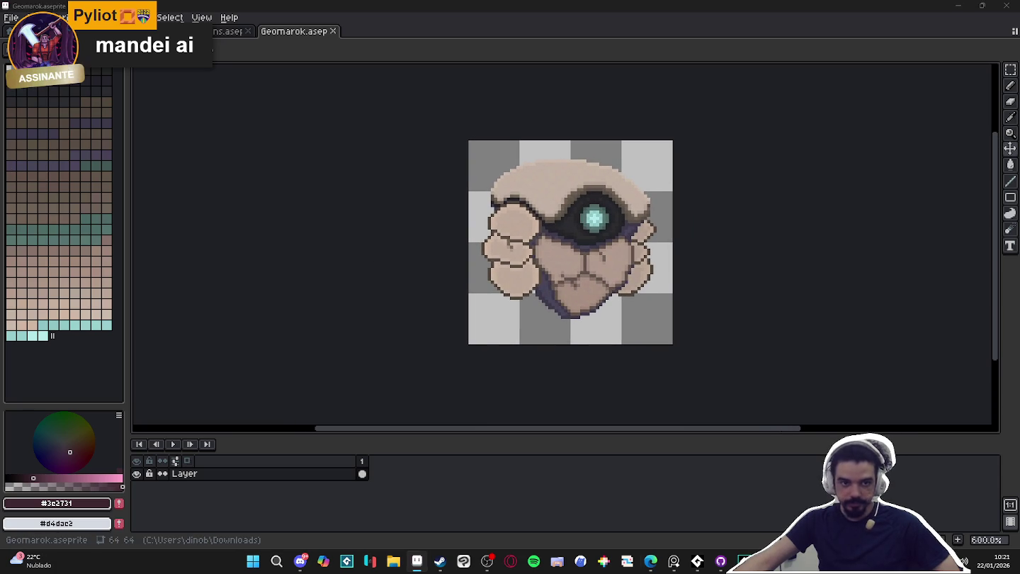
scroll(573, 272, "up", 6)
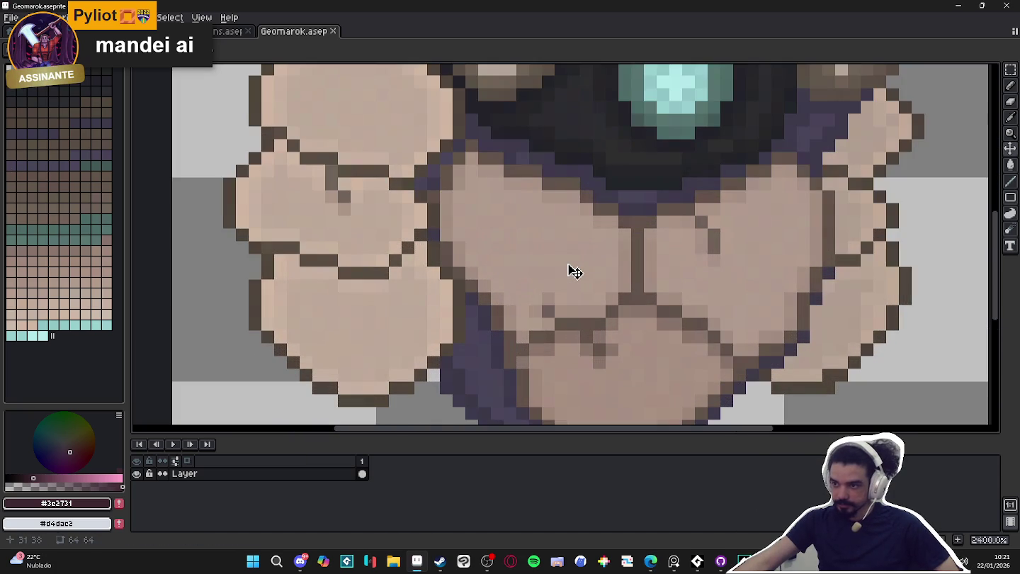
scroll(574, 271, "down", 5)
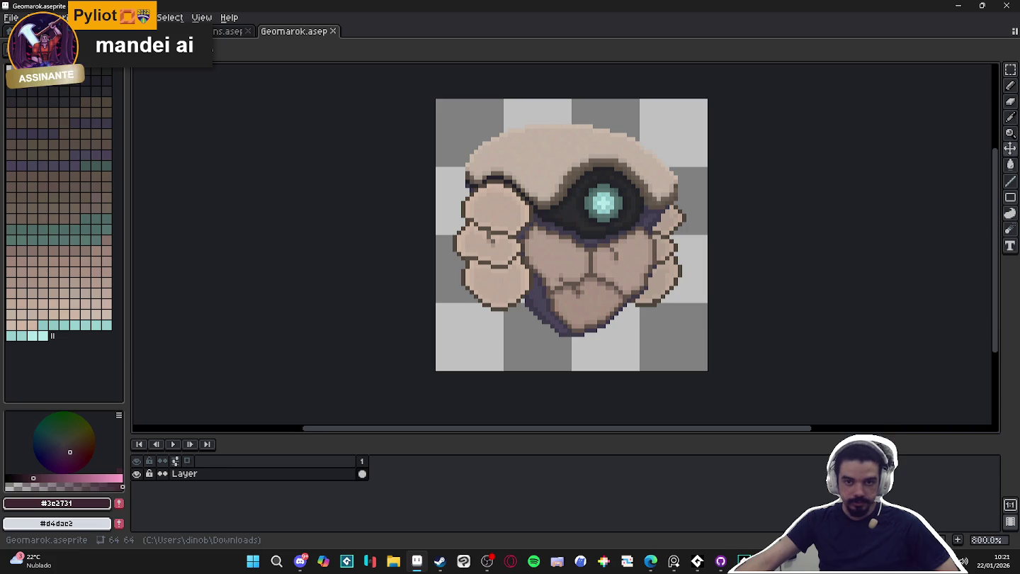
scroll(577, 267, "down", 3)
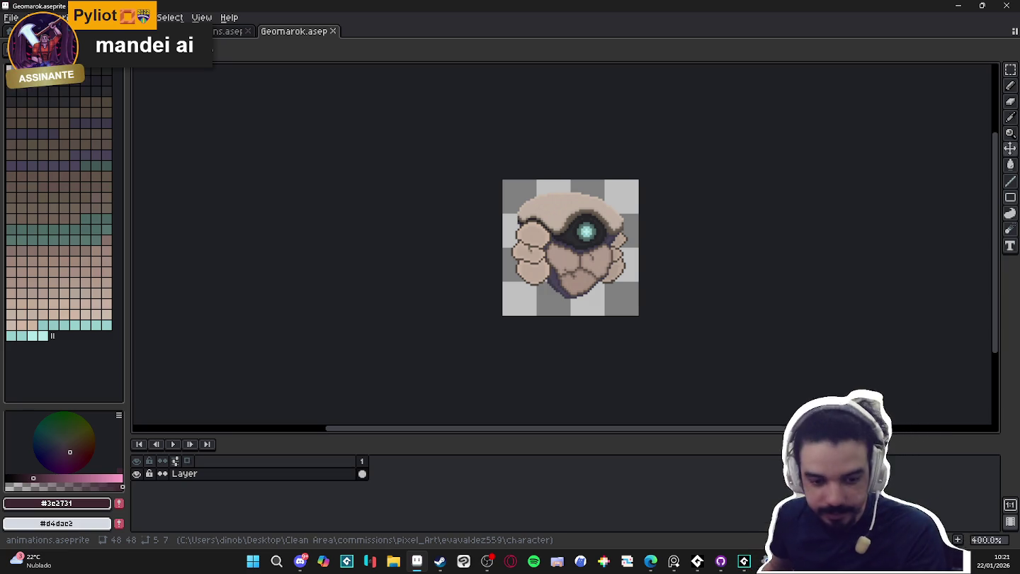
left_click(228, 31)
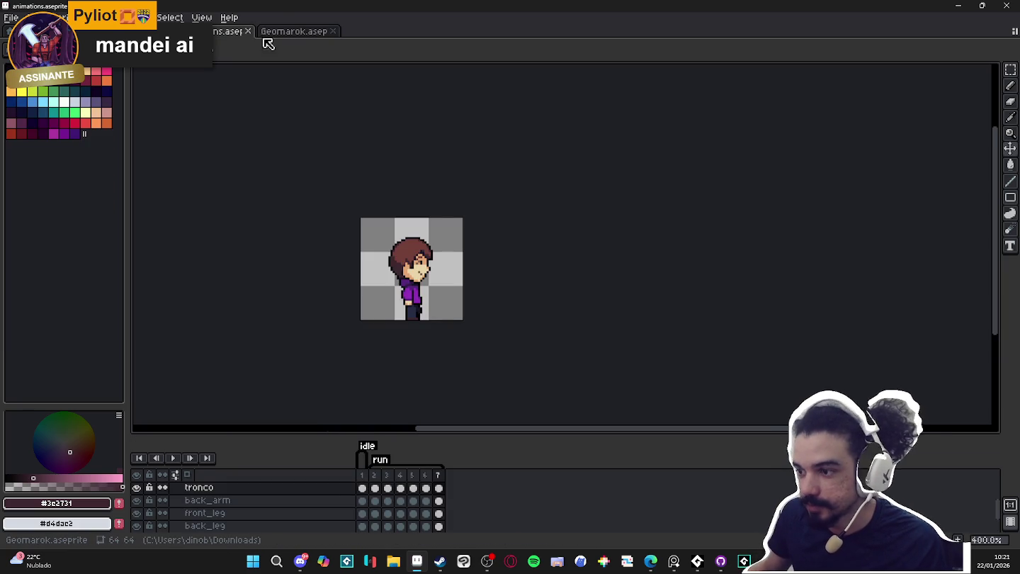
left_click(284, 33)
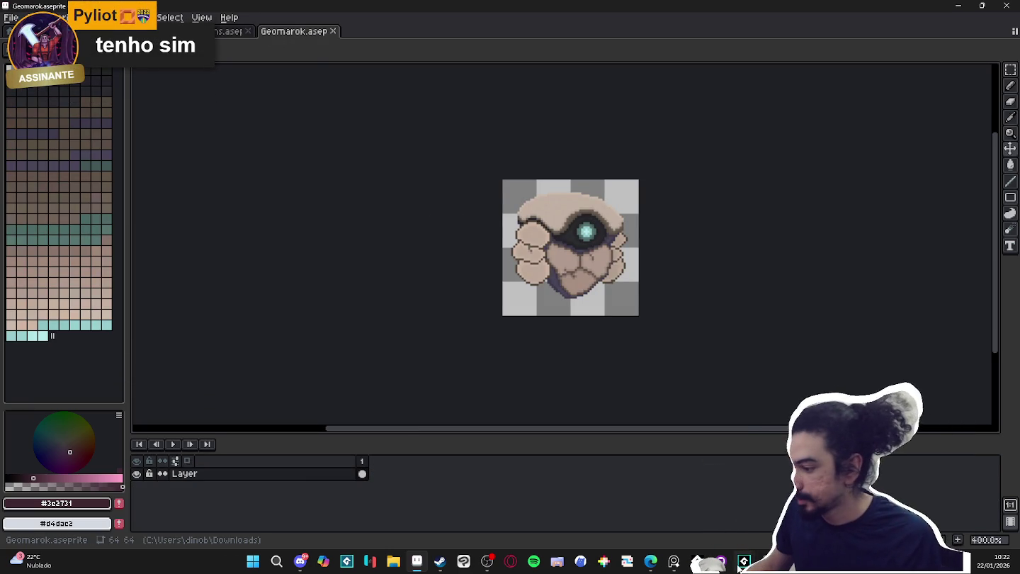
- Return to GameMaker at obj_shadow_caster's shadow_color fog line and run a fresh build
left_click(696, 560)
left_click(707, 500)
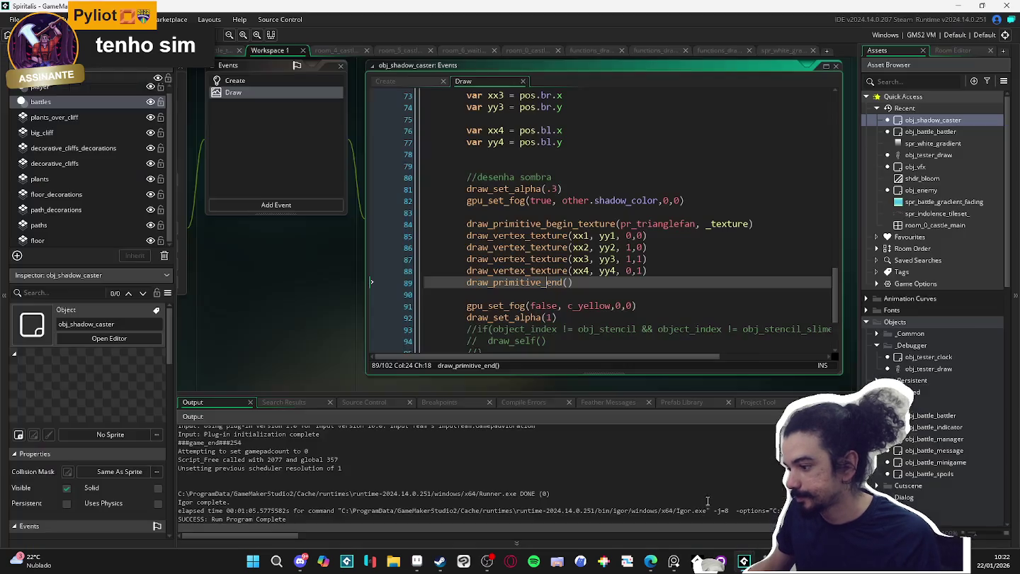
left_click(645, 201)
key("F5")
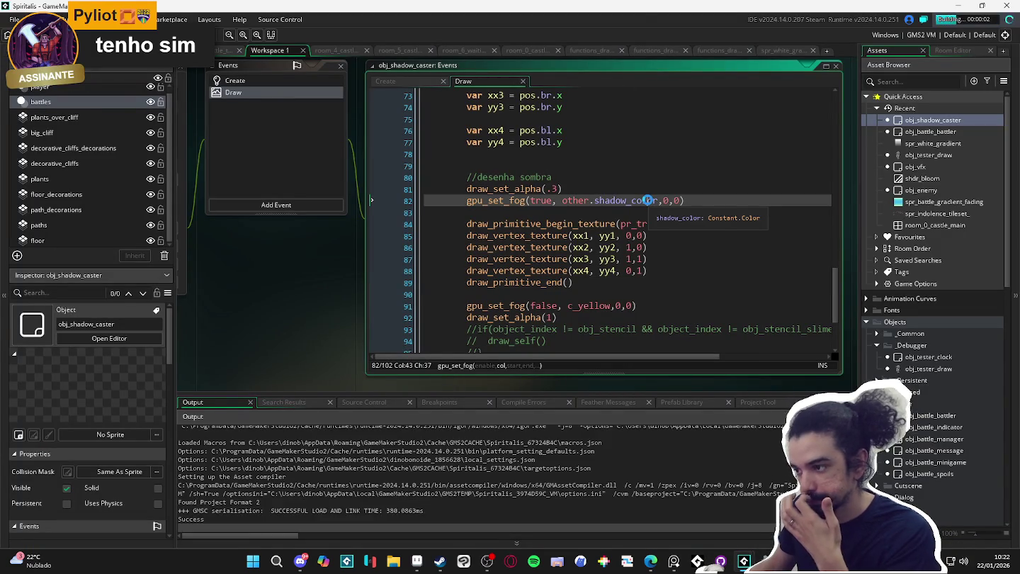